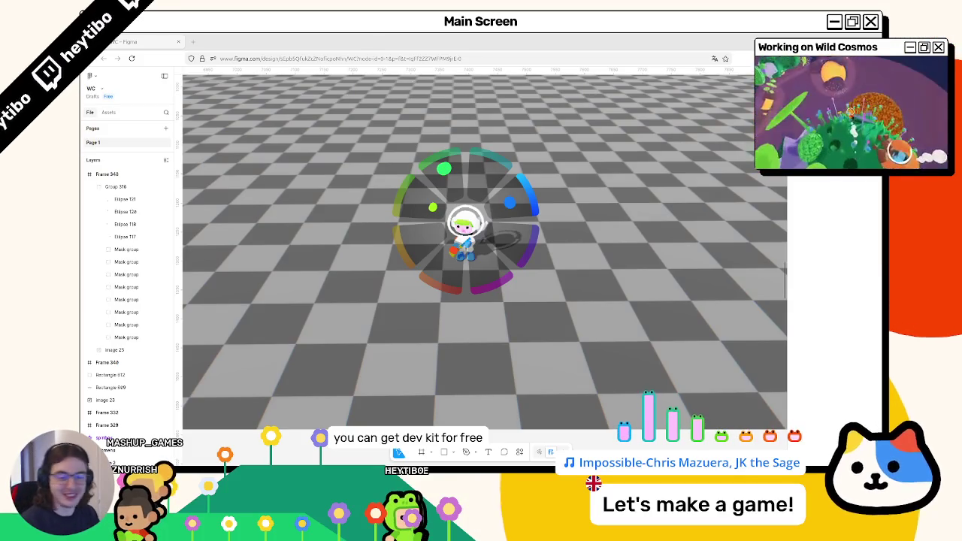
Step: Review the radial music-wheel mockup in Figma, then switch to the Godot editor
mouse_move(387, 465)
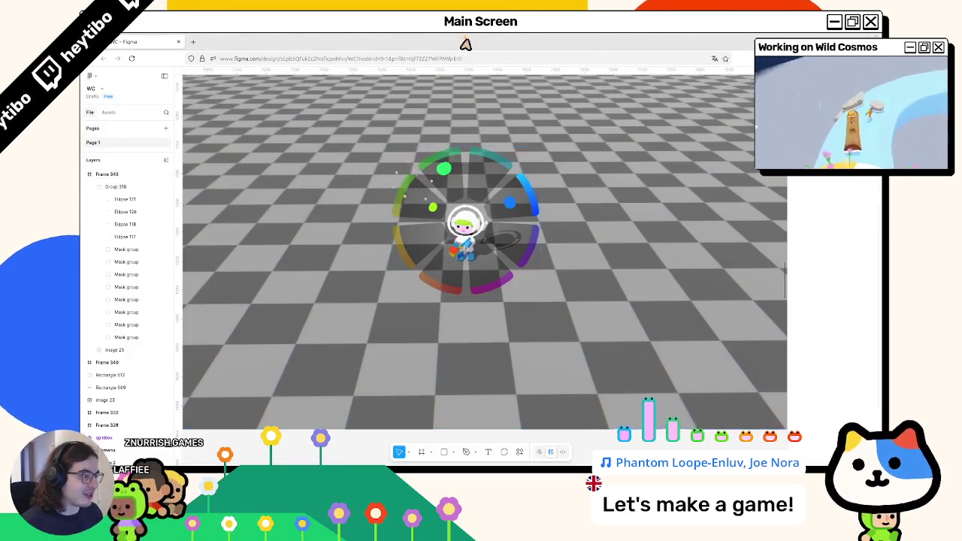
key(alt+Tab)
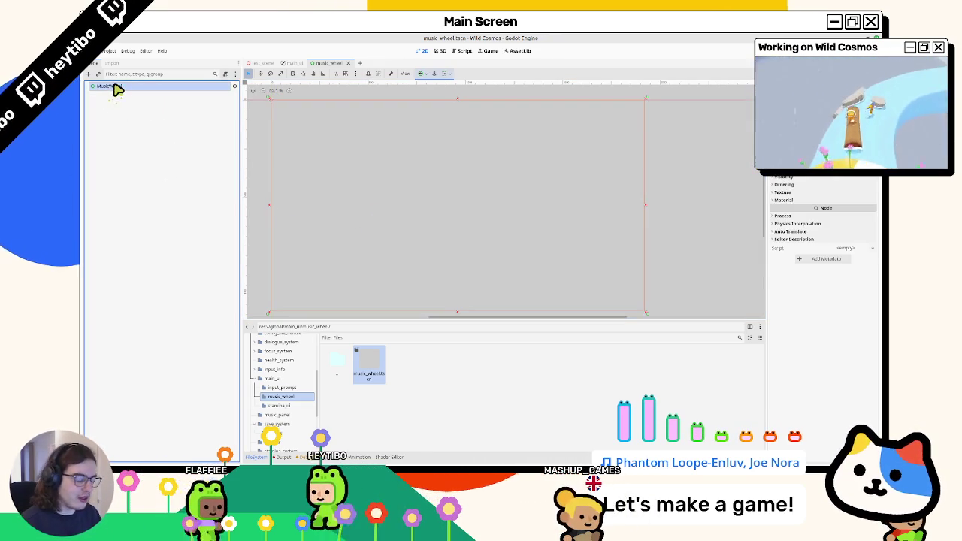
Step: Add a ColorRect child under MusicWheel and anchor it to the centre
key(ctrl+a)
text(colorrect)
key(Return)
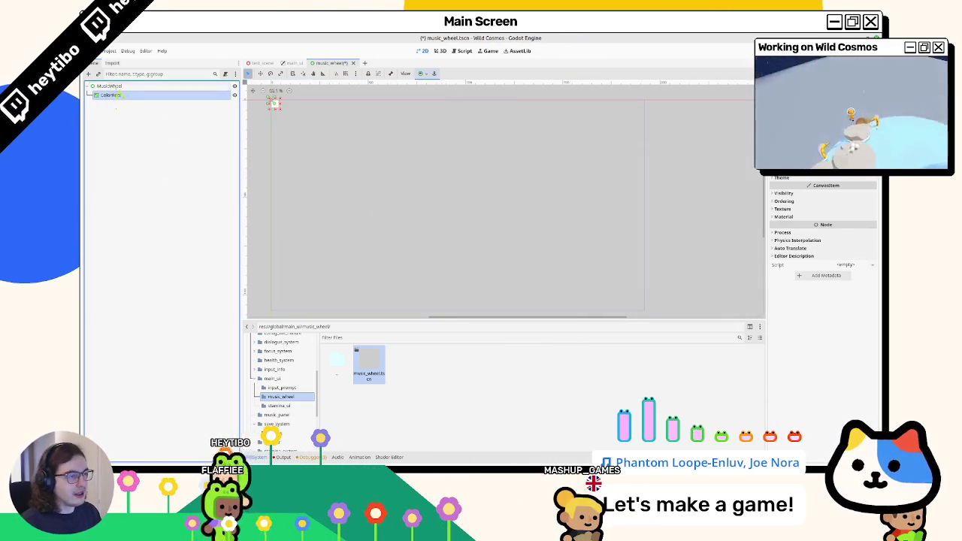
click(423, 73)
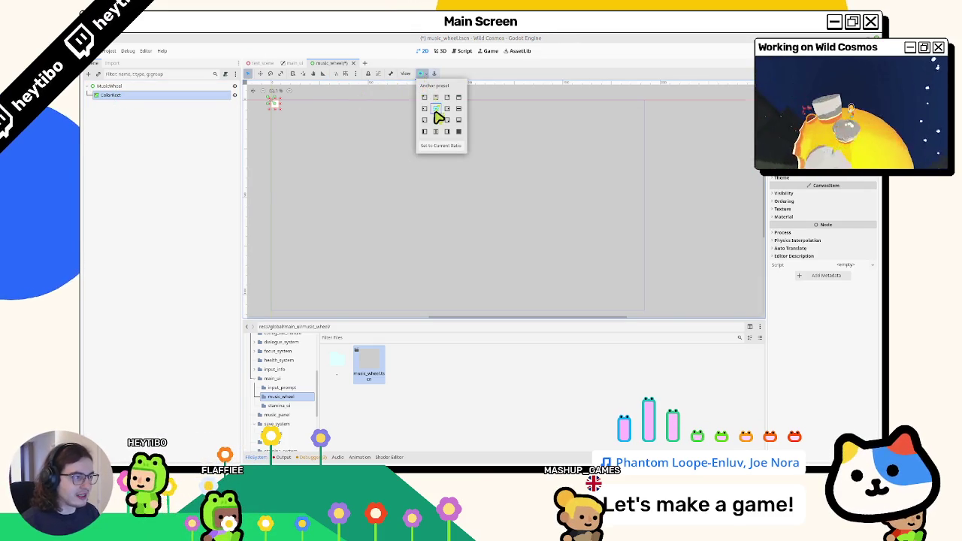
click(479, 218)
drag(481, 236, 497, 244)
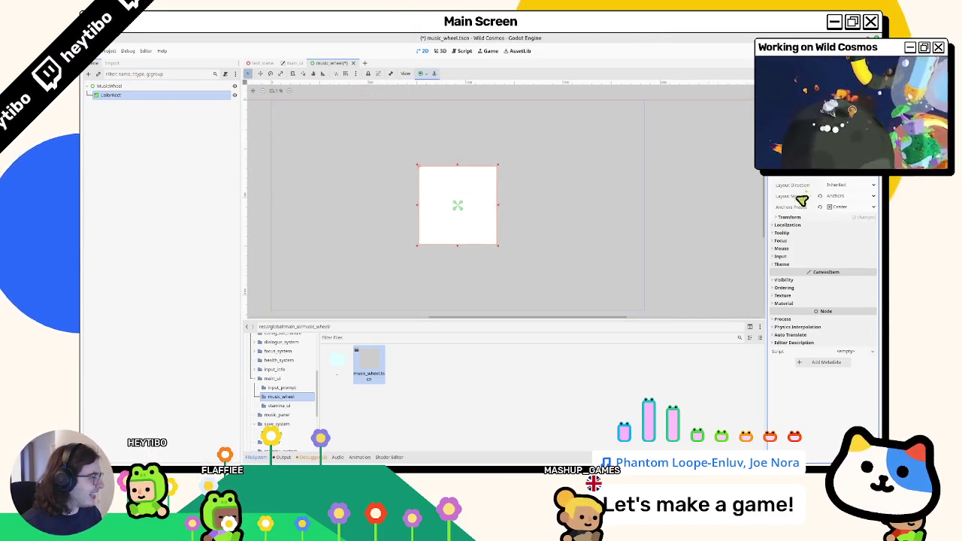
Step: Set the ColorRect's size to 520 × 520 in the Inspector
click(787, 220)
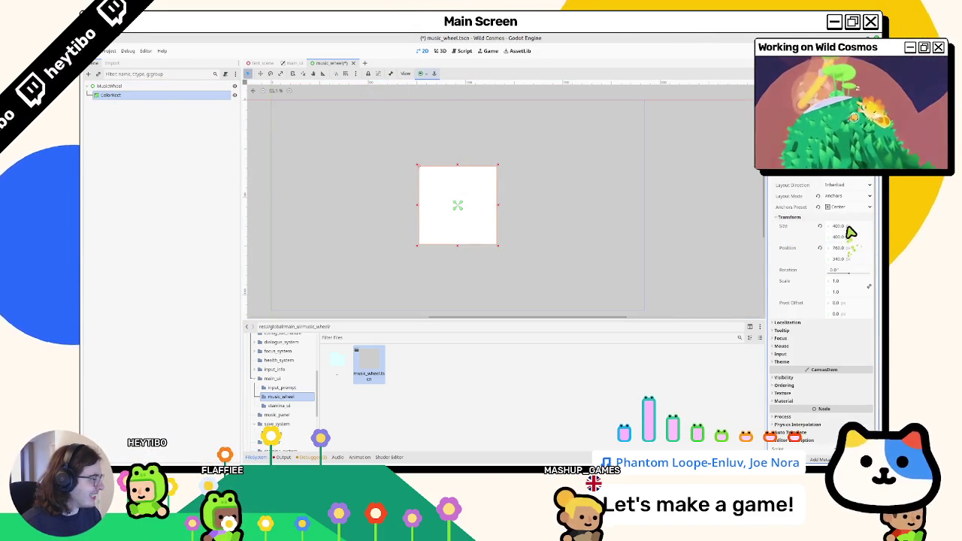
scroll(562, 194, down, 1)
scroll(610, 184, up, 2)
scroll(576, 165, down, 3)
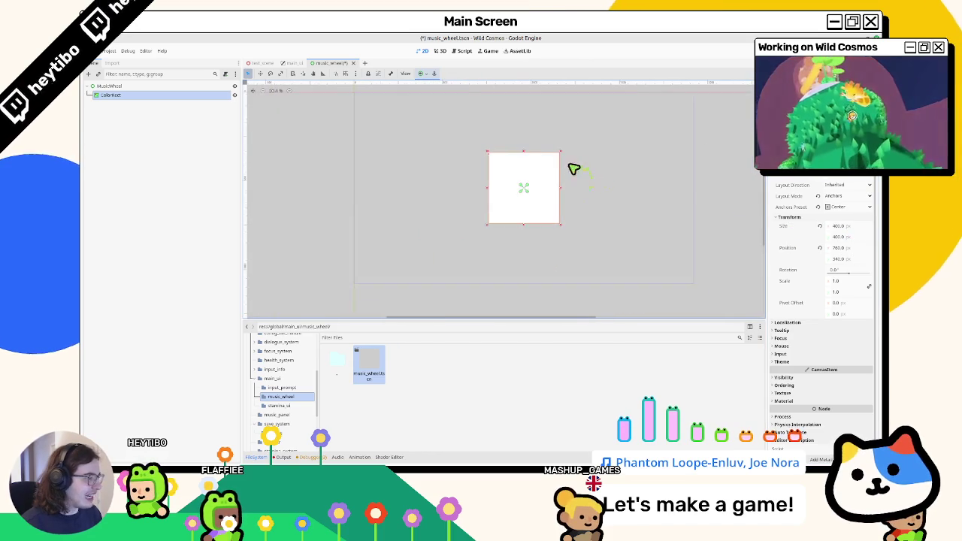
scroll(561, 182, up, 1)
click(845, 226)
text(520)
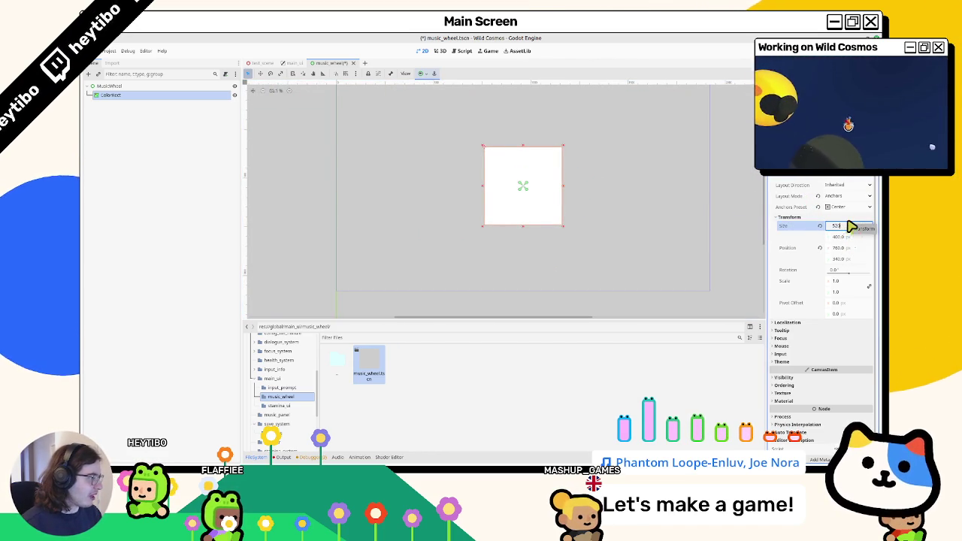
key(Tab)
text(520)
key(Tab)
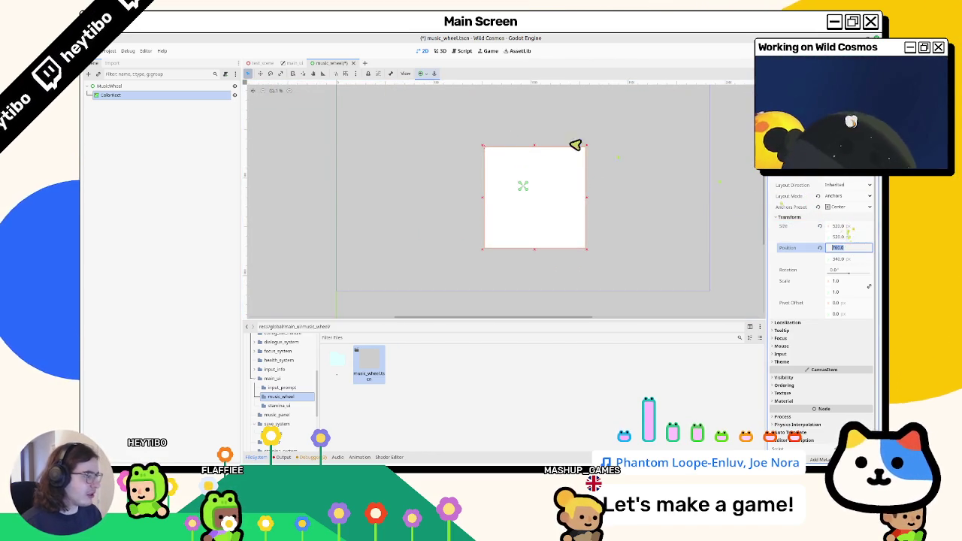
Step: Re-centre the resized ColorRect with the Center preset and save the music_wheel scene
click(425, 72)
click(429, 112)
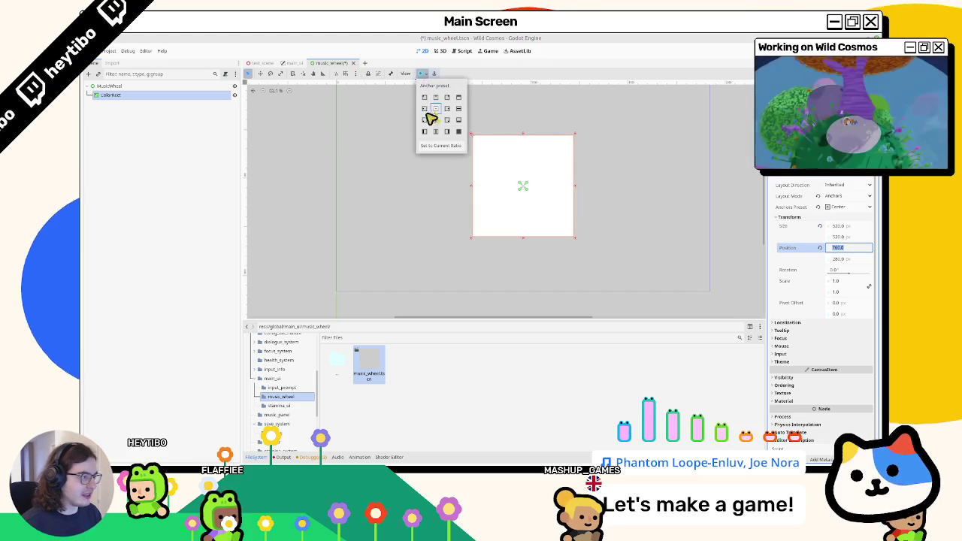
click(421, 73)
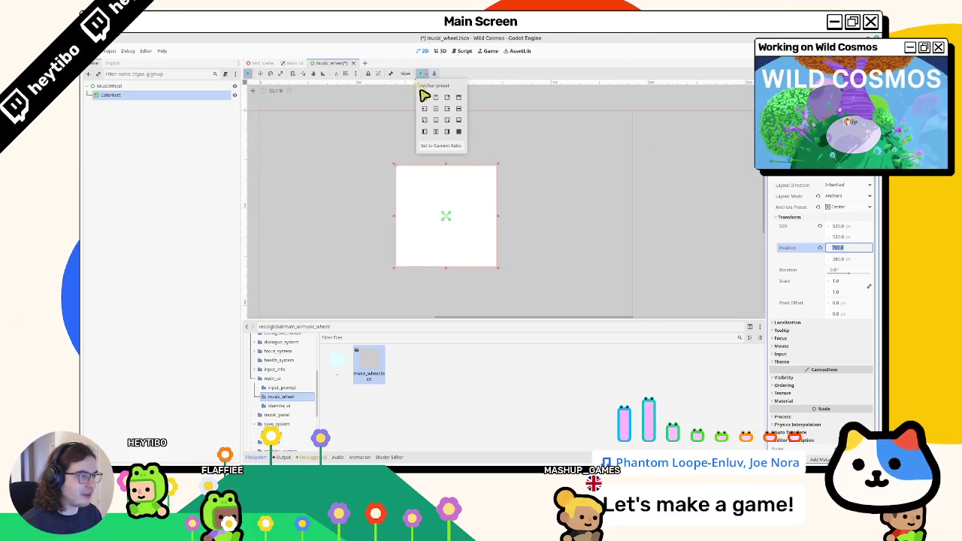
click(423, 97)
click(421, 73)
click(435, 108)
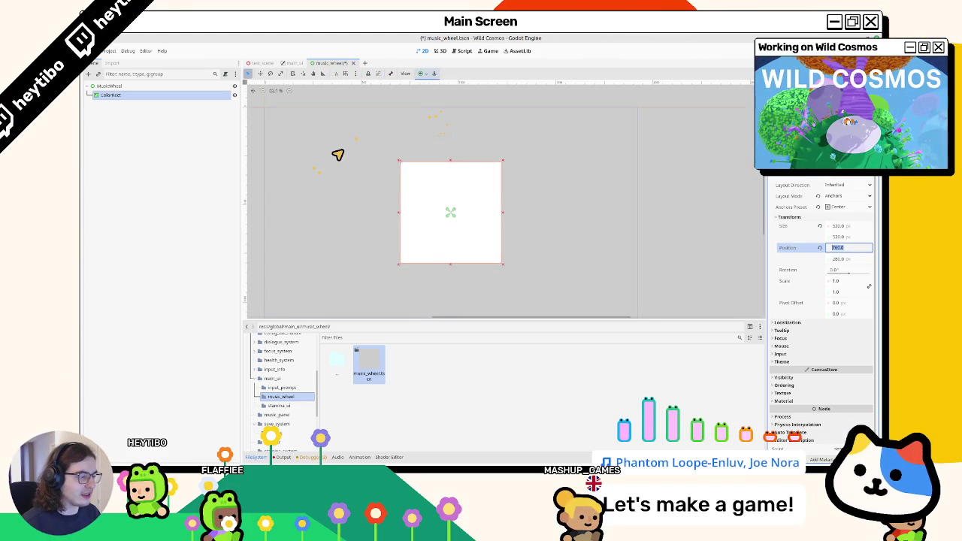
key(ctrl+s)
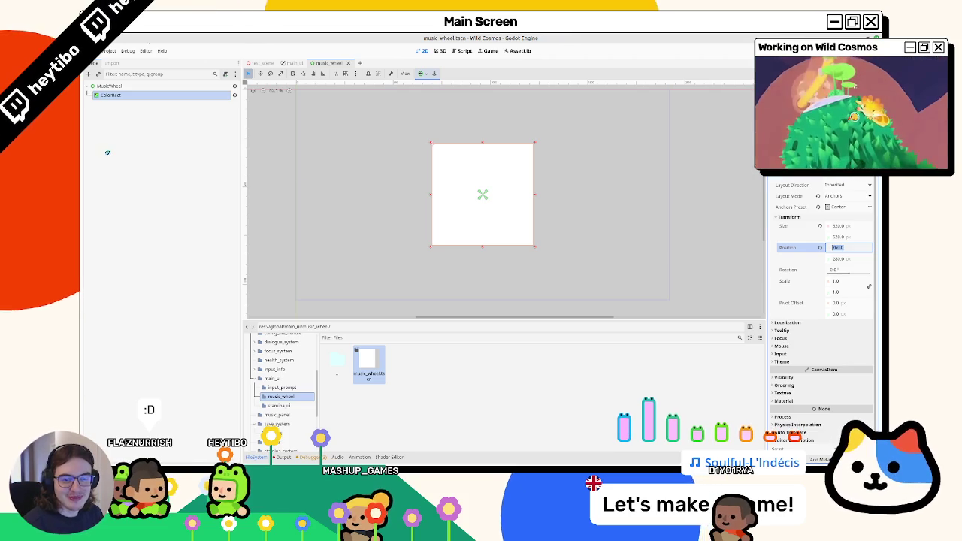
scroll(361, 188, up, 2)
Step: Open tool_selector.tscn through Quick Open Scene by searching 'tool'
key(ctrl+shift+o)
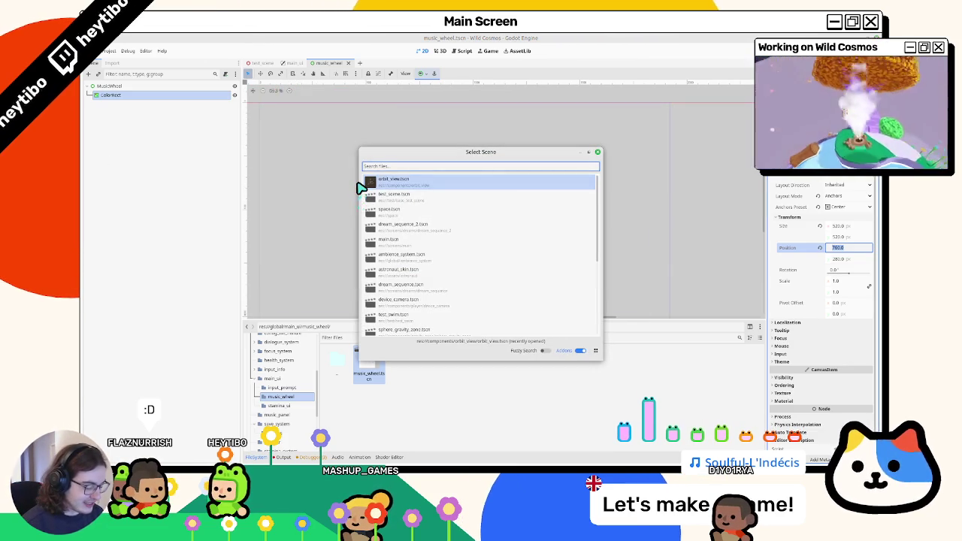
text(music)
key(BackSpace)
key(BackSpace)
key(BackSpace)
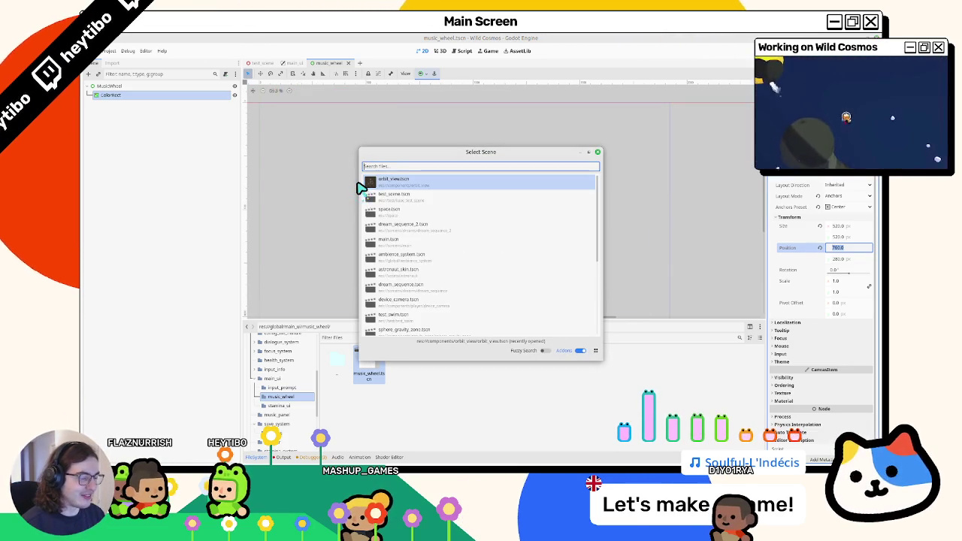
text(menu)
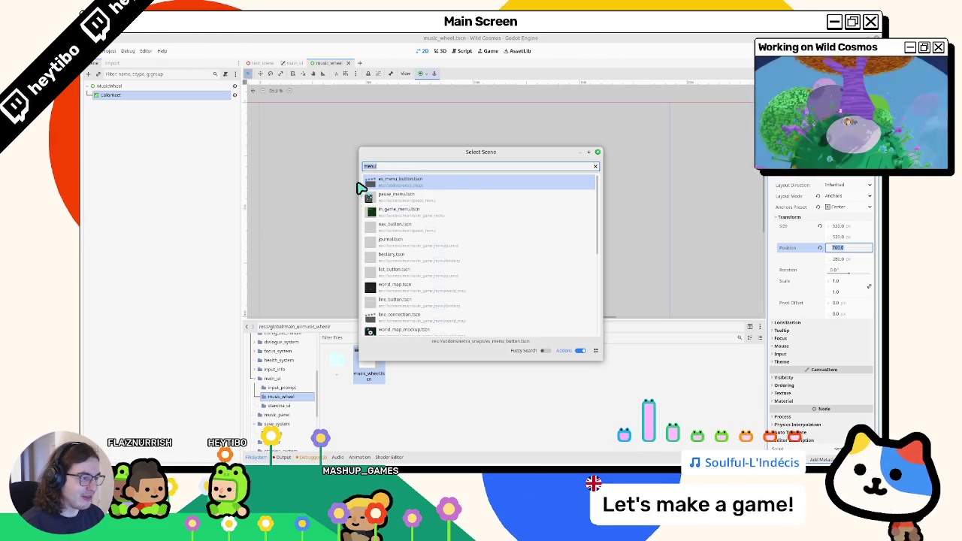
key(BackSpace)
key(BackSpace)
key(BackSpace)
text(tool)
key(Return)
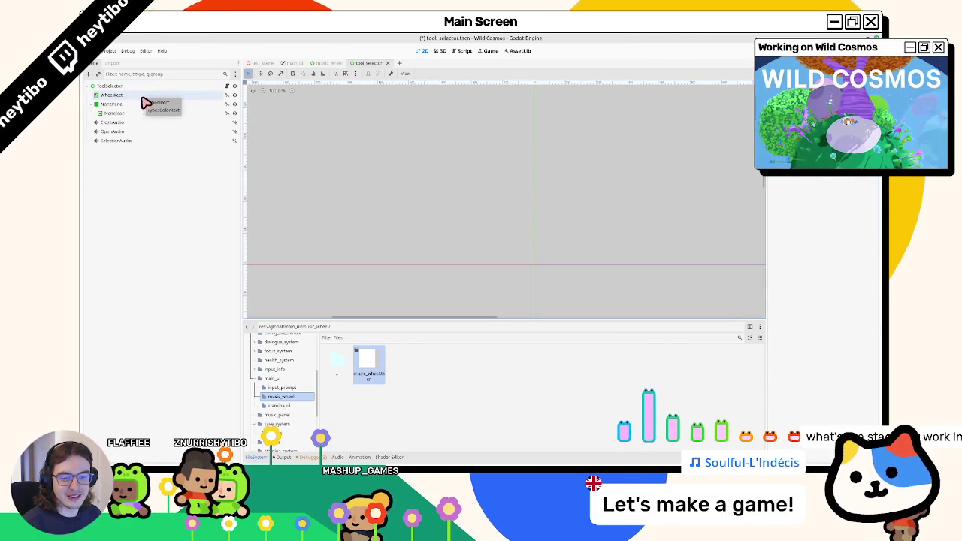
Step: Bring the Figma window to the front and maximize it
scroll(369, 154, down, 2)
scroll(481, 219, down, 3)
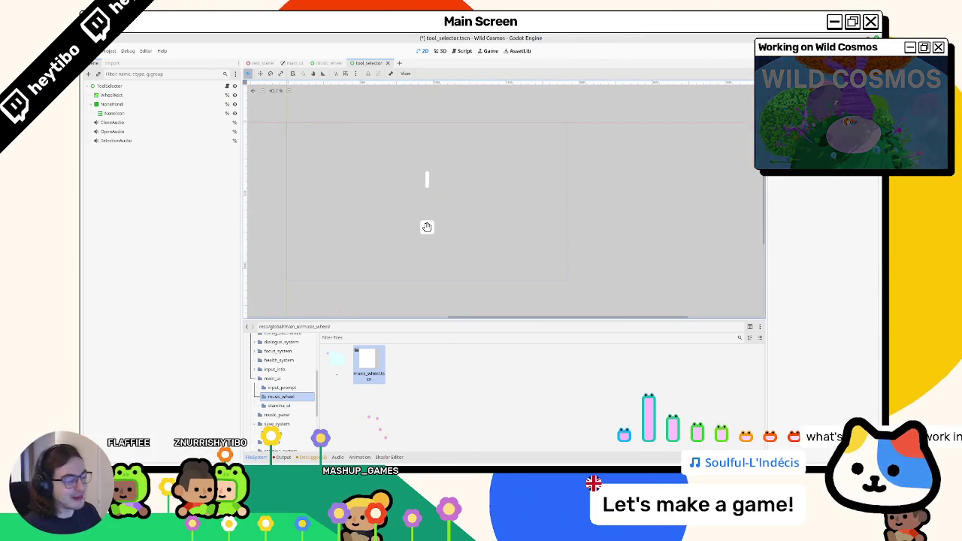
click(396, 450)
click(675, 103)
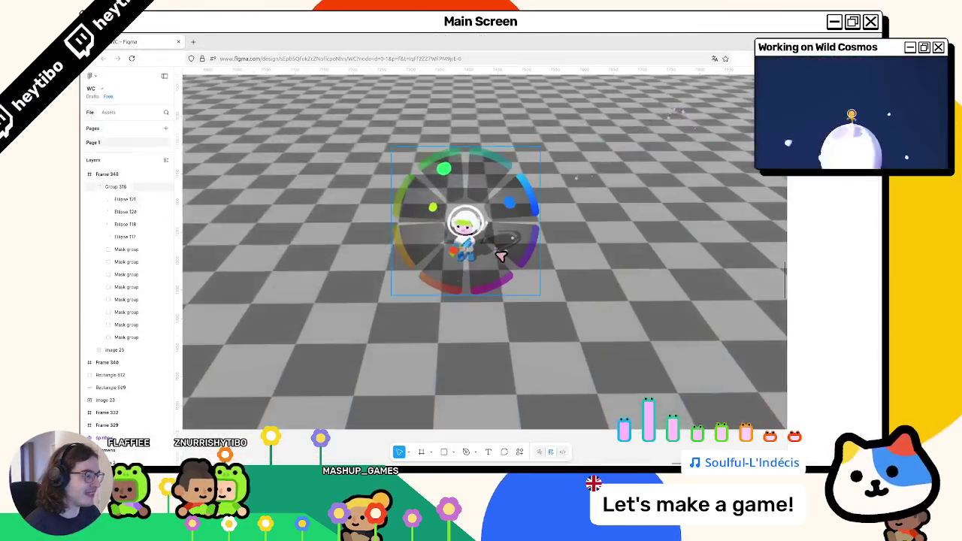
Step: Move Figma's canvas to the Wild Cosmos (DEBUG) screenshot frame with its coloured bar panel
key(super+Down)
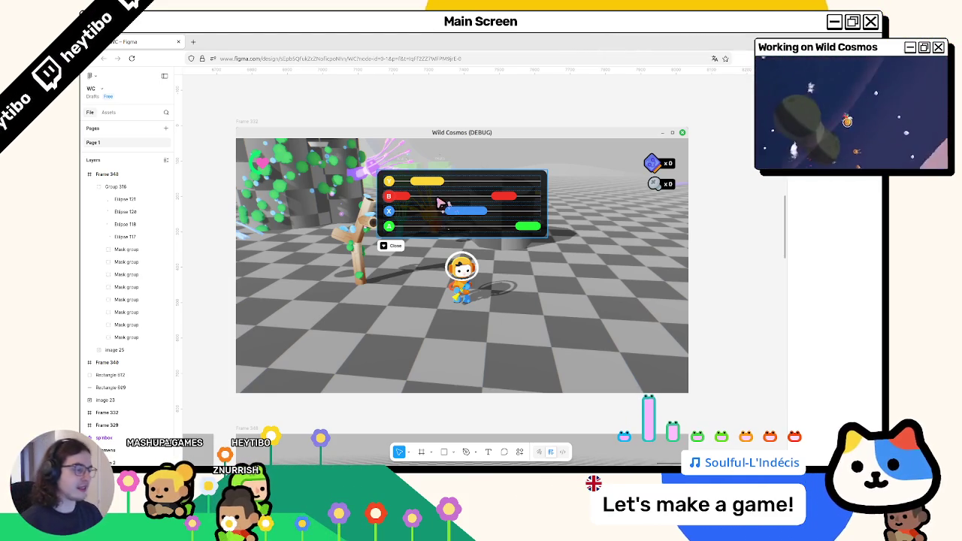
scroll(453, 161, down, 1)
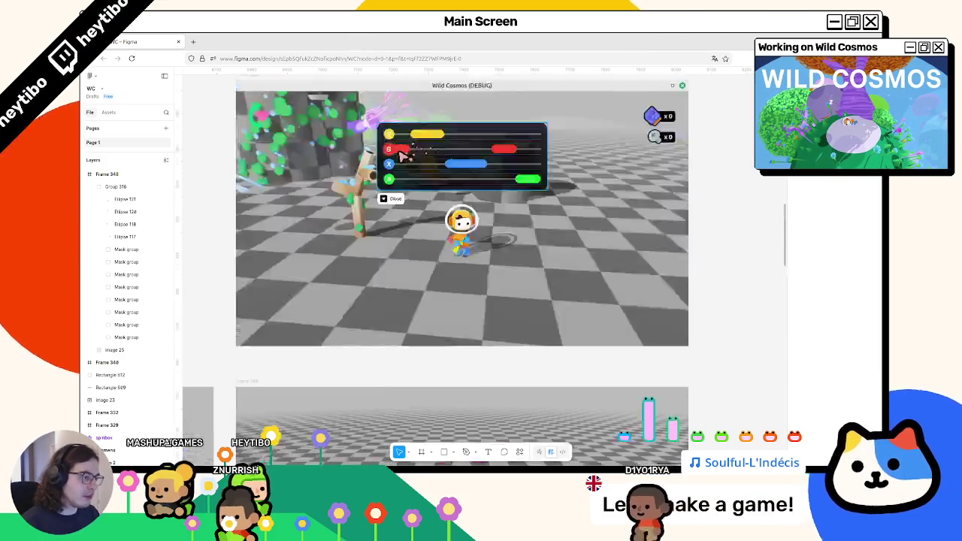
Step: Scroll back to the music-wheel mockup frame and shrink the Figma window to normal size
scroll(408, 212, down, 3)
scroll(473, 308, up, 3)
scroll(463, 267, down, 3)
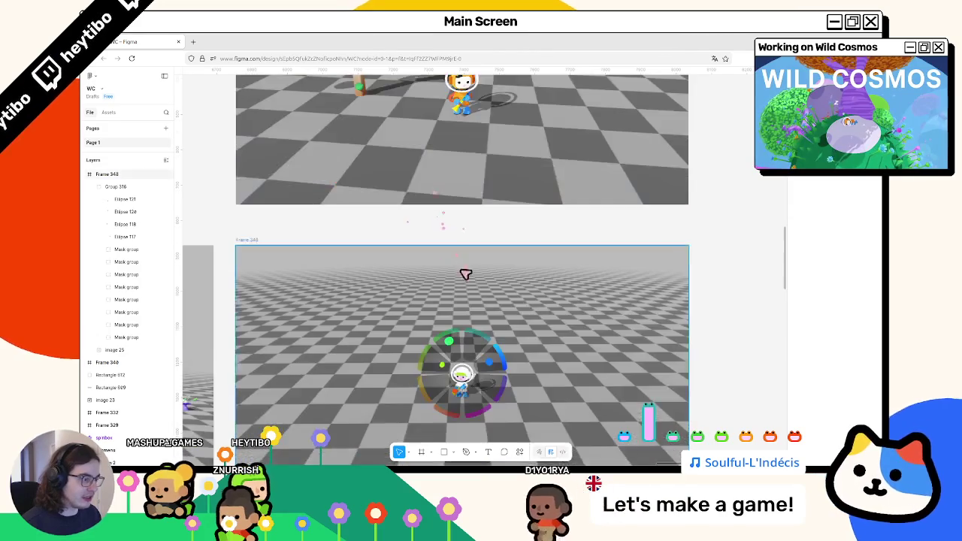
scroll(464, 324, down, 1)
scroll(466, 342, up, 1)
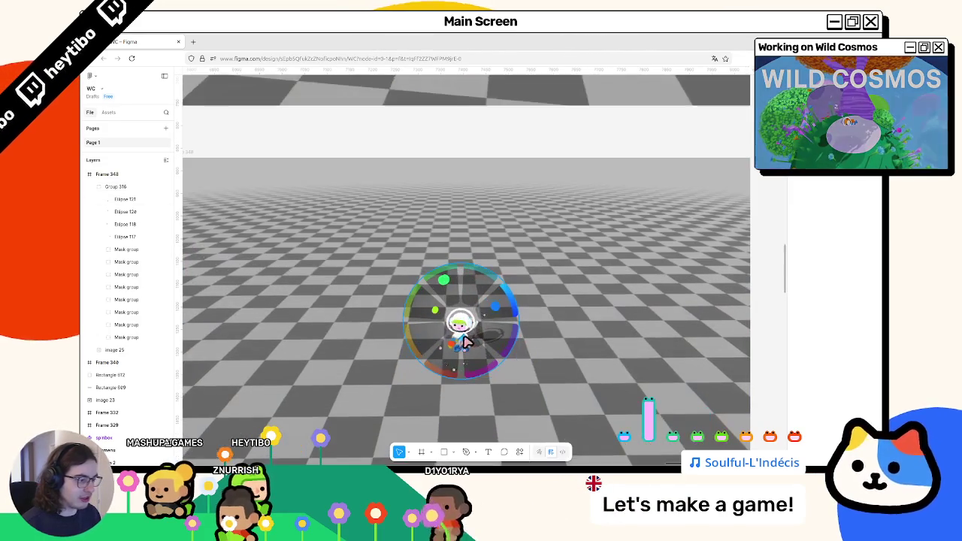
scroll(465, 341, up, 1)
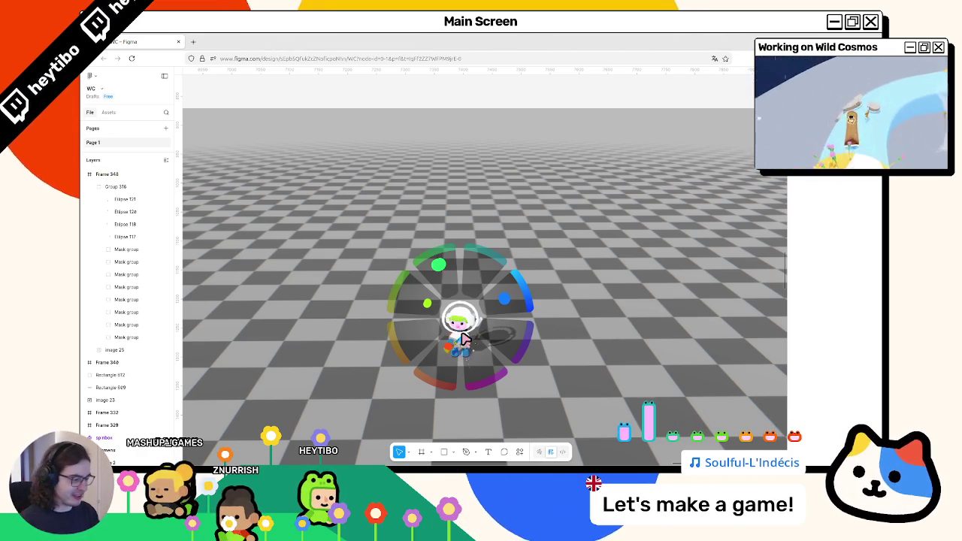
mouse_move(543, 36)
mouse_down()
mouse_move(473, 120)
mouse_move(471, 100)
mouse_up()
Step: Minimize the Figma window
scroll(481, 252, down, 3)
scroll(504, 275, right, 2)
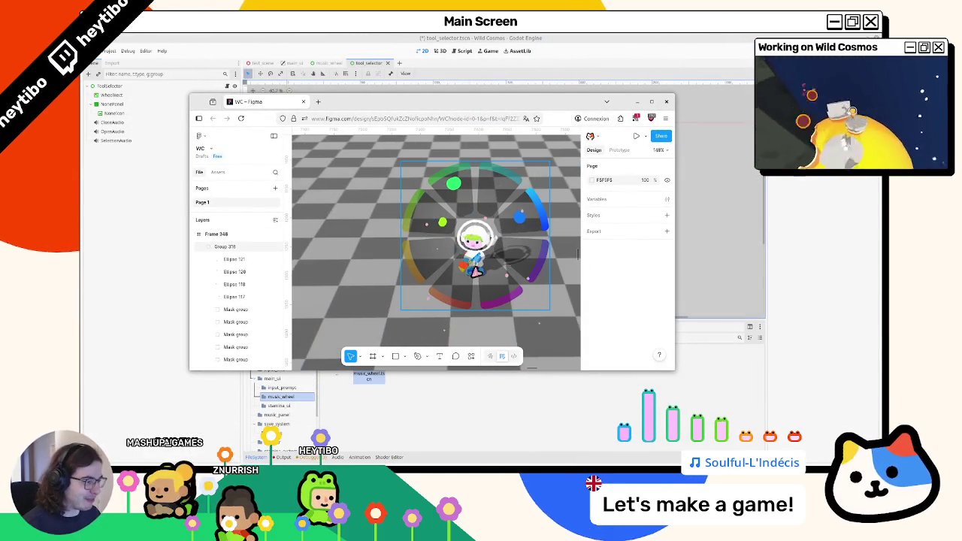
scroll(451, 226, down, 3)
click(637, 101)
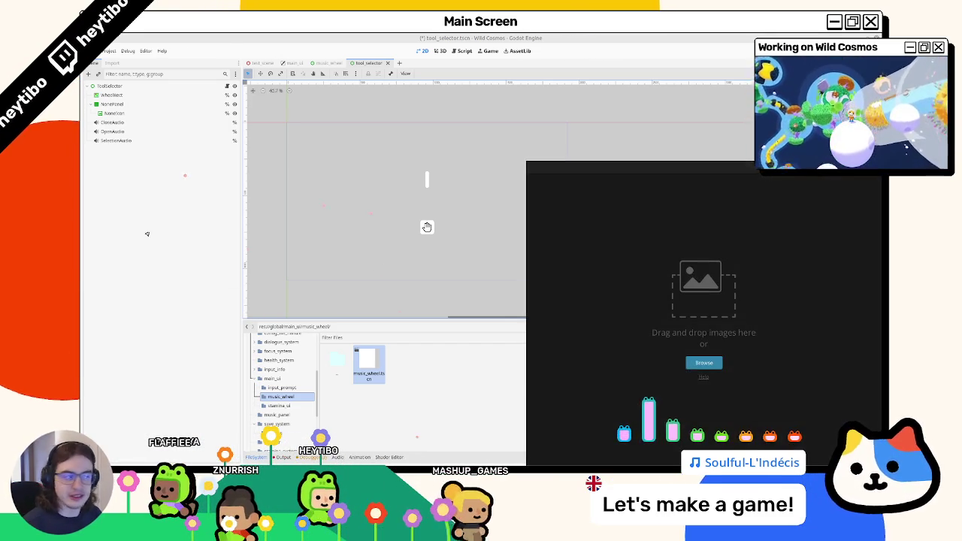
Step: Dismiss PureRef's update prompt and place the wheel reference image right of the editor
click(786, 364)
mouse_move(698, 187)
mouse_down()
mouse_move(350, 176)
mouse_move(0, 181)
mouse_up()
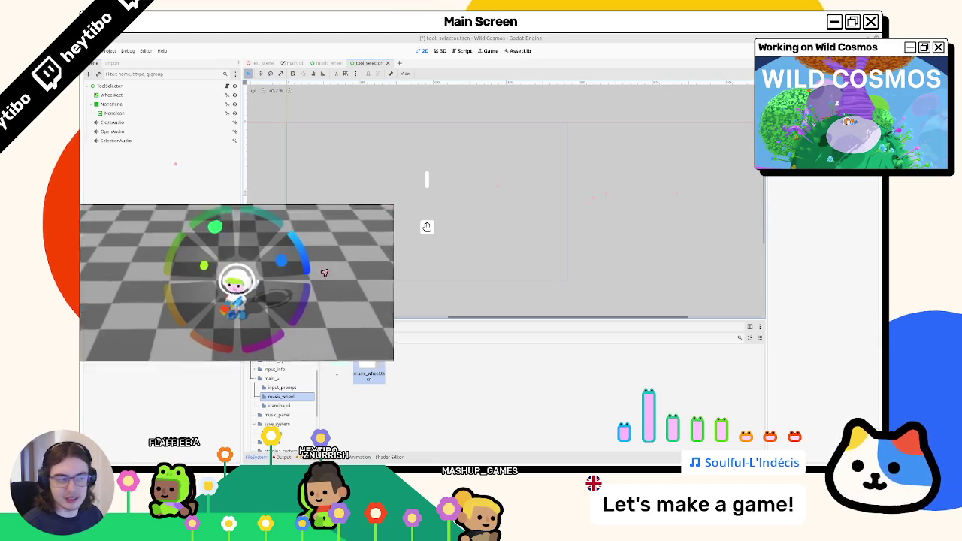
mouse_move(413, 189)
mouse_down()
mouse_move(524, 145)
mouse_move(623, 134)
mouse_up()
drag(675, 182, 622, 177)
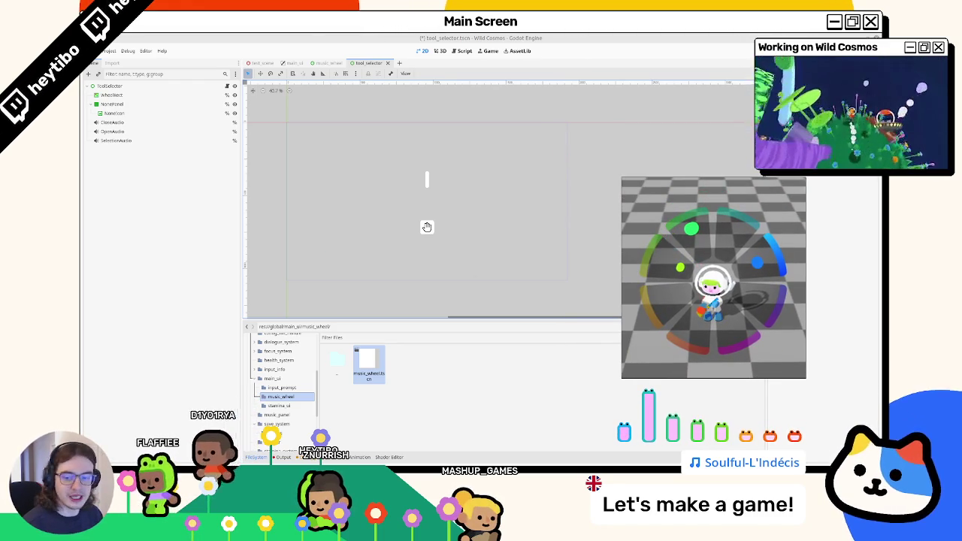
click(148, 97)
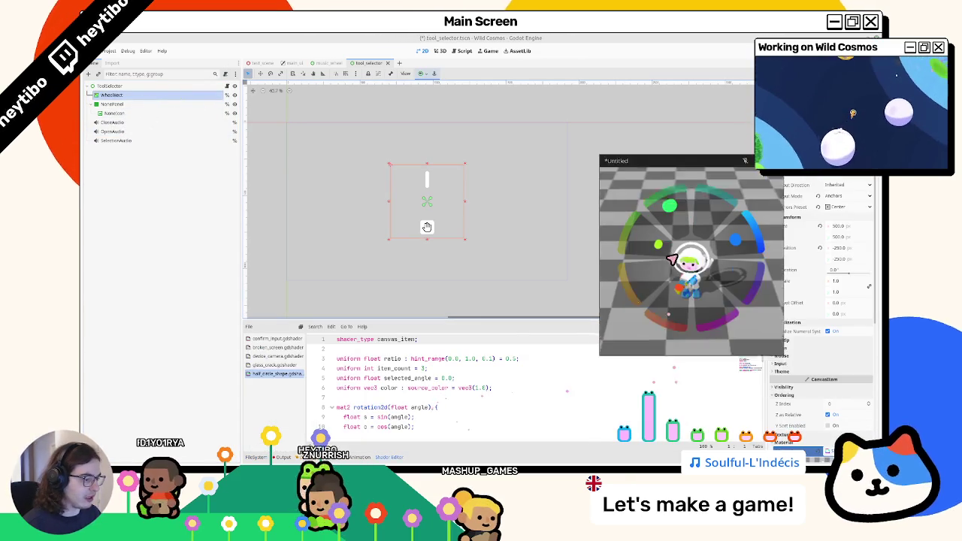
scroll(378, 403, down, 8)
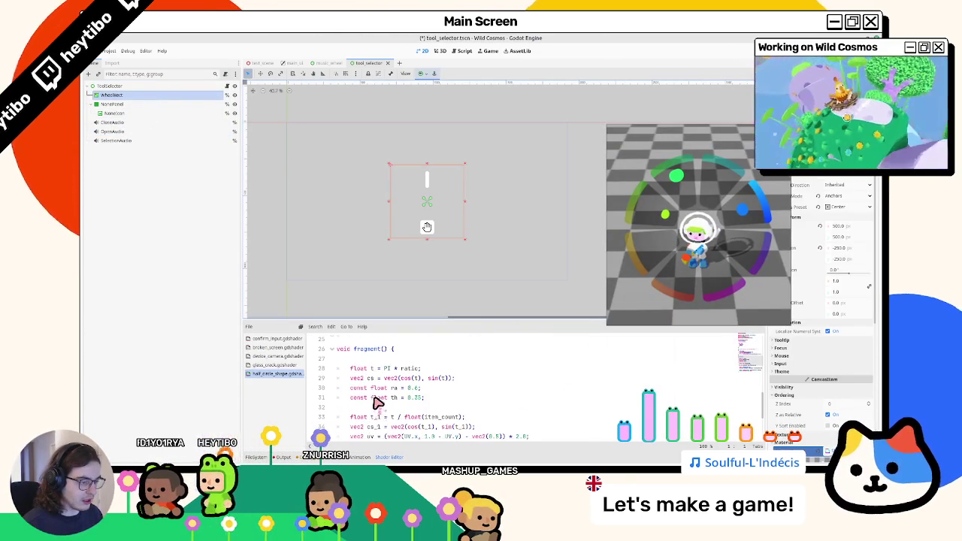
scroll(378, 403, up, 3)
mouse_move(375, 399)
mouse_down()
mouse_move(275, 338)
mouse_move(263, 387)
mouse_up()
key(ctrl+c)
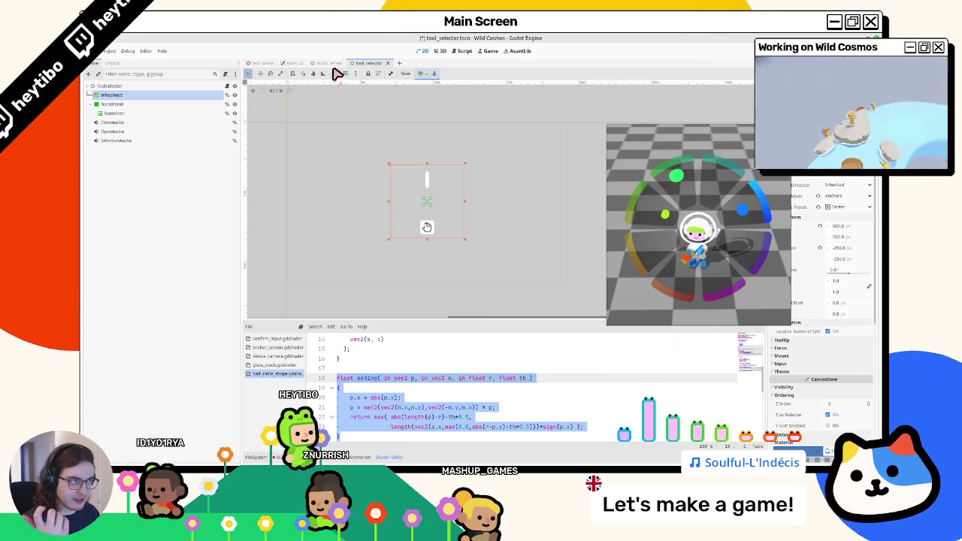
click(330, 63)
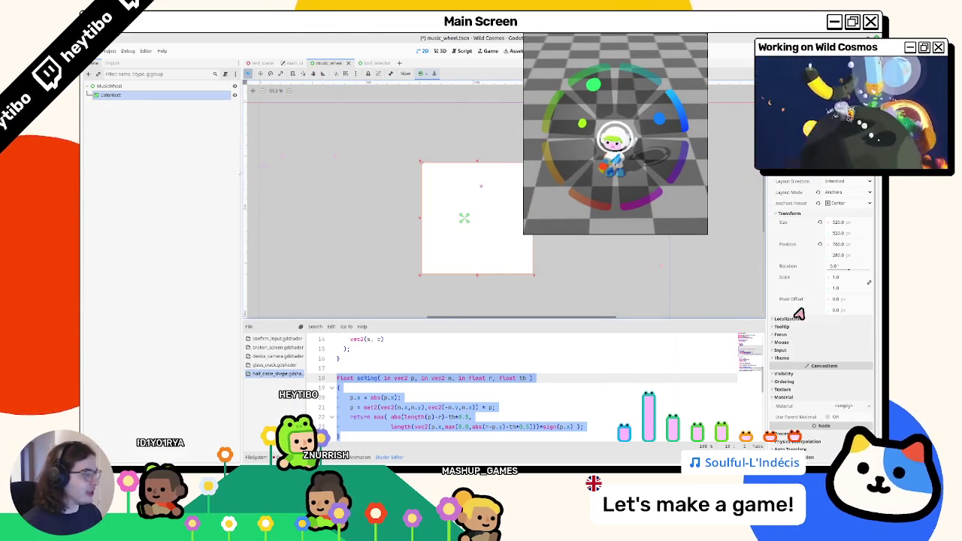
Step: Apply the Center anchor preset to the ColorRect
click(433, 75)
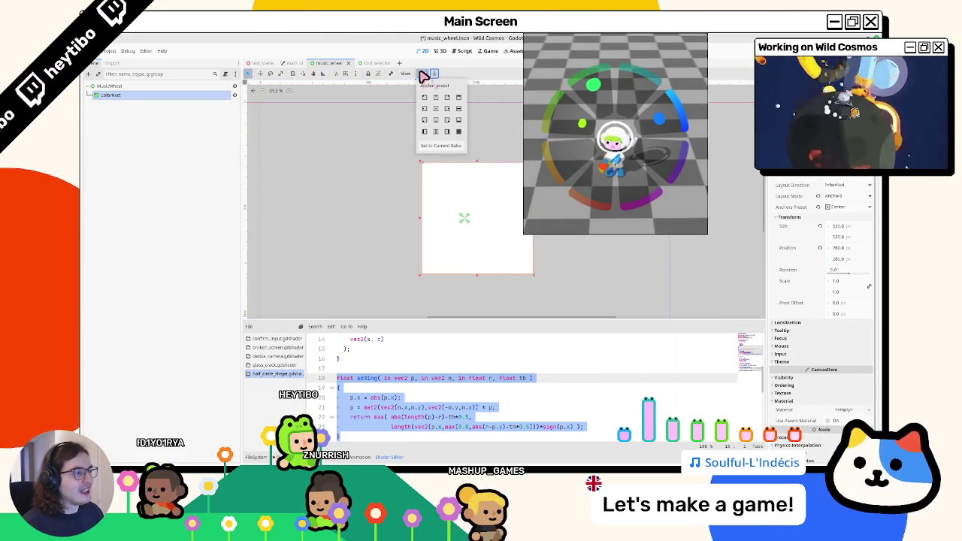
click(440, 112)
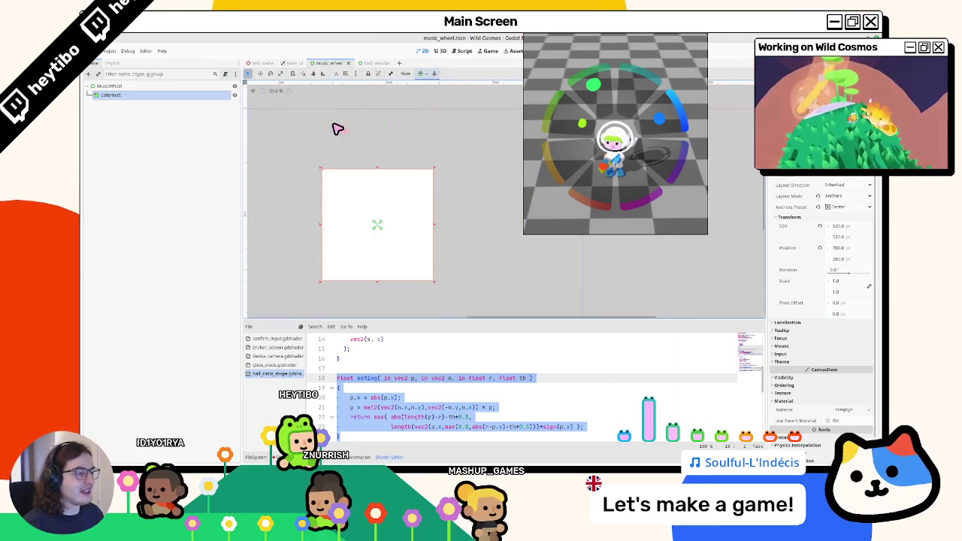
click(791, 400)
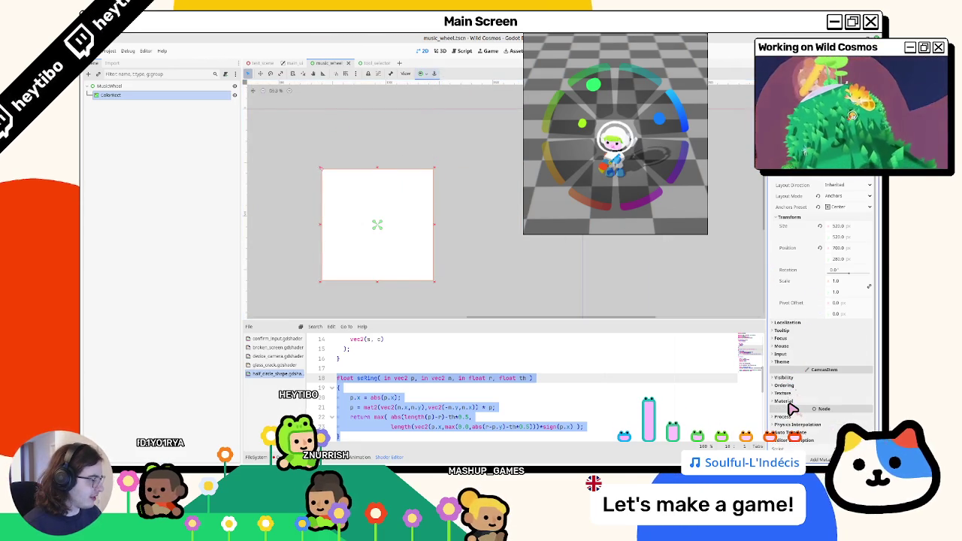
scroll(815, 356, down, 1)
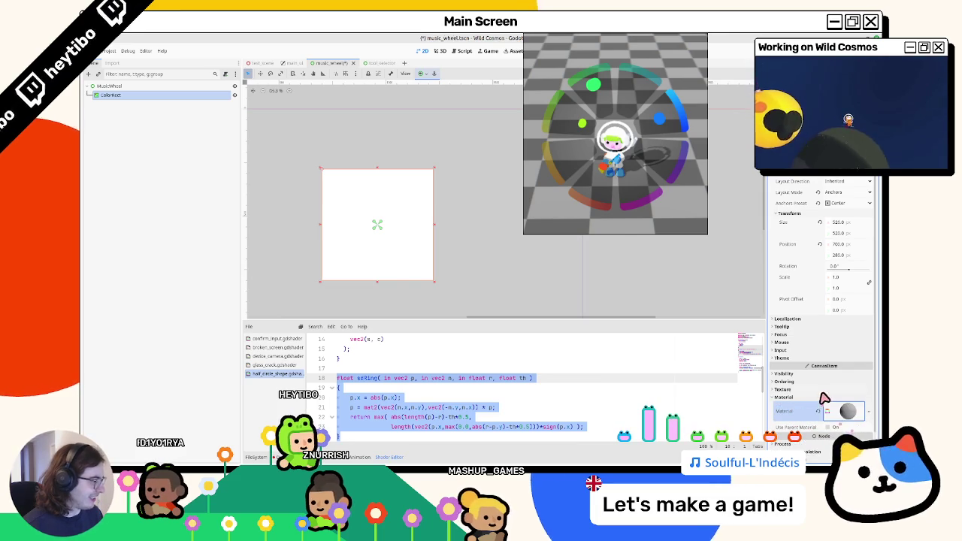
Step: Give the ColorRect a new ShaderMaterial with a new music_wheel.gdshader and open it
click(854, 413)
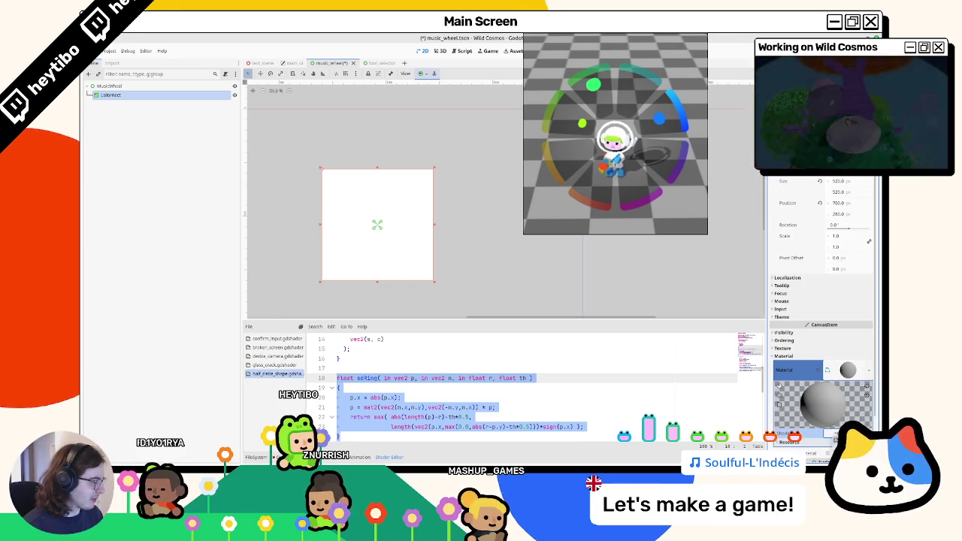
click(813, 427)
click(515, 303)
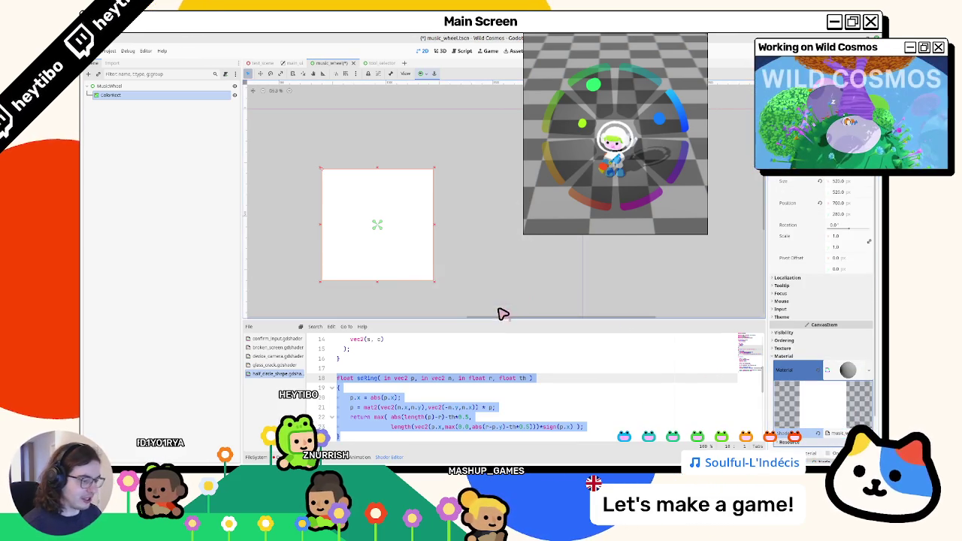
click(831, 440)
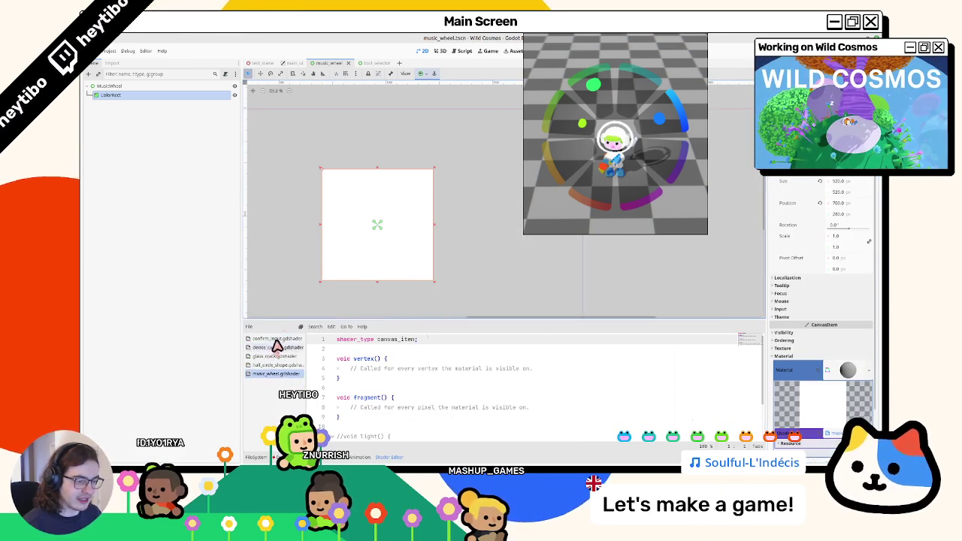
drag(378, 382, 307, 359)
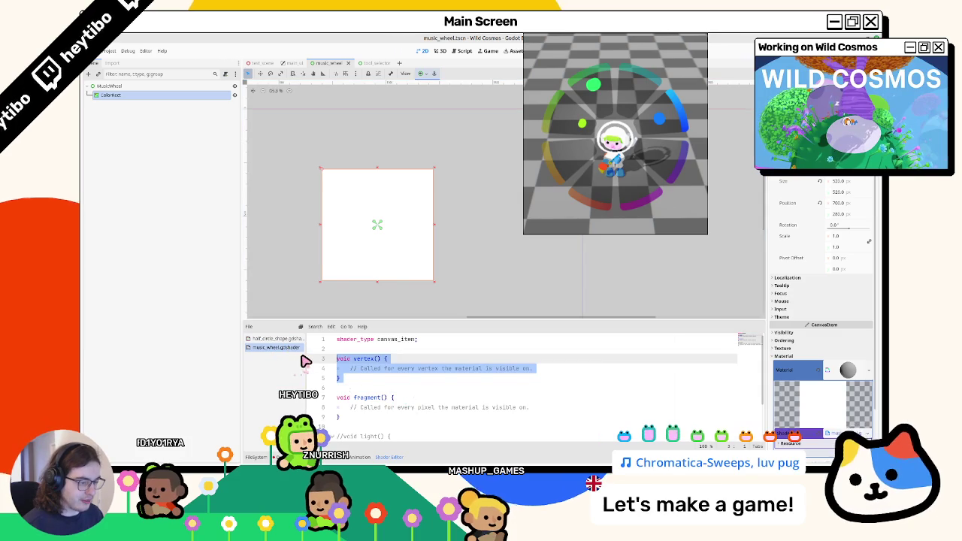
Step: Replace vertex() with the pasted sdRing function and delete the light() and fragment placeholder comments
key(BackSpace)
key(ctrl+v)
scroll(526, 393, down, 3)
mouse_move(337, 388)
mouse_down()
mouse_move(383, 388)
mouse_move(387, 444)
mouse_up()
key(BackSpace)
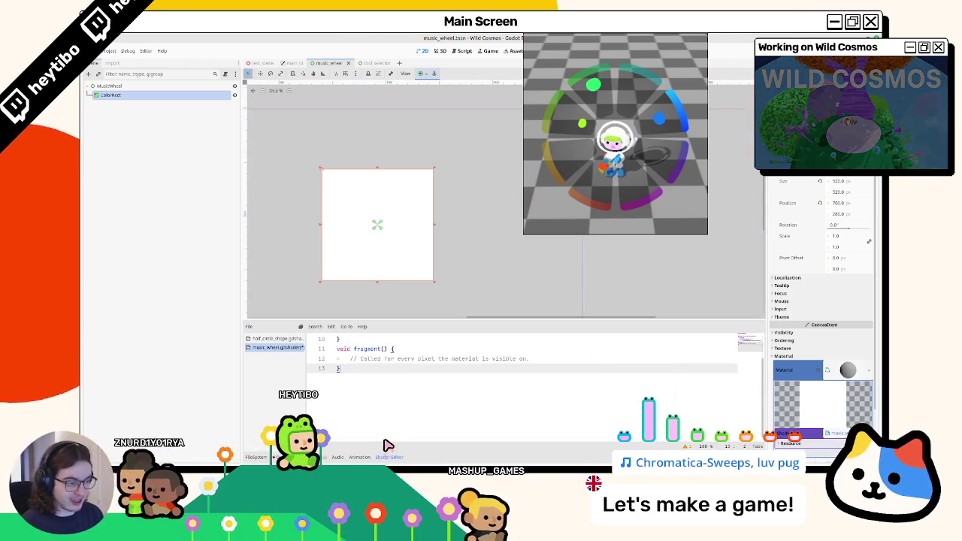
click(550, 358)
key(shift+Home)
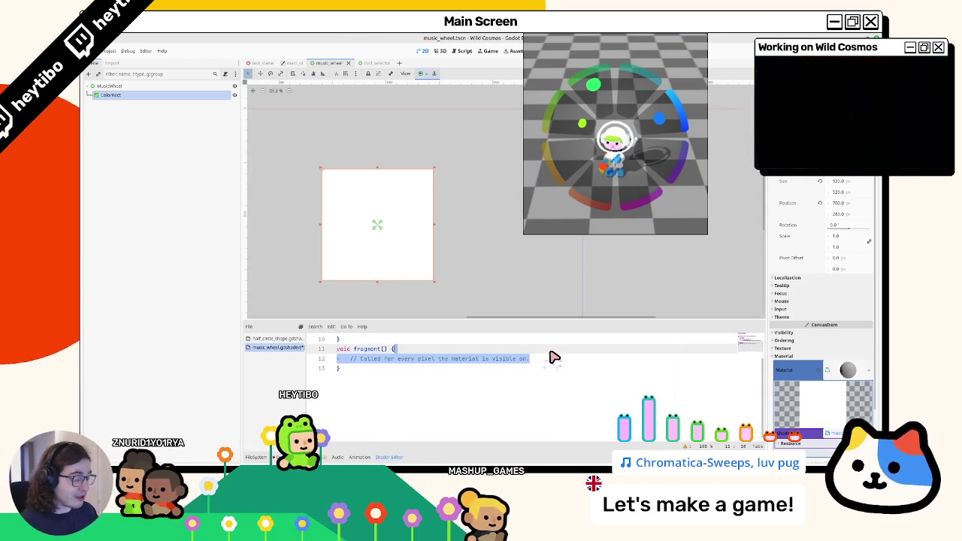
key(BackSpace)
Step: Tidy the blank lines around sdRing and fragment(), then open half_circle_shape.gdshader for reference
scroll(471, 380, up, 4)
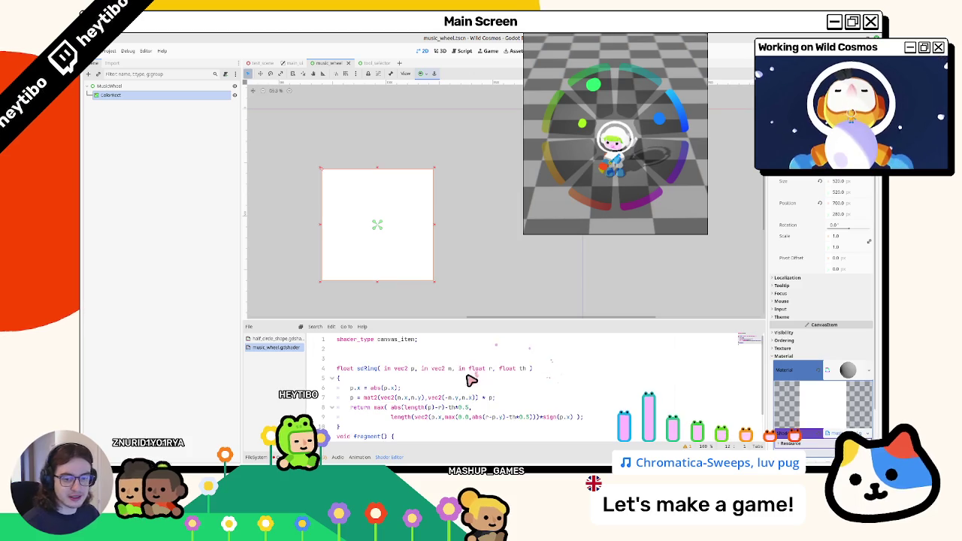
click(380, 358)
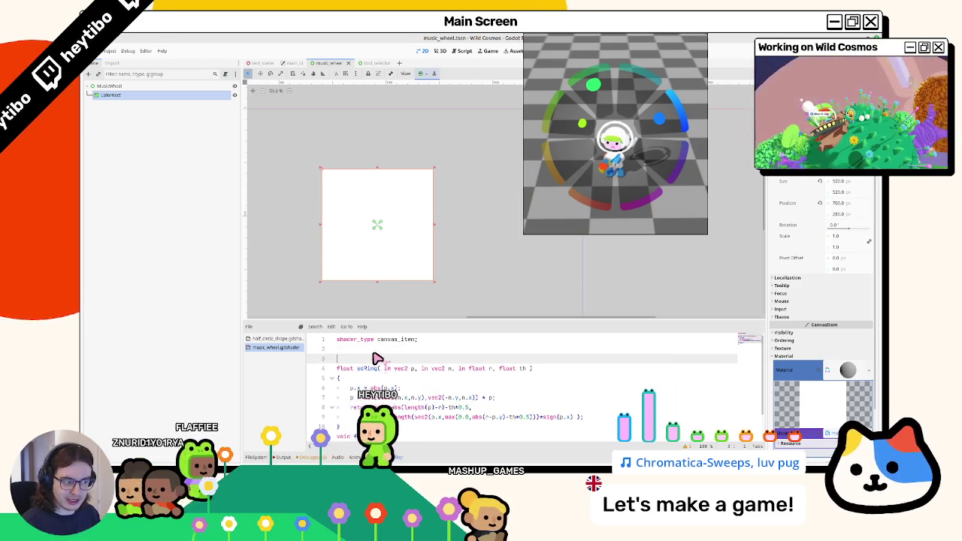
key(BackSpace)
scroll(378, 360, down, 1)
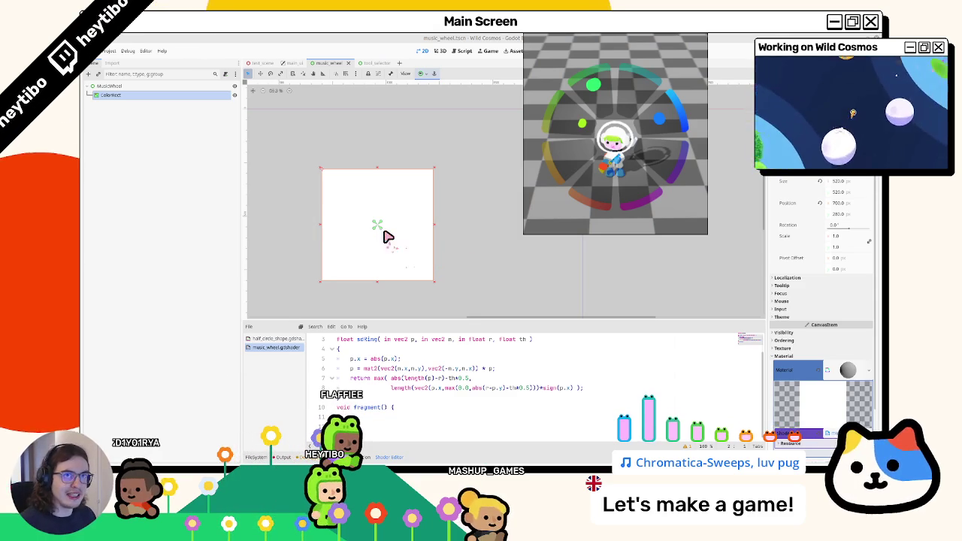
click(389, 410)
key(Return)
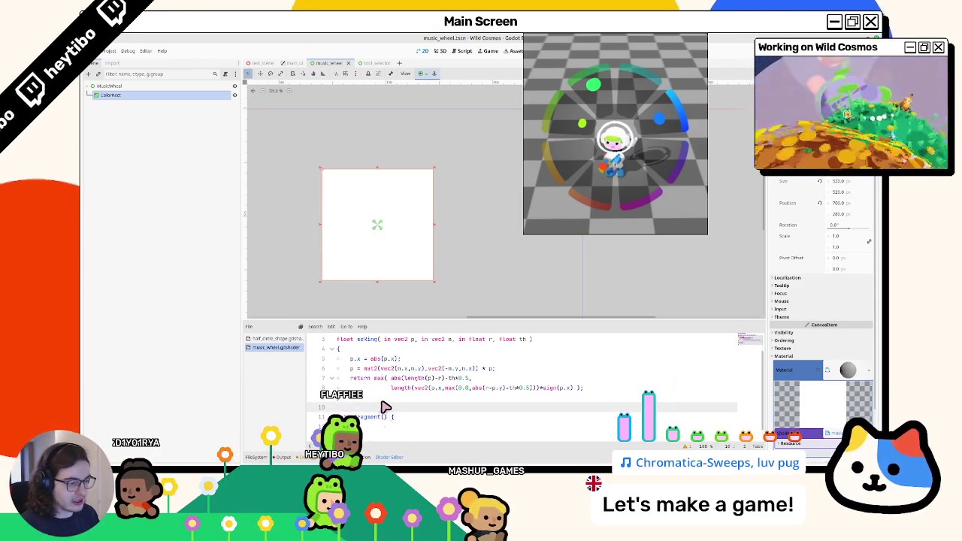
scroll(384, 387, up, 1)
scroll(370, 365, down, 3)
click(366, 350)
scroll(364, 353, up, 3)
double_click(367, 359)
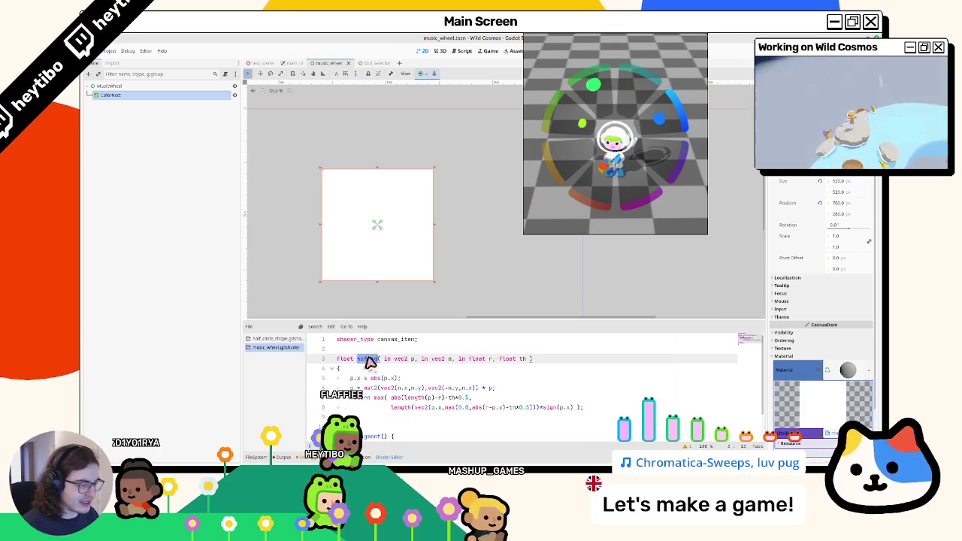
click(281, 339)
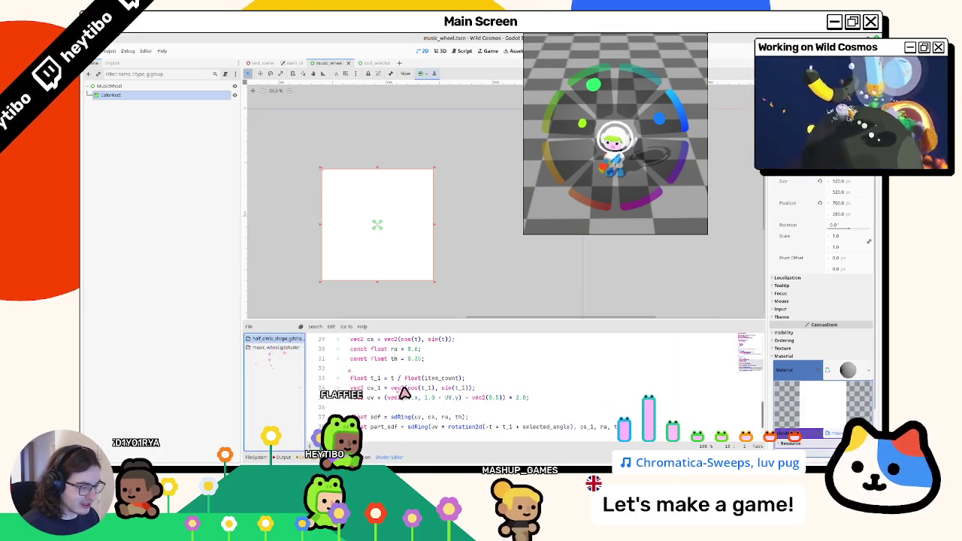
Step: Review the t_1 cosine/sine expression in half_circle_shape.gdshader and enlarge the shader panel
scroll(367, 407, down, 1)
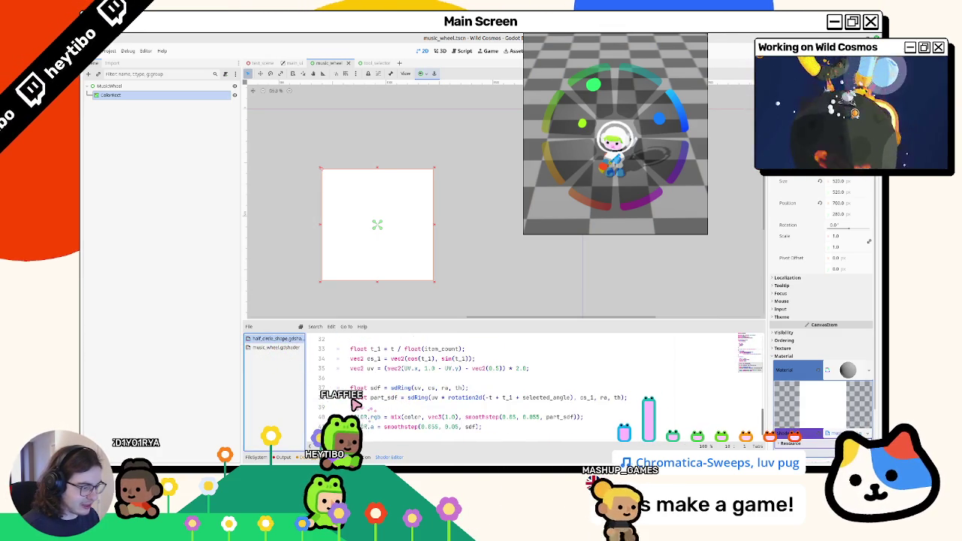
scroll(361, 406, down, 1)
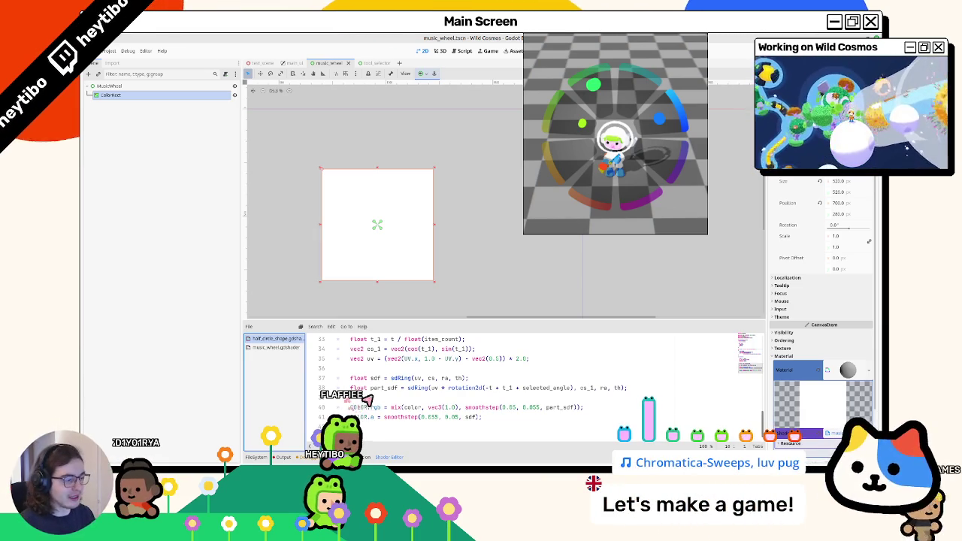
scroll(422, 385, up, 3)
mouse_move(409, 378)
mouse_down()
mouse_move(477, 378)
mouse_move(425, 379)
mouse_move(471, 378)
mouse_move(404, 407)
mouse_up()
scroll(417, 402, up, 3)
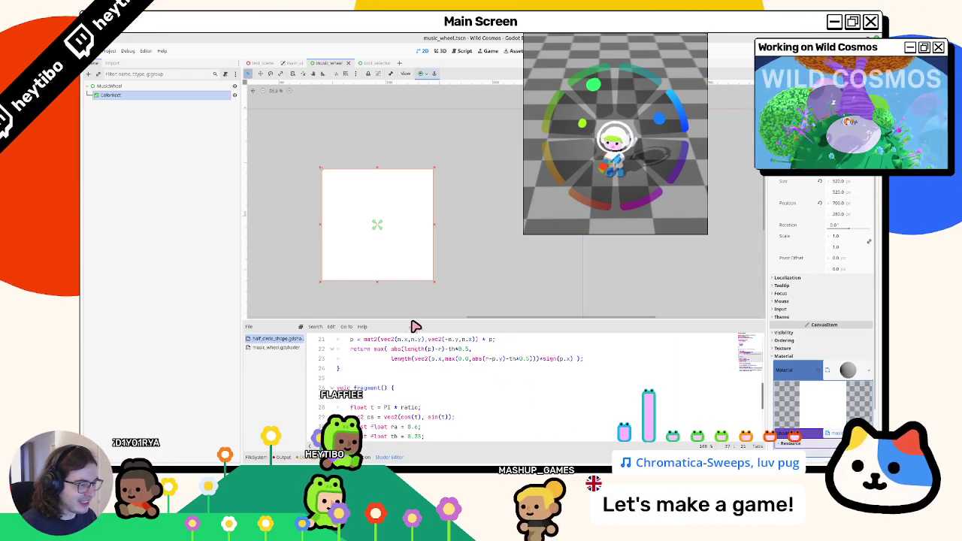
drag(413, 321, 423, 289)
Step: Select the cs, ra and th lines, then return to music_wheel.gdshader
scroll(423, 316, down, 1)
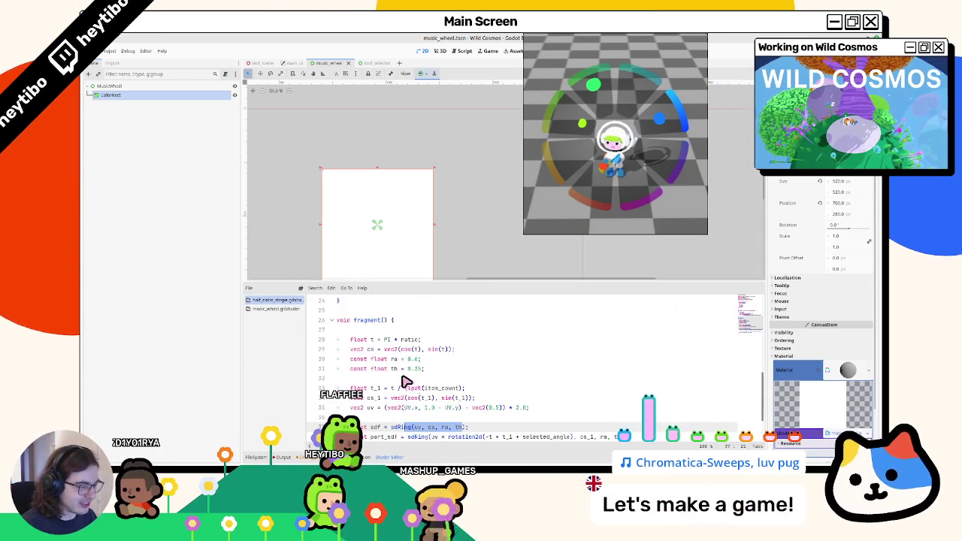
click(367, 352)
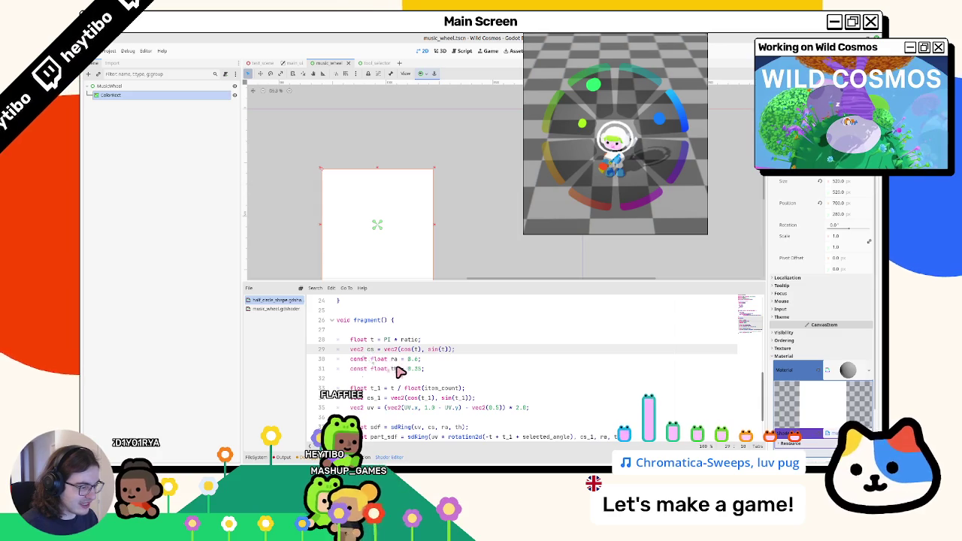
click(395, 369)
click(395, 360)
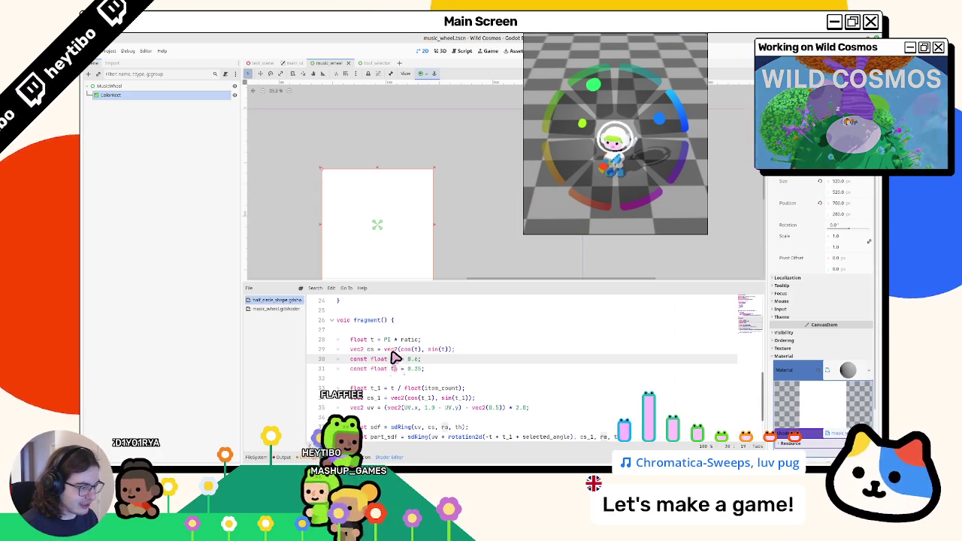
double_click(372, 340)
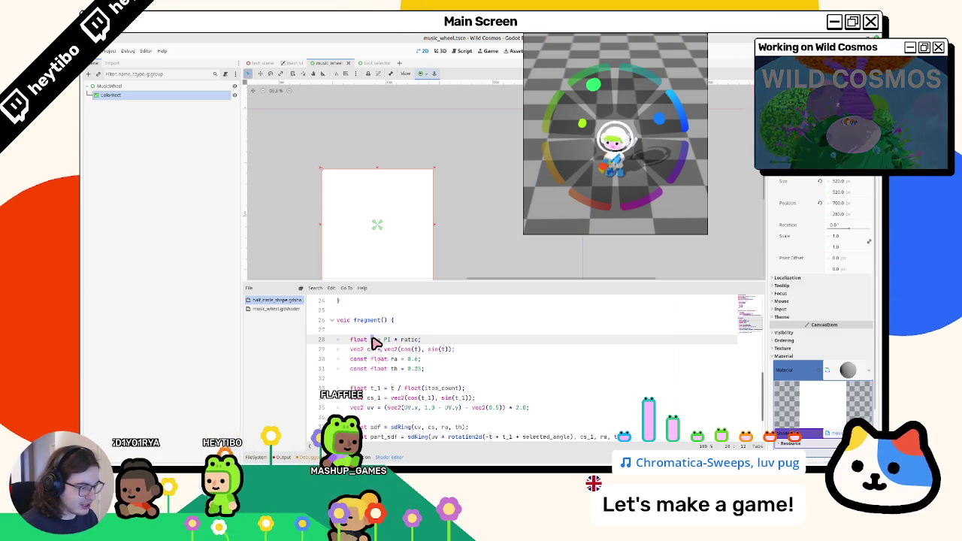
drag(373, 351, 370, 379)
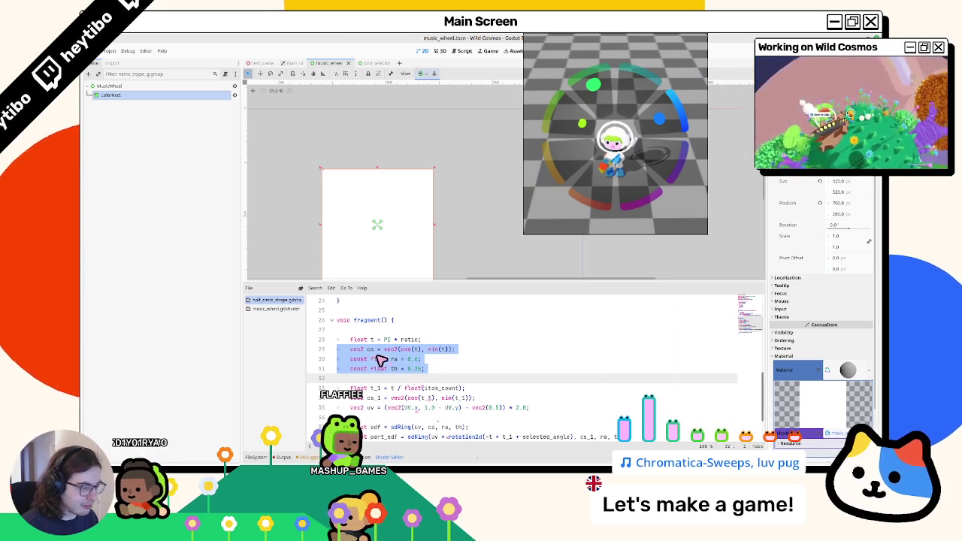
click(293, 314)
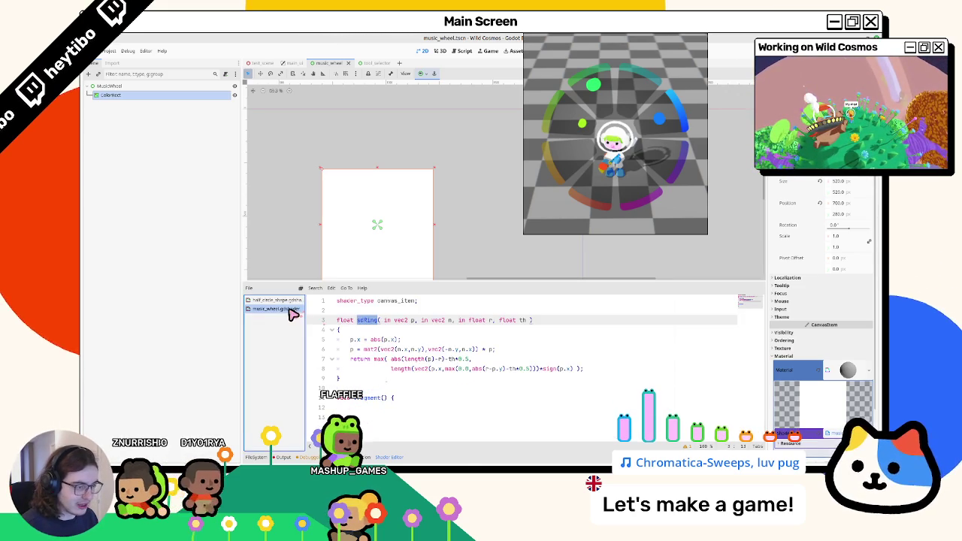
Step: Paste the cs, ra and th lines into fragment() and select the half-circle's sdf = sdRing line
click(359, 406)
key(ctrl+v)
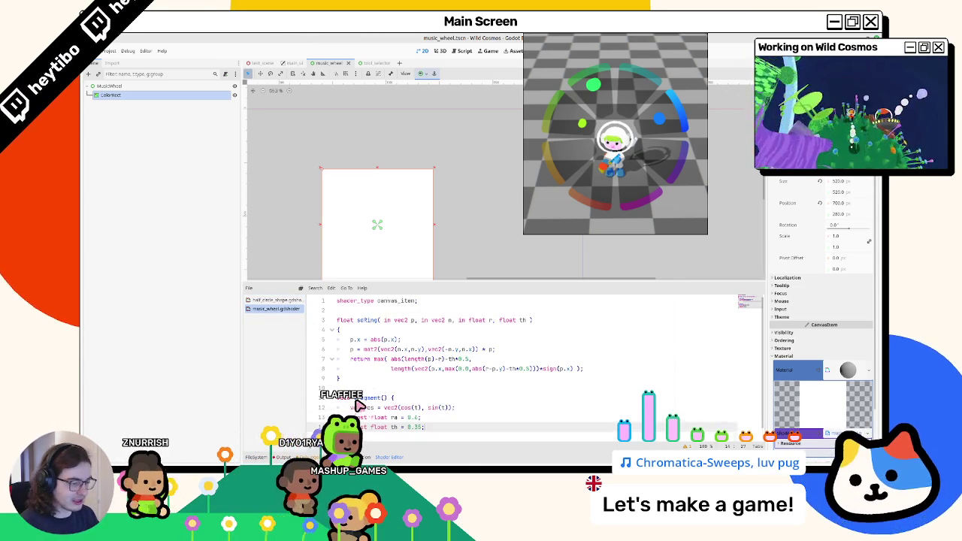
click(275, 300)
scroll(333, 338, down, 3)
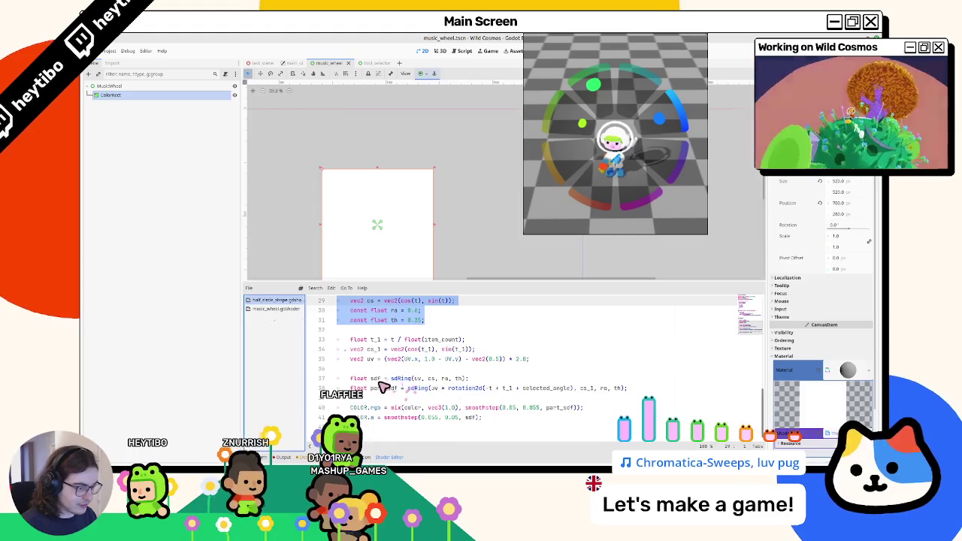
drag(350, 378, 469, 378)
Step: Insert 'float t = PI * ratio;' at the top of music_wheel's fragment()
click(275, 309)
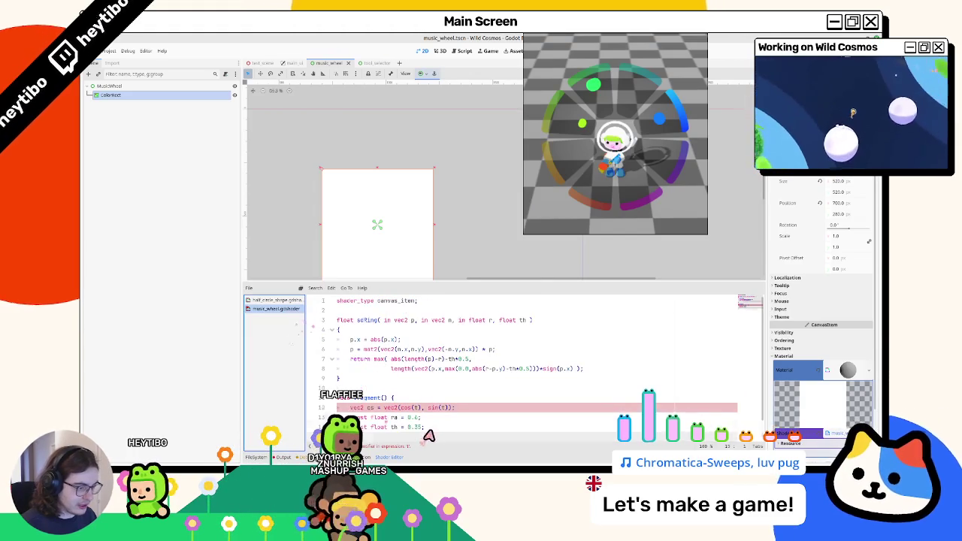
click(275, 300)
click(278, 308)
click(286, 301)
scroll(386, 399, up, 3)
drag(351, 378, 421, 378)
scroll(435, 385, down, 1)
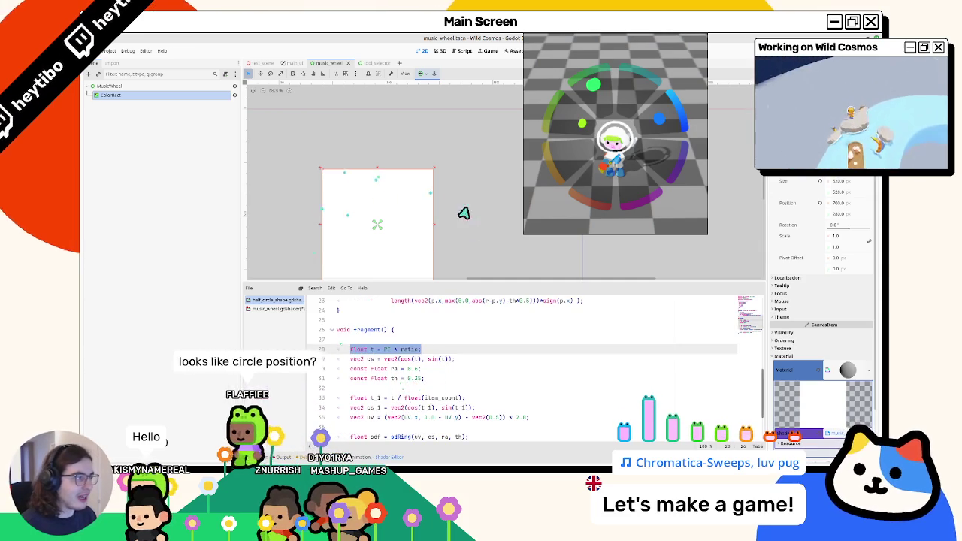
scroll(387, 369, up, 2)
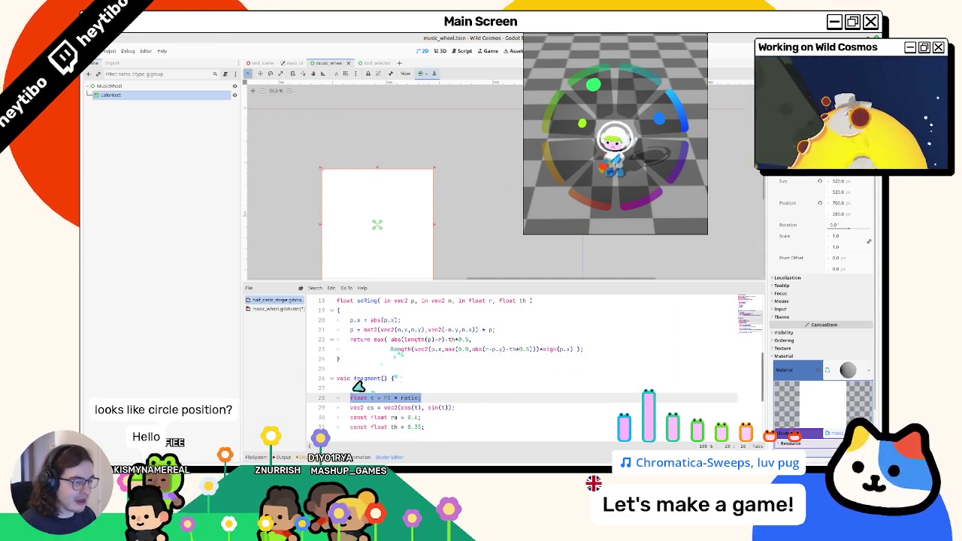
scroll(390, 374, down, 3)
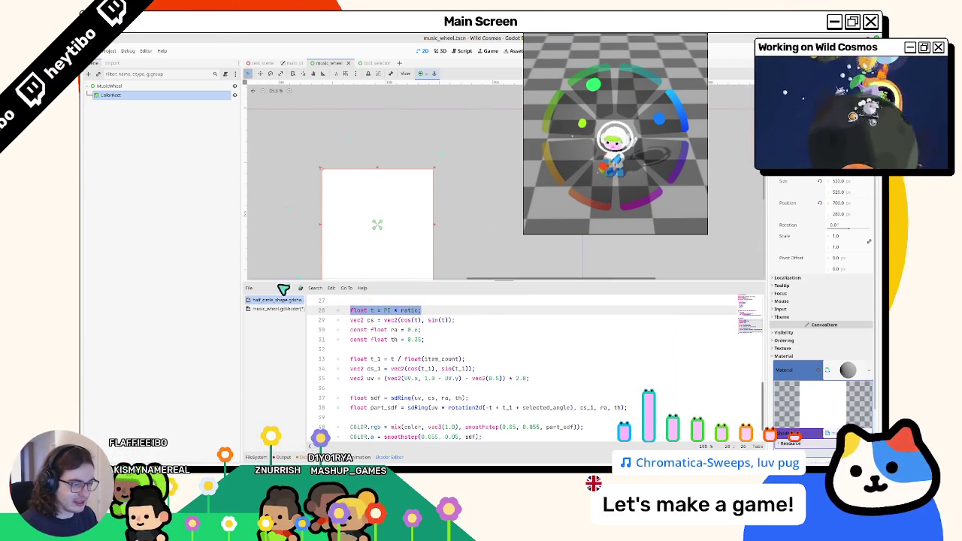
click(260, 311)
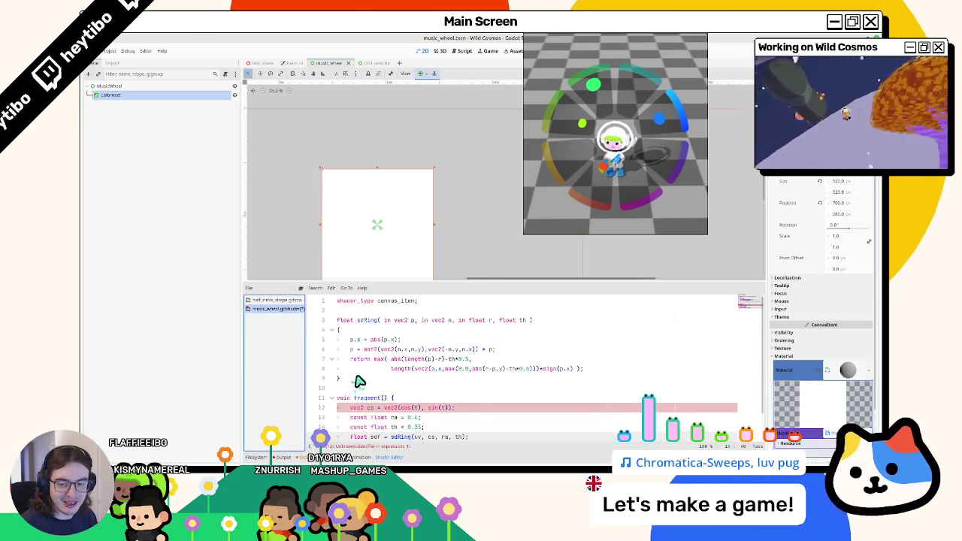
key(Return)
text(float t = PI * ratio;)
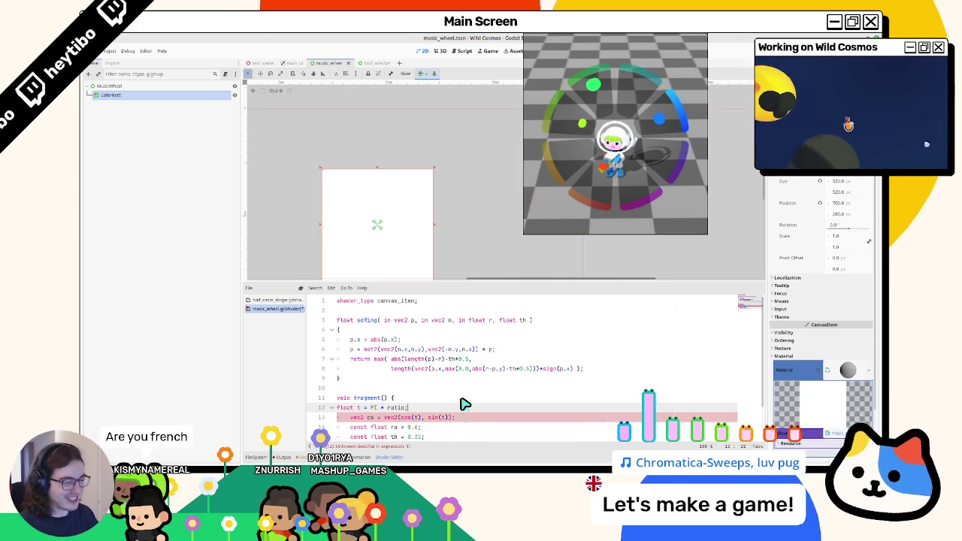
key(shift+Home)
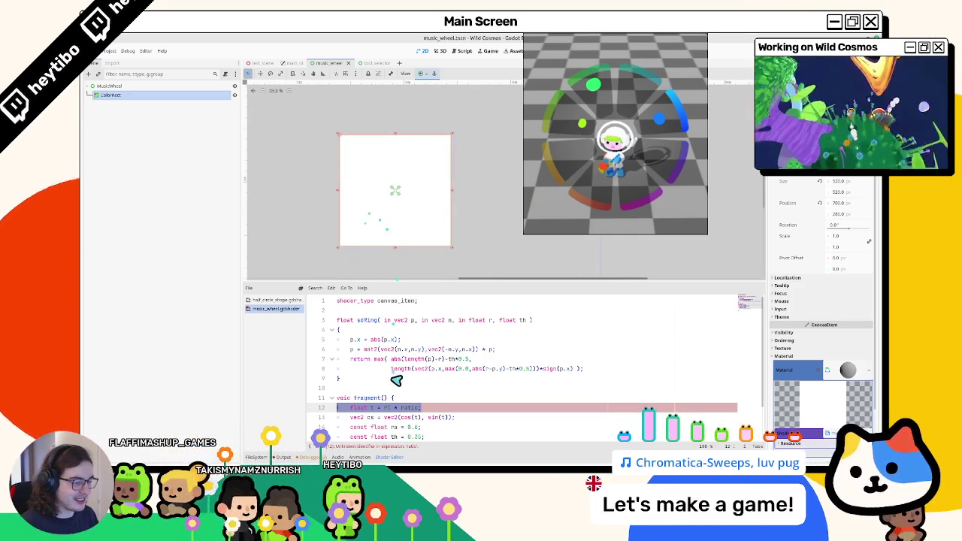
Step: Set t to PI * 0.5 in music_wheel, then select half_circle_shape's centred uv calculation for reference
click(401, 396)
triple_click(404, 412)
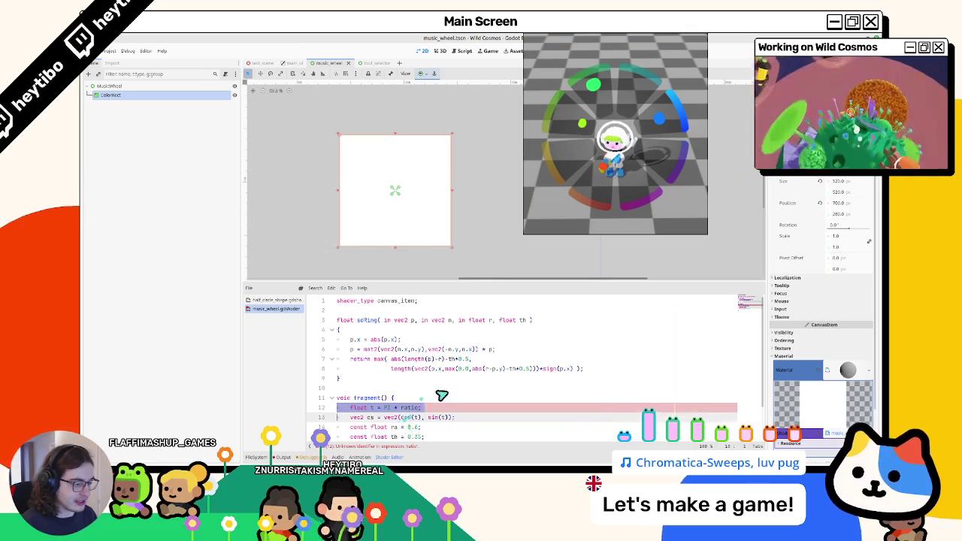
key(Left)
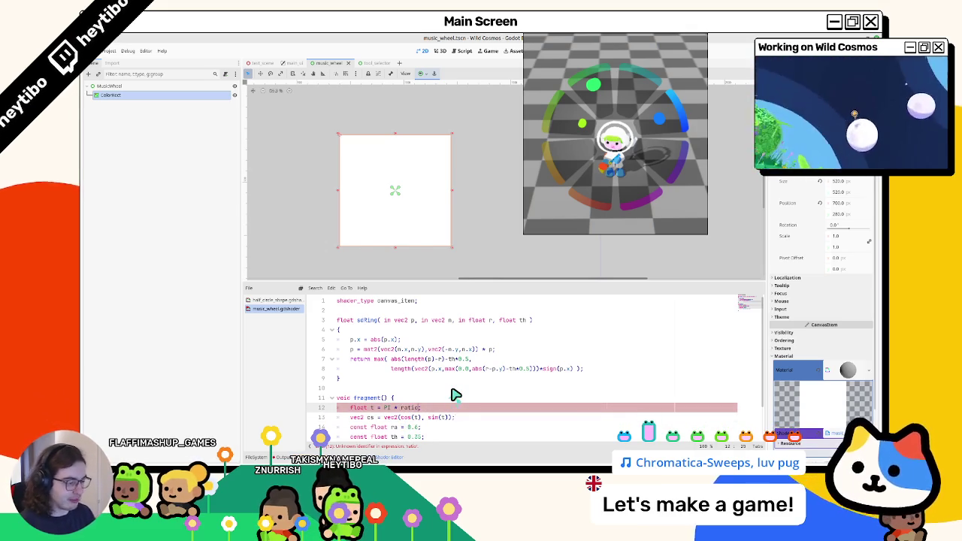
text(5)
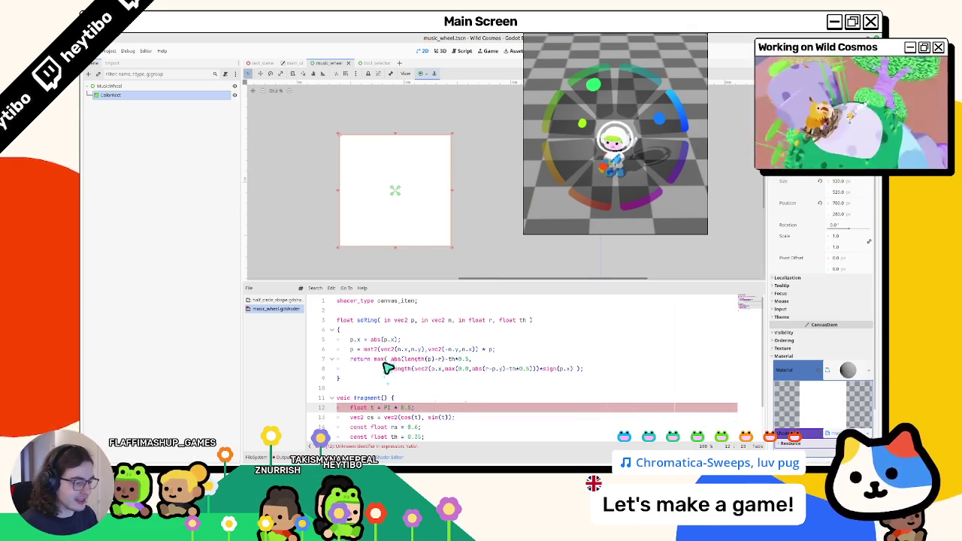
scroll(389, 365, down, 2)
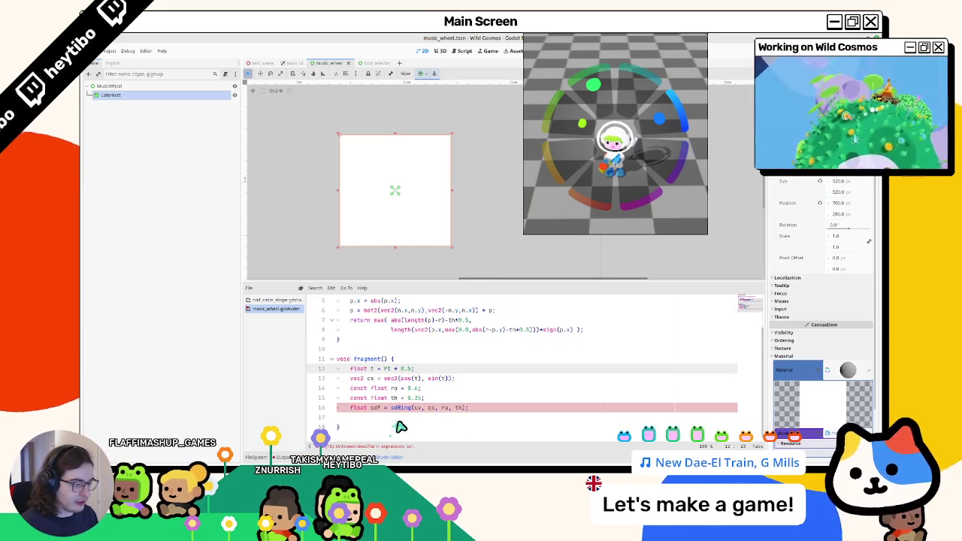
click(294, 301)
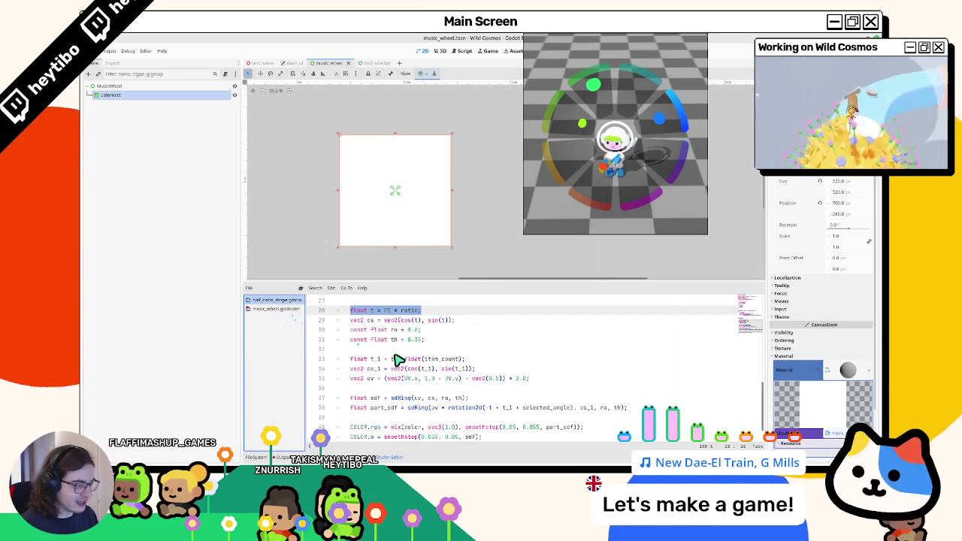
mouse_move(385, 378)
mouse_down()
mouse_move(551, 383)
mouse_move(484, 389)
mouse_up()
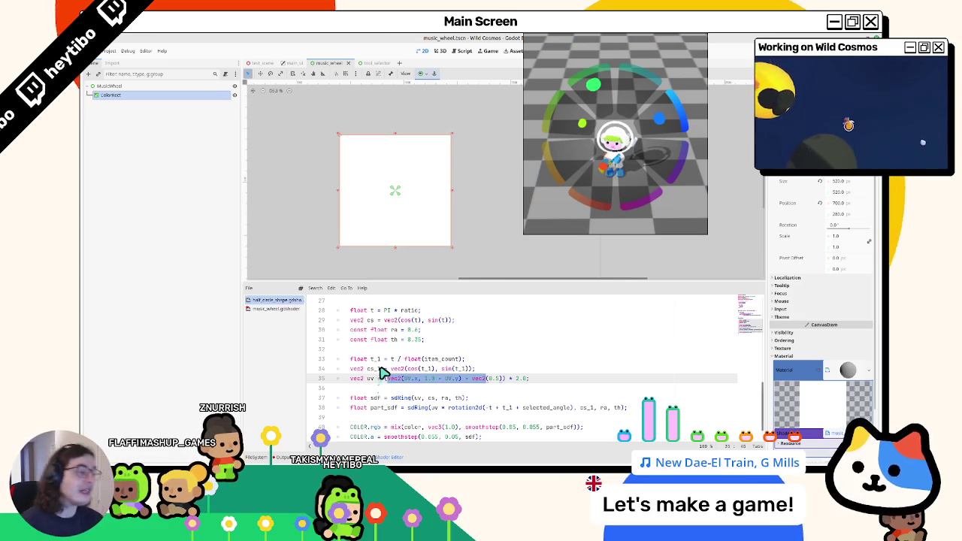
Step: Pass UV as sdRing's first argument and add COLOR.a = sdf; in music_wheel's fragment
click(290, 309)
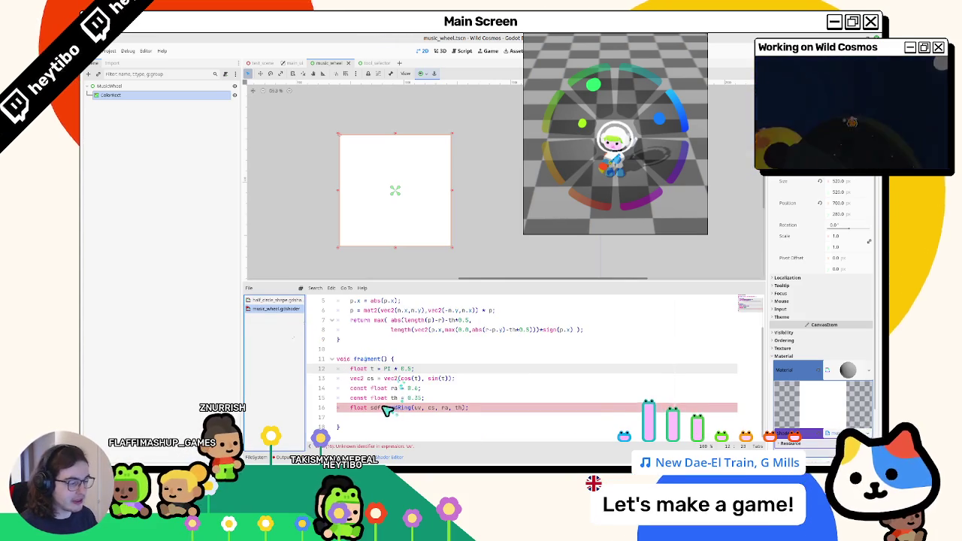
click(416, 407)
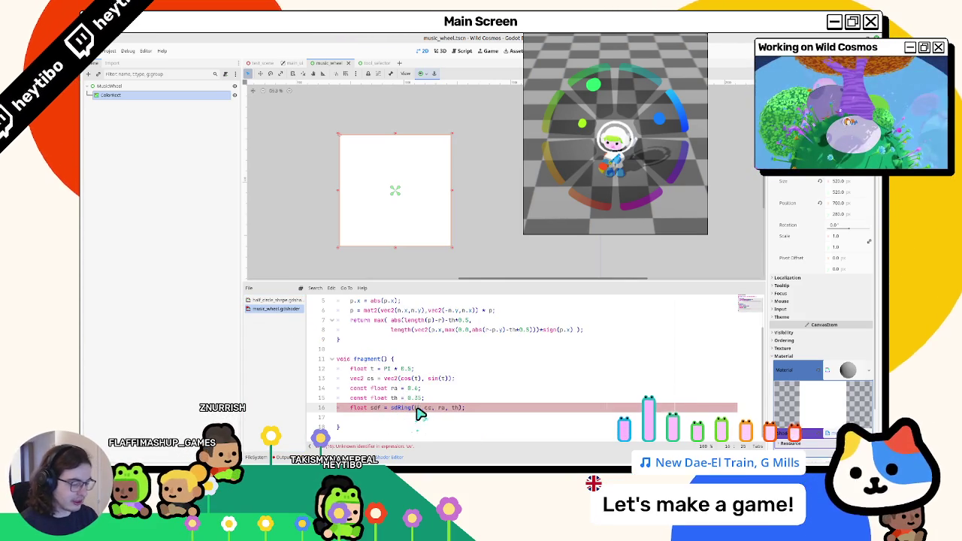
text(UV)
click(408, 418)
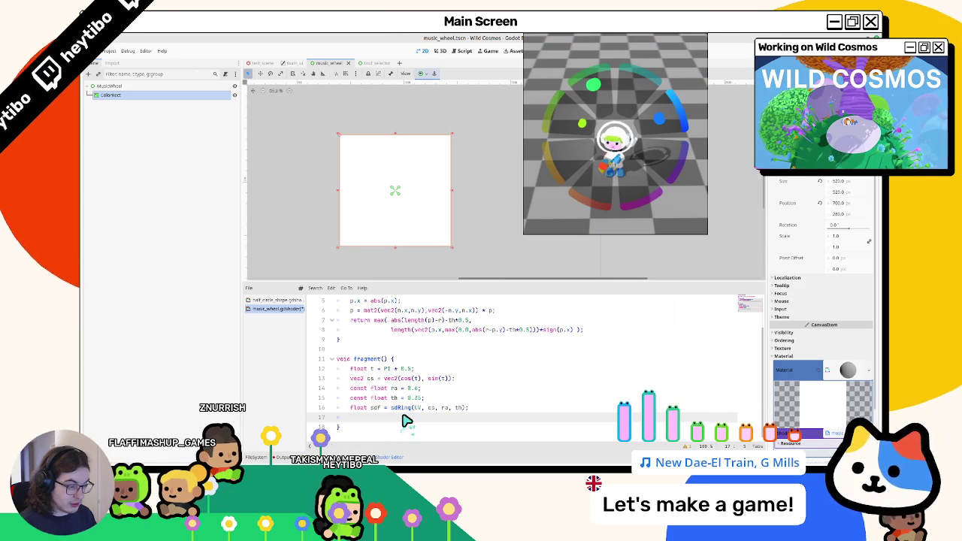
text(A)
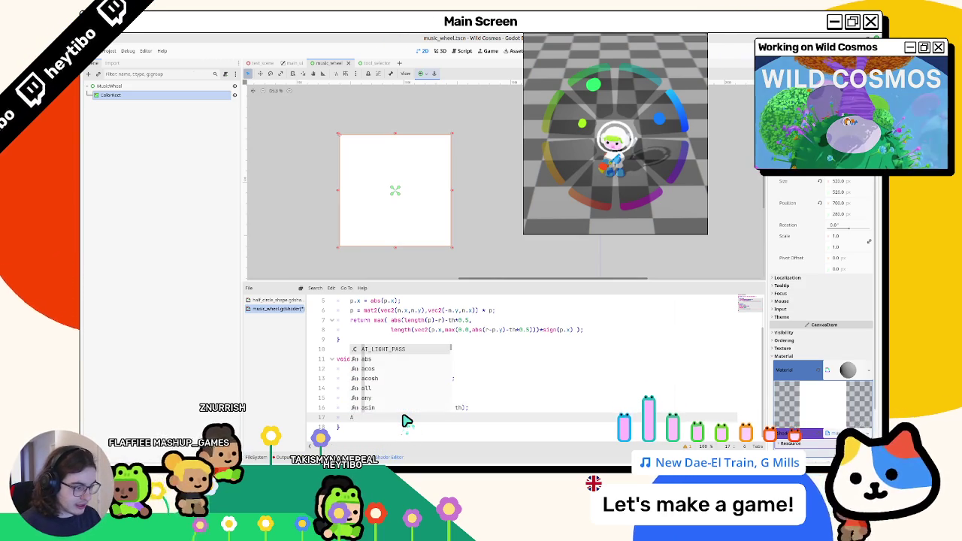
key(BackSpace)
text(COL)
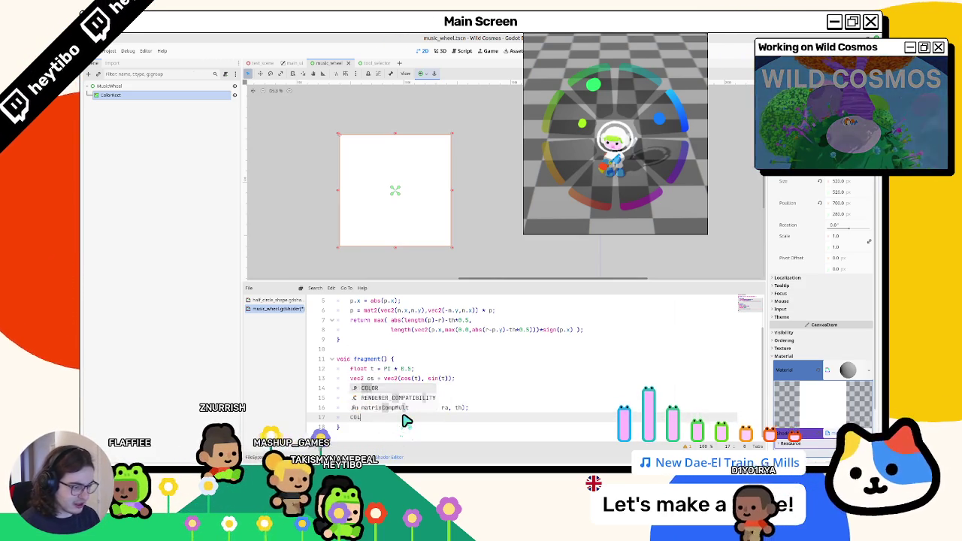
text(OR.a = sdf)
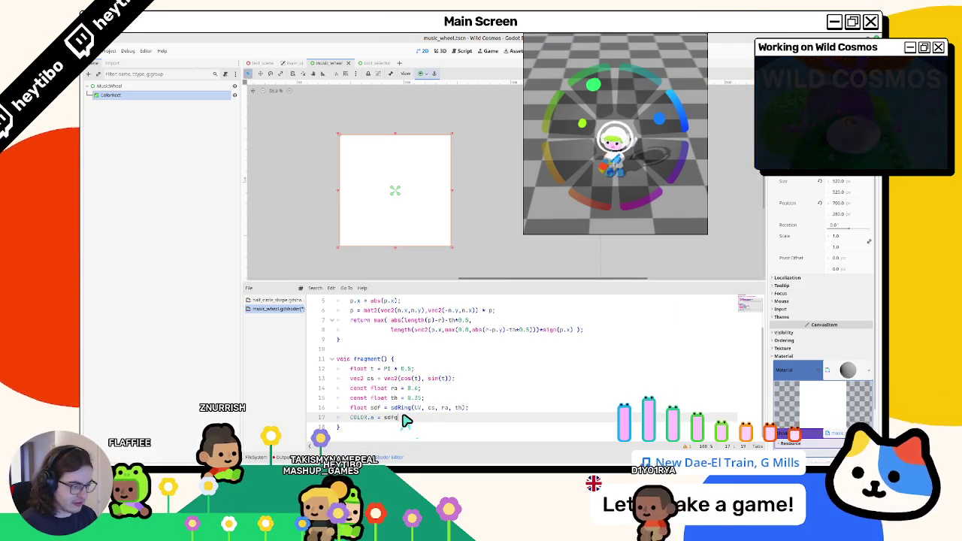
text(;)
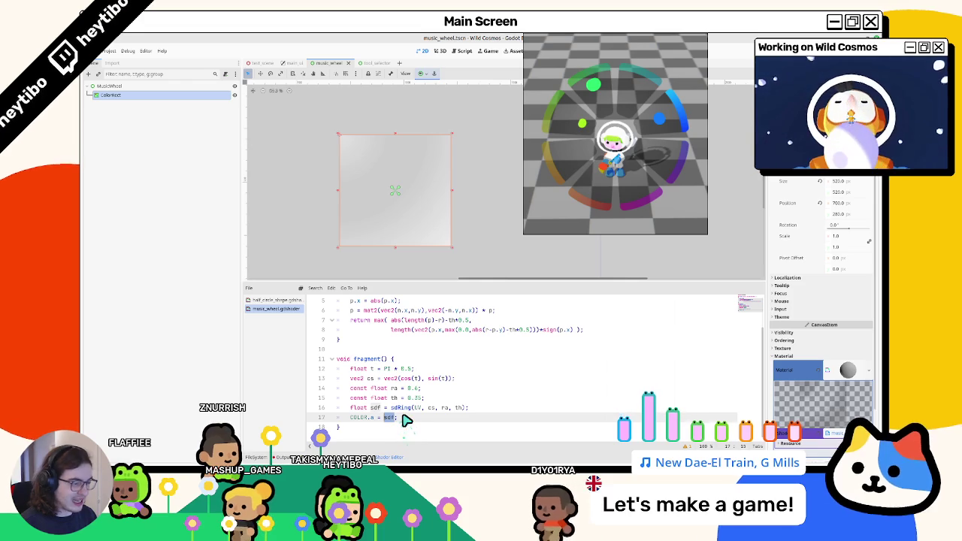
click(275, 299)
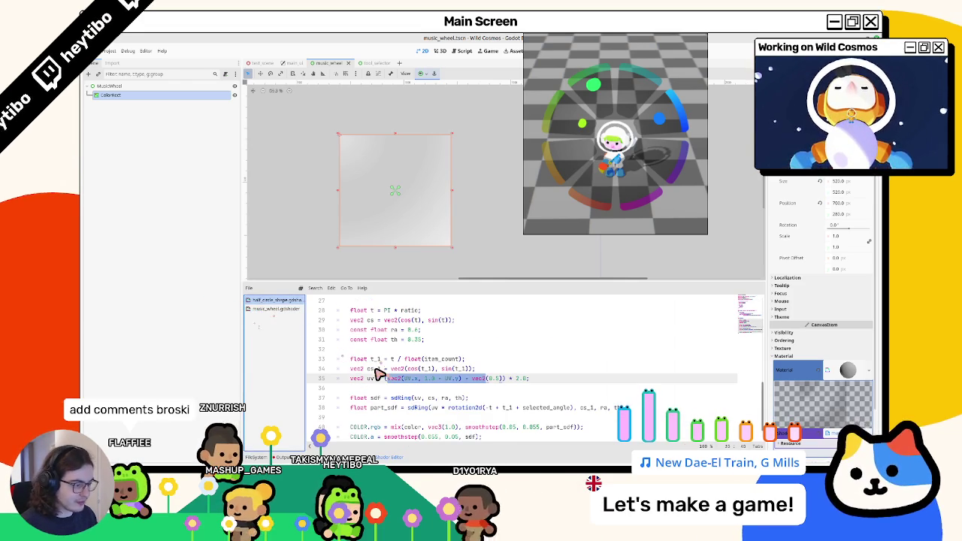
Step: Copy the vec2 uv line from half_circle_shape into music_wheel, pass uv to sdRing, and save
drag(361, 378, 554, 378)
key(ctrl+c)
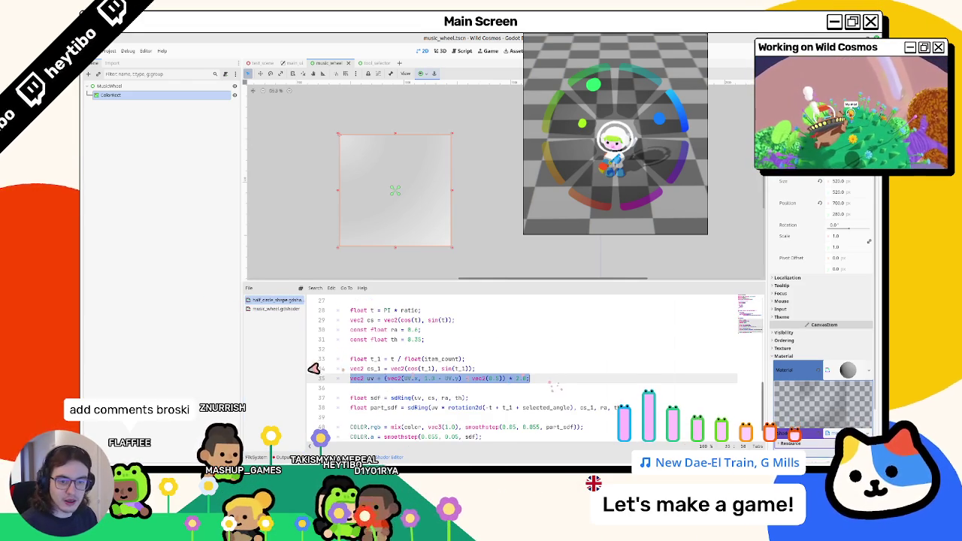
click(275, 309)
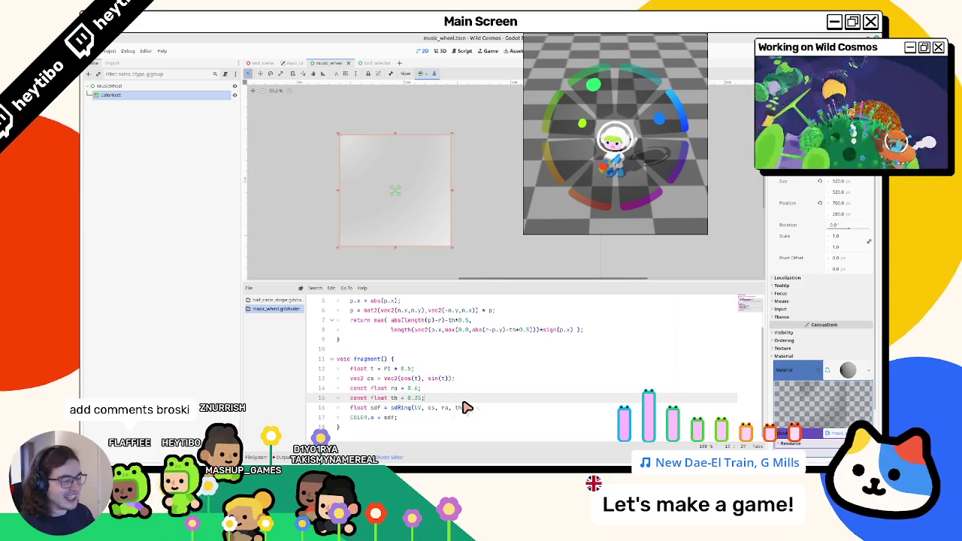
key(Return)
key(ctrl+v)
click(370, 419)
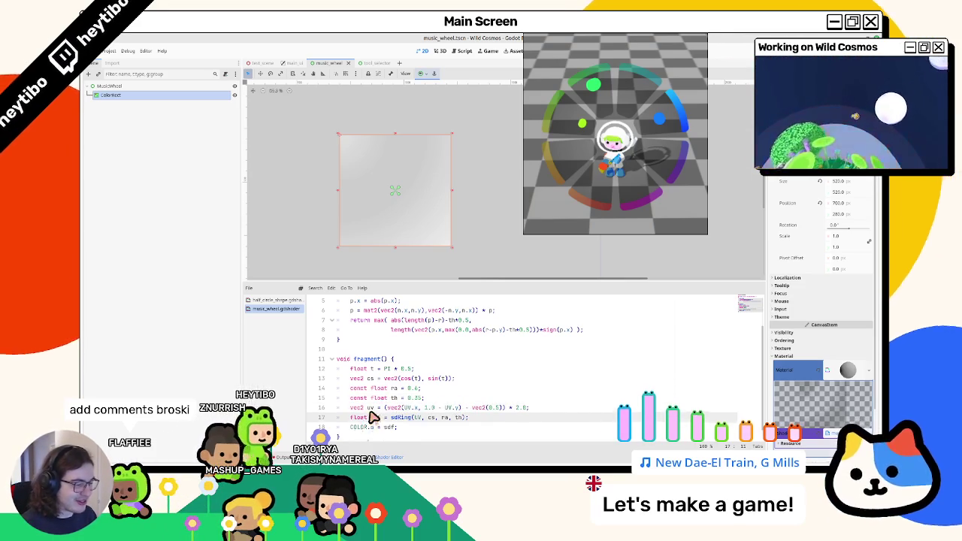
double_click(402, 417)
text(uv)
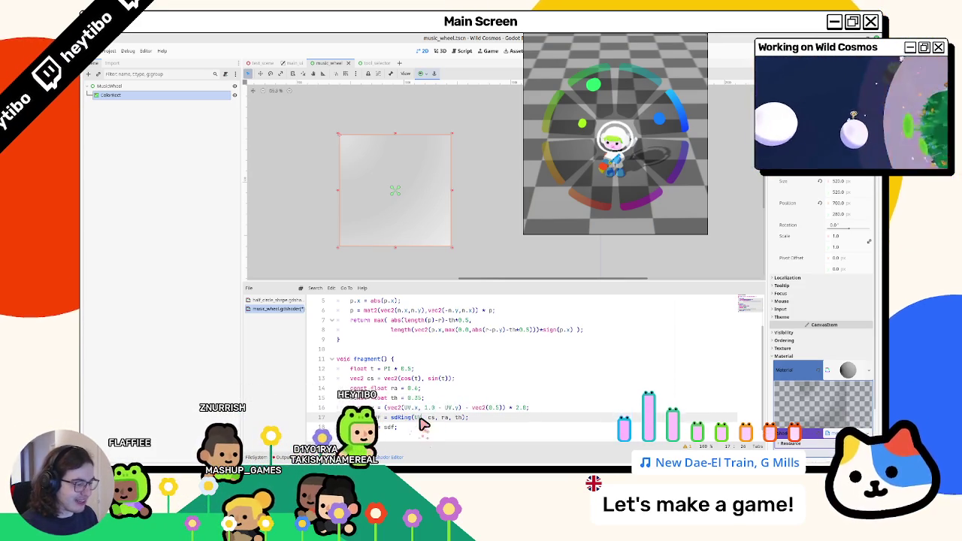
key(ctrl+s)
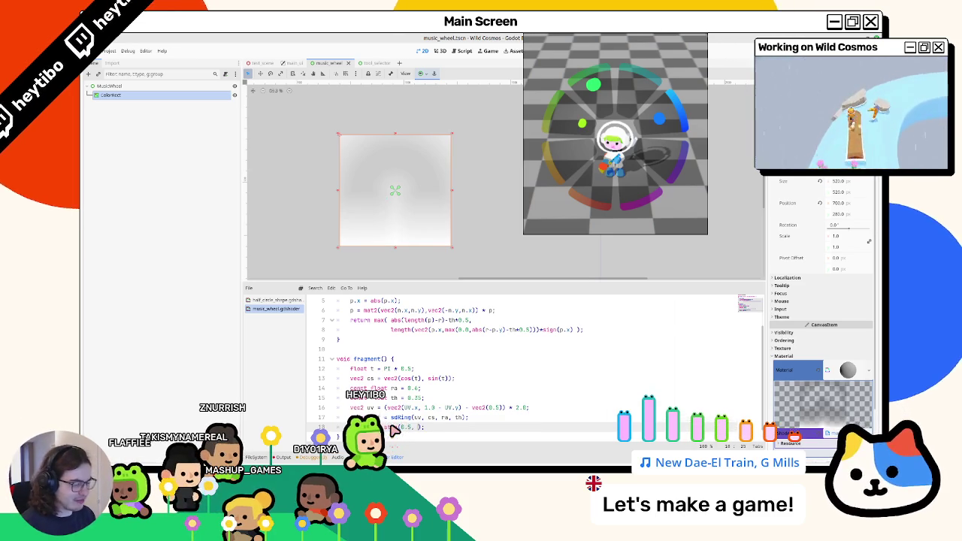
Step: Set the alpha to COLOR.a = step(sdf, 0.1) to render a solid white half-ring
text(sdf)
key(Escape)
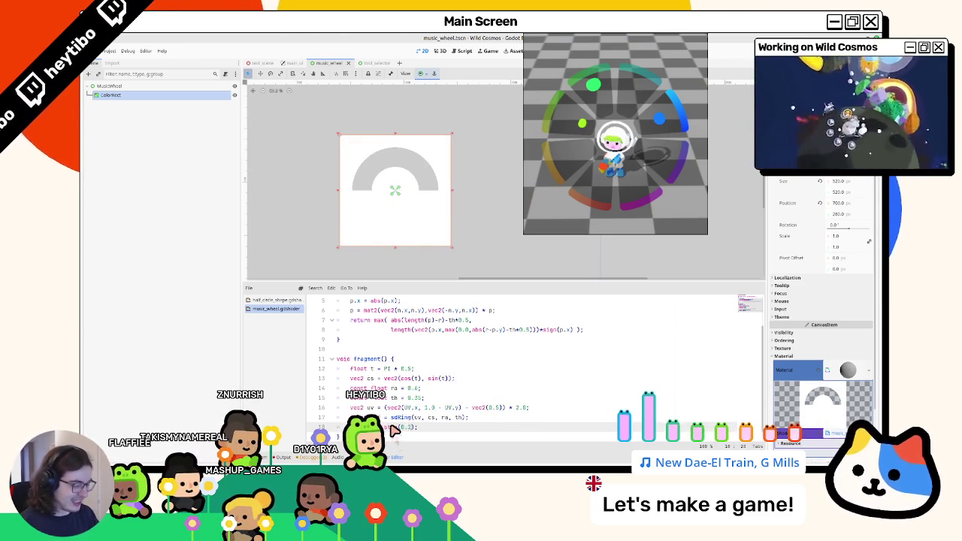
text(sdf)
key(BackSpace)
key(BackSpace)
key(BackSpace)
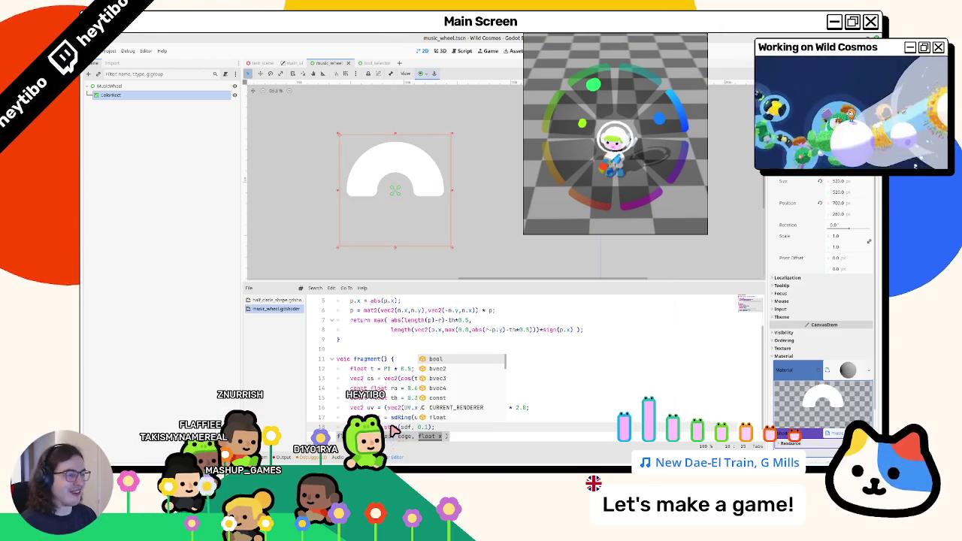
key(Escape)
click(409, 369)
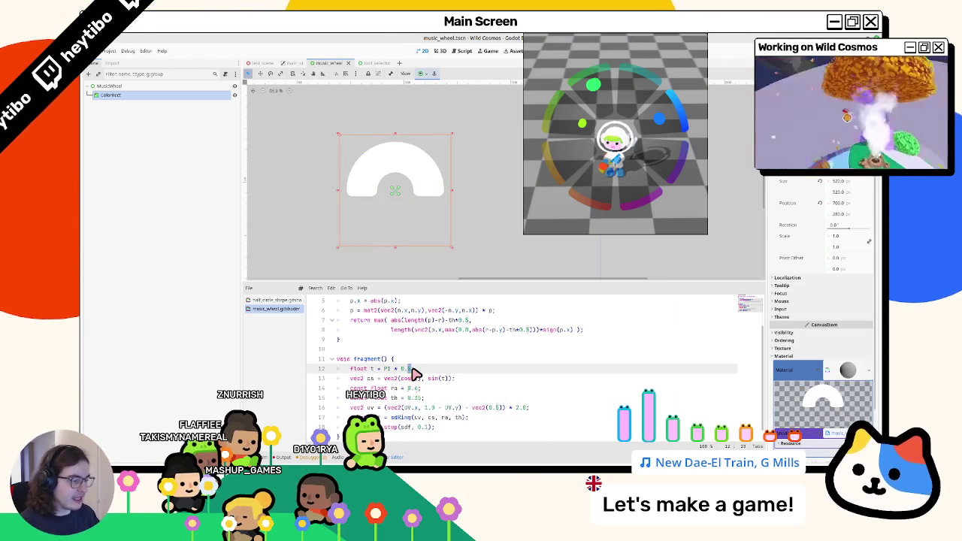
Step: Edit line 12 to float t = PI * 0.05, then select the MusicWheel node
text(2)
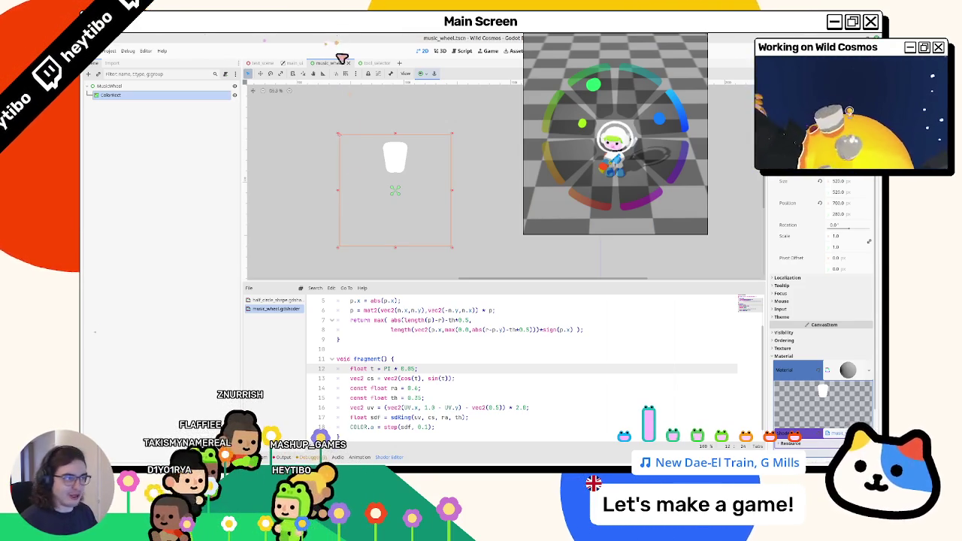
click(119, 87)
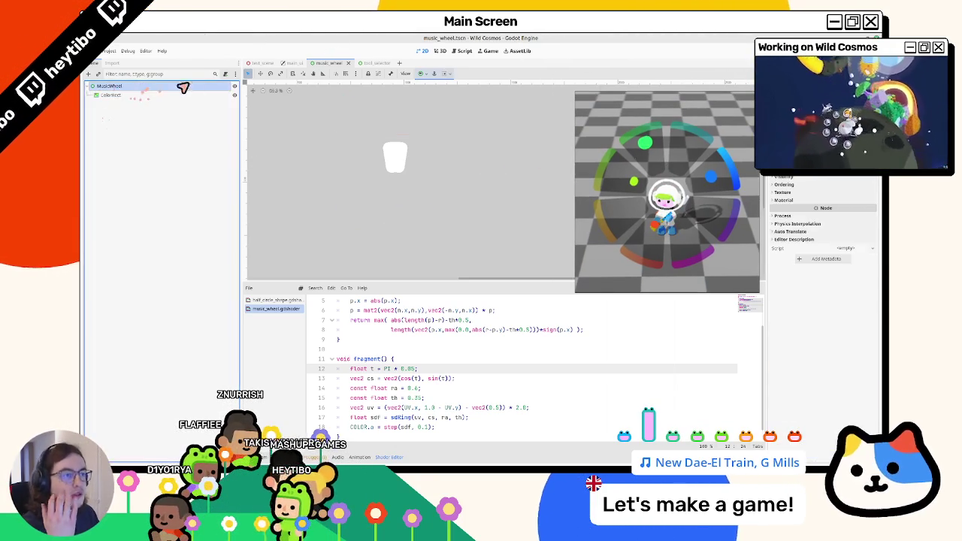
Step: Look up the part_sdf and smoothstep edge lines in the tool_selector scene's shader
click(160, 95)
click(360, 65)
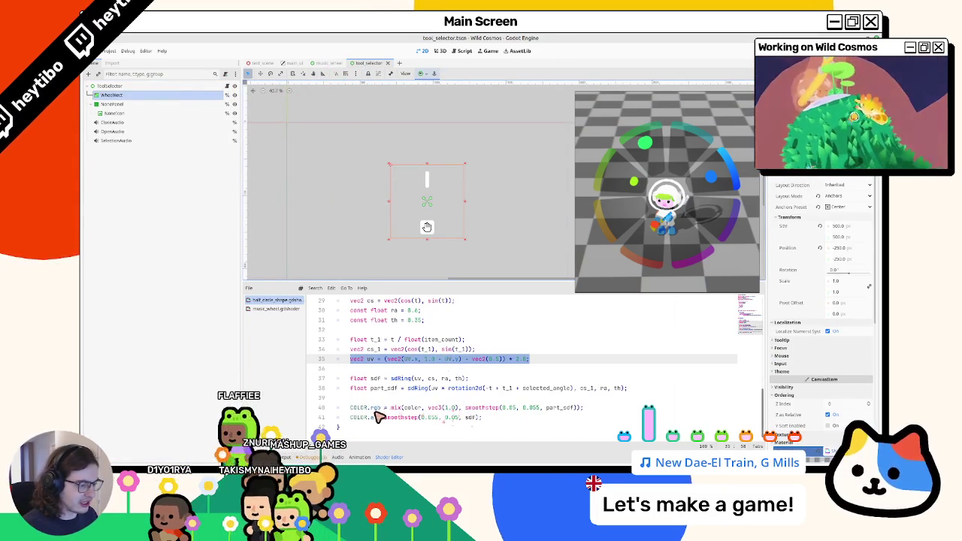
click(402, 389)
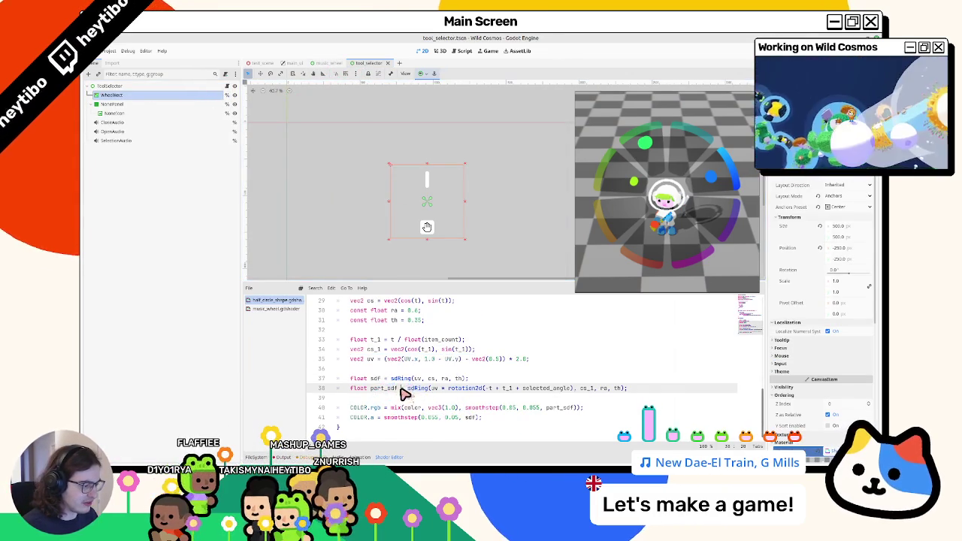
double_click(374, 379)
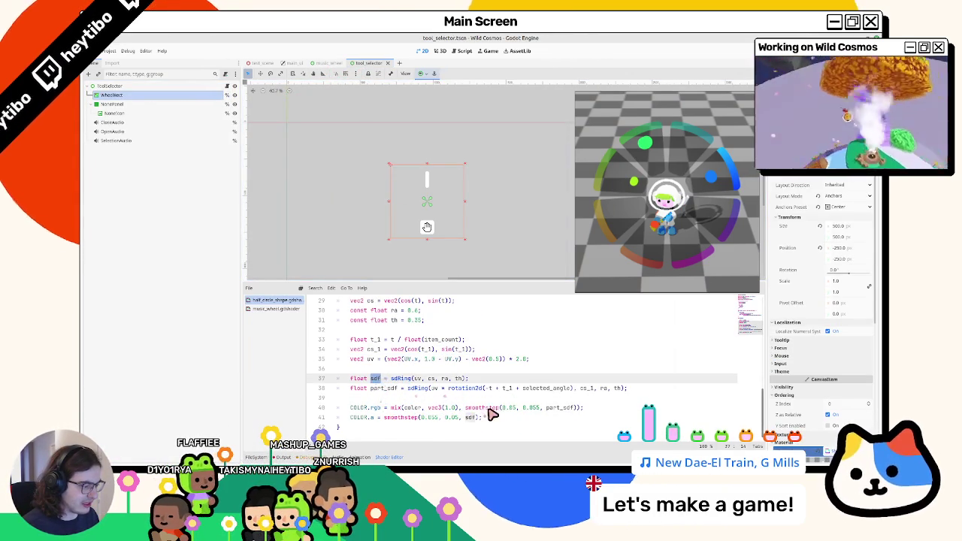
drag(465, 409, 582, 408)
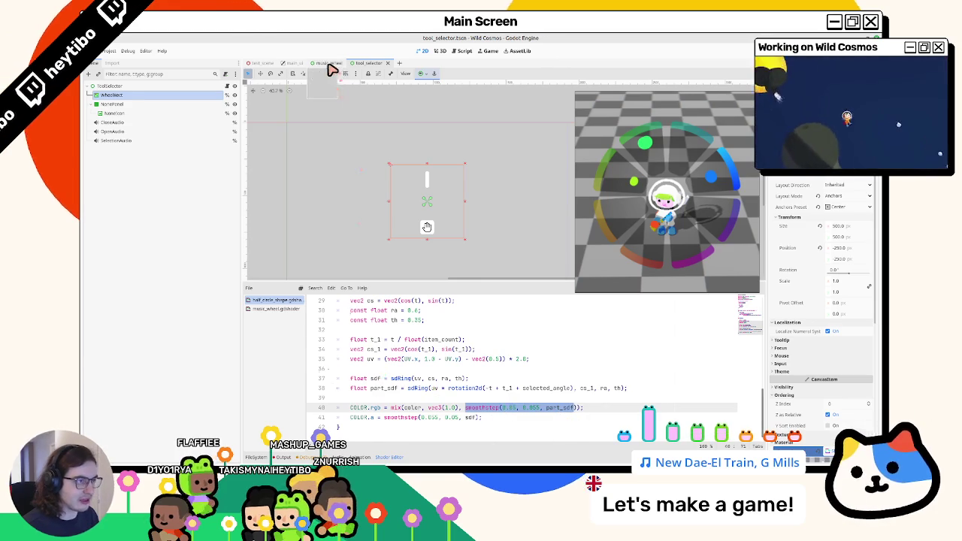
Step: Back in music_wheel, tighten the alpha to step(sdf, 0.05) and select the MusicWheel root
click(329, 64)
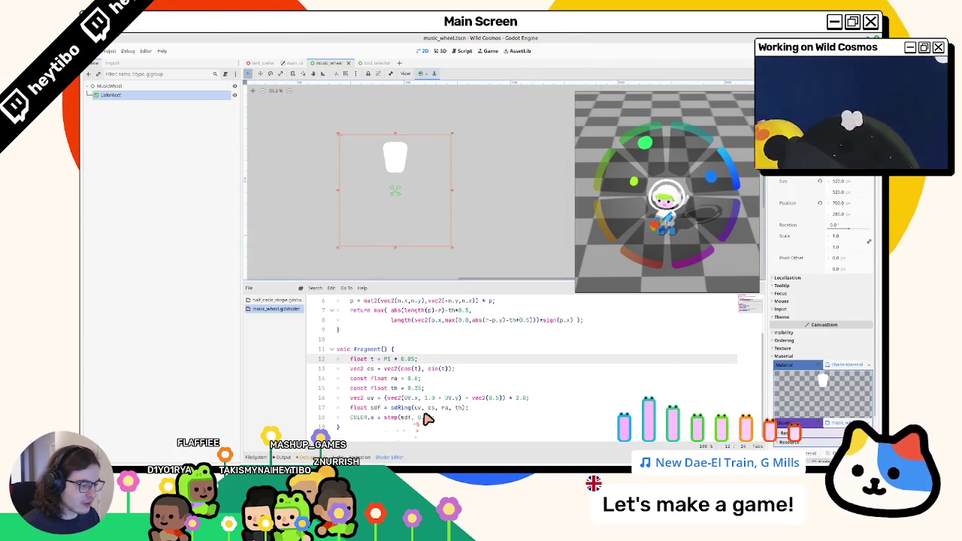
click(426, 418)
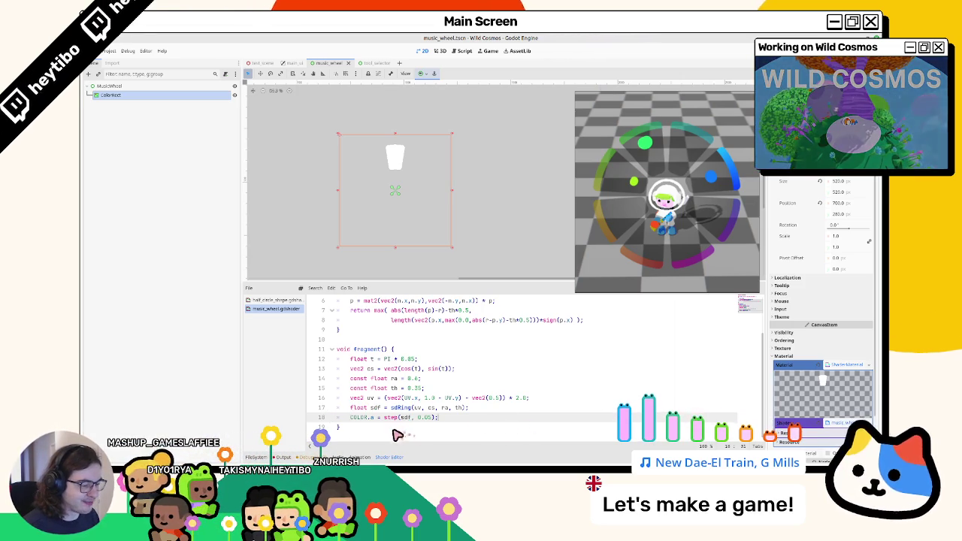
click(213, 85)
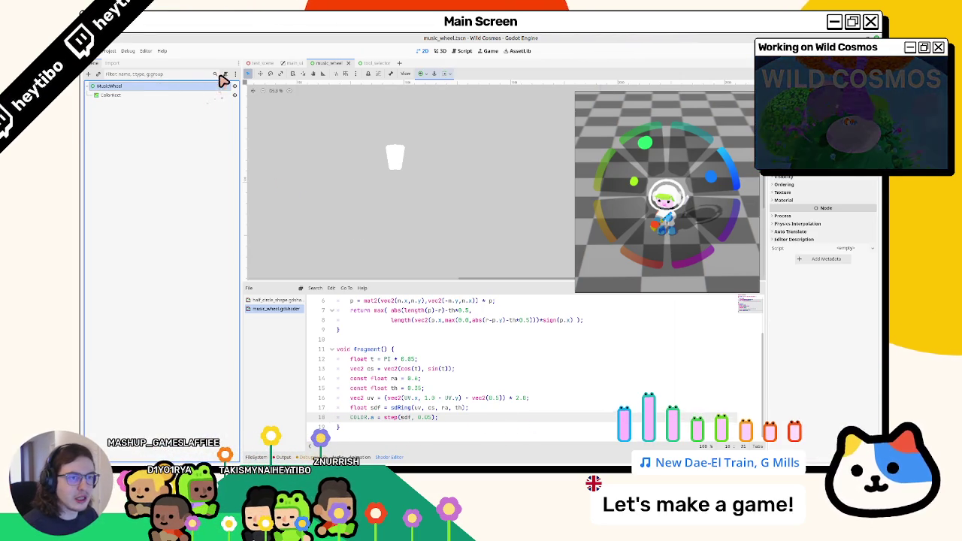
Step: Rename the ColorRect node under MusicWheel to 'Wheel' and begin attaching a script to it
click(189, 96)
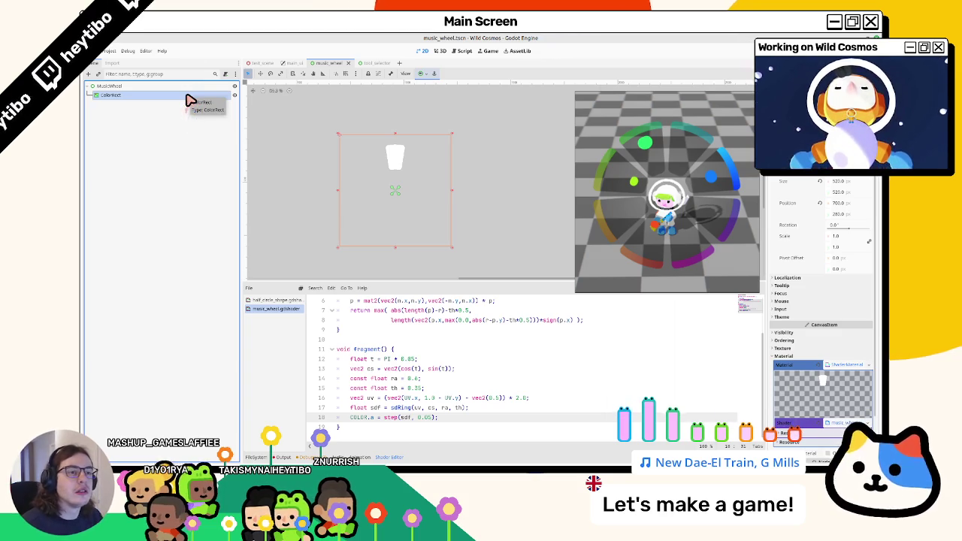
double_click(190, 96)
text(w)
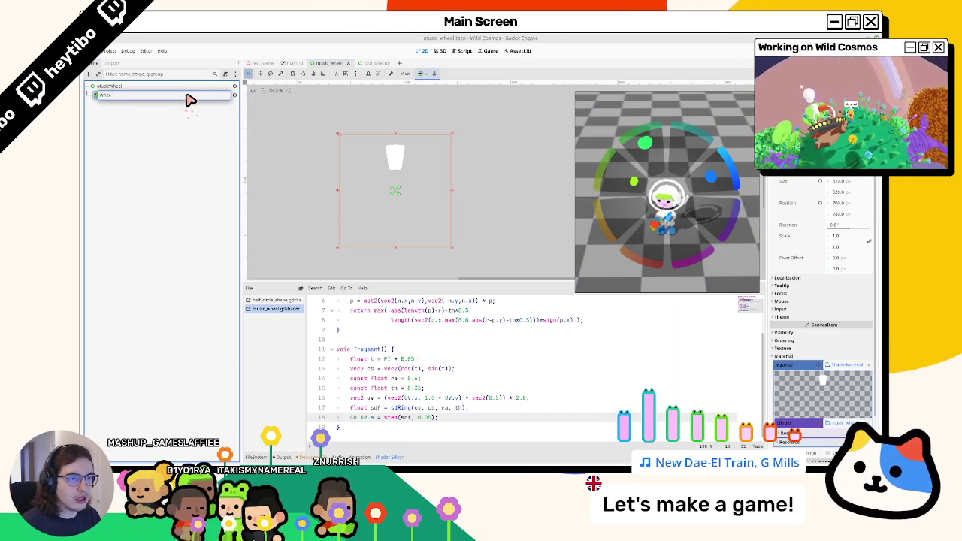
text(l)
key(Return)
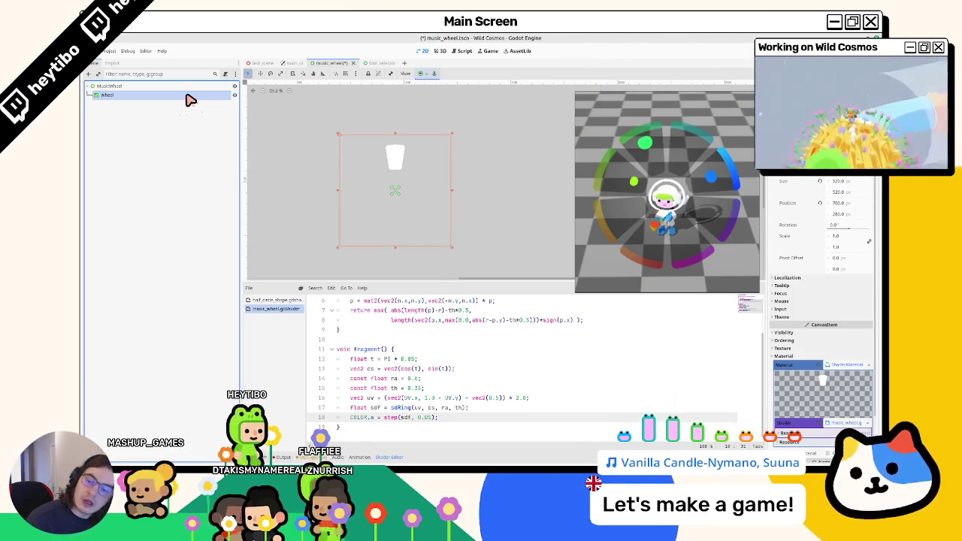
click(225, 74)
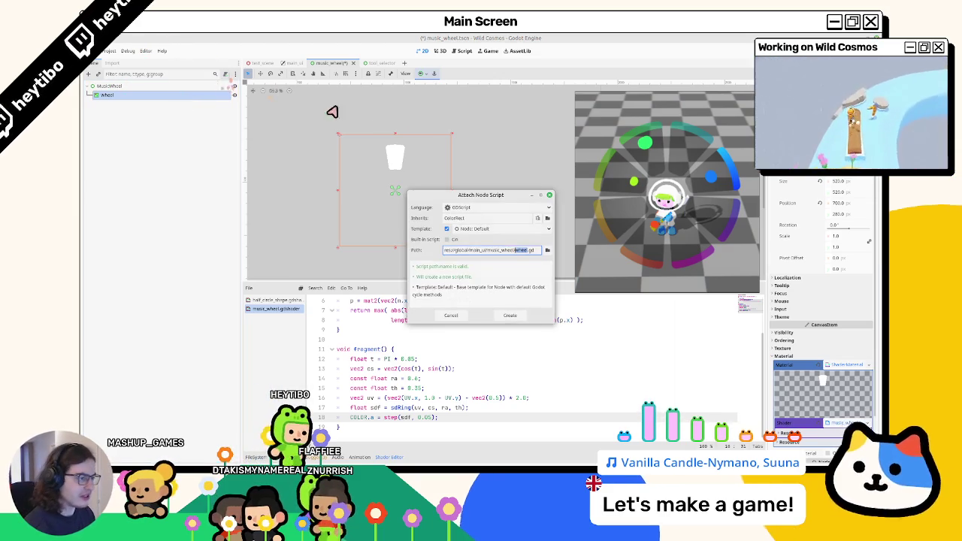
Step: Create wheel.gd and strip out the _process function and template comments
key(Return)
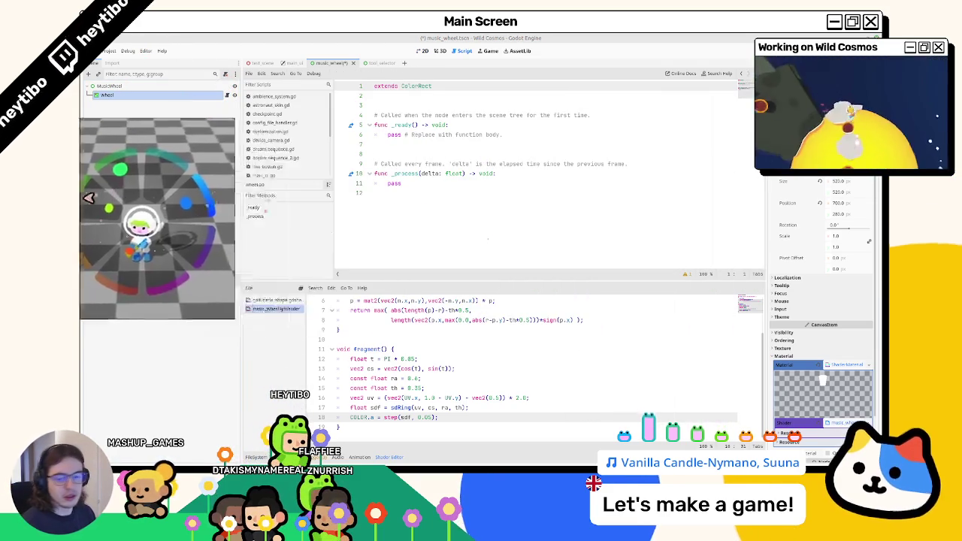
click(391, 144)
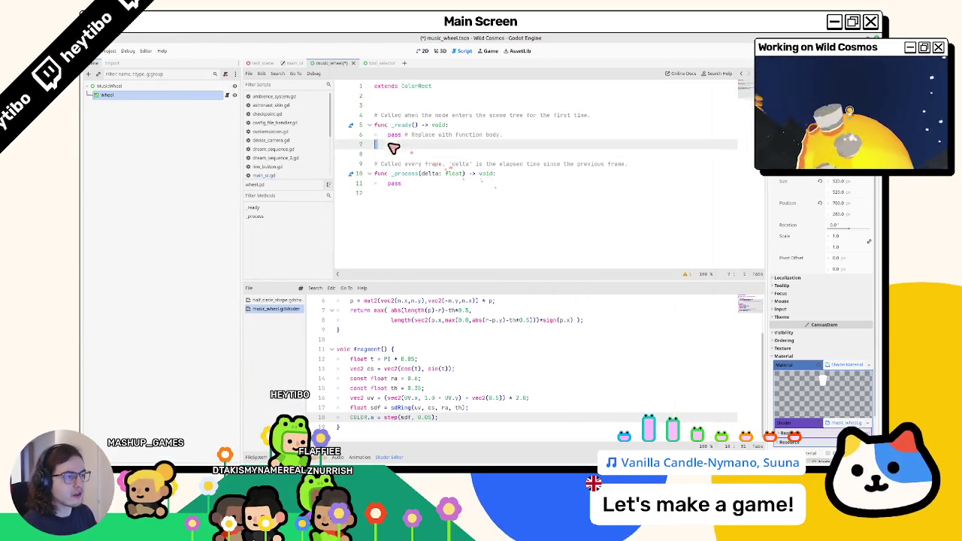
drag(391, 144, 376, 115)
click(398, 144)
click(414, 164)
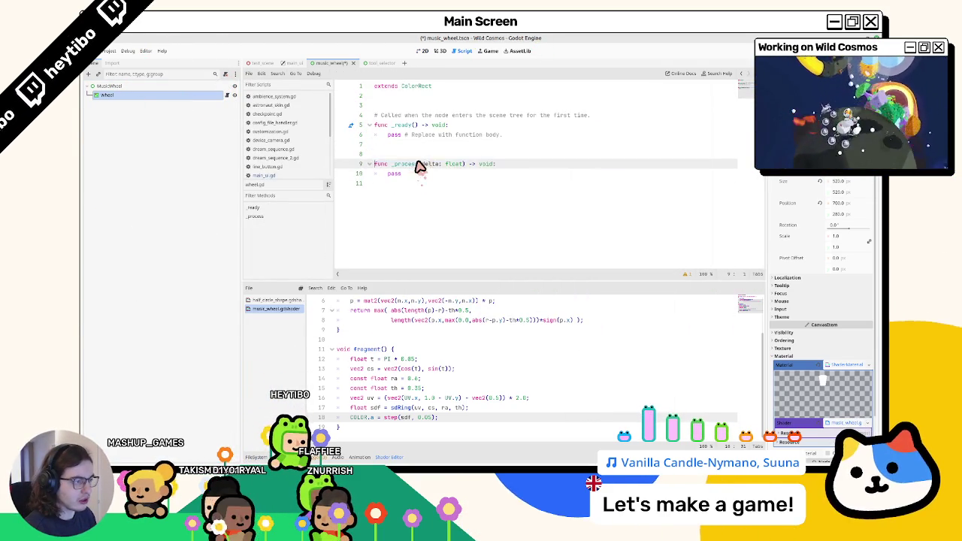
key(shift+Down)
key(shift+Down)
key(shift+Down)
key(BackSpace)
key(BackSpace)
triple_click(409, 117)
key(BackSpace)
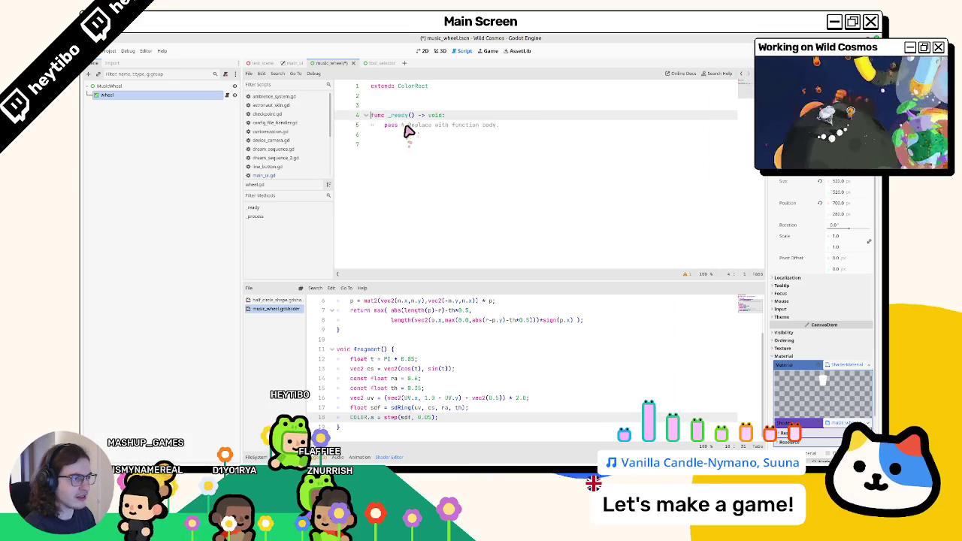
click(405, 128)
drag(404, 130, 414, 191)
key(BackSpace)
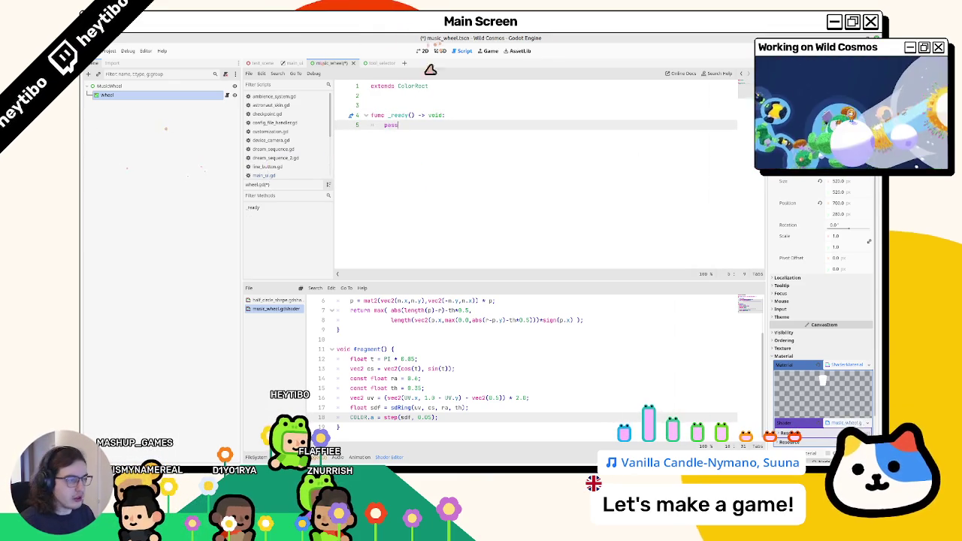
Step: Add 'var segment_count: int = 8' below the extends line
click(417, 98)
key(Return)
text(var segment_count: int =)
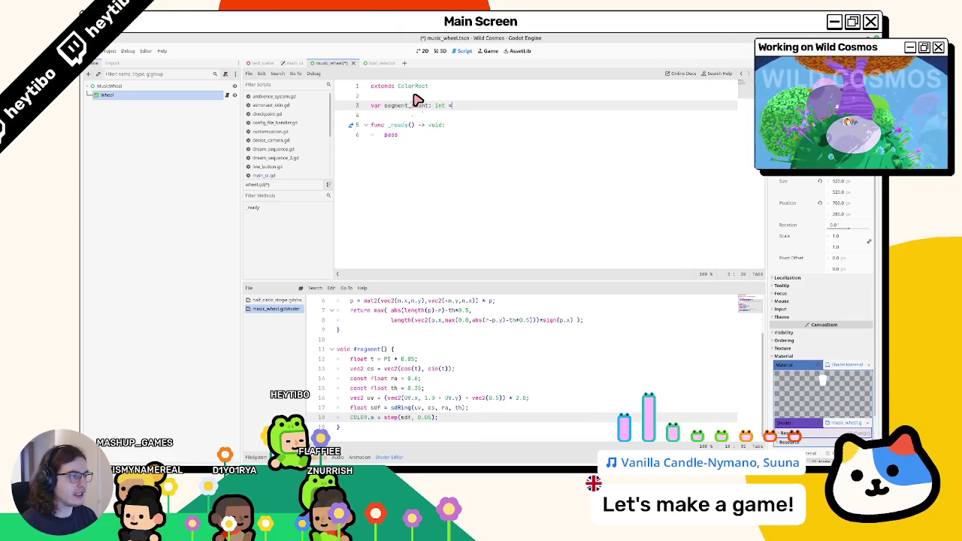
text(8)
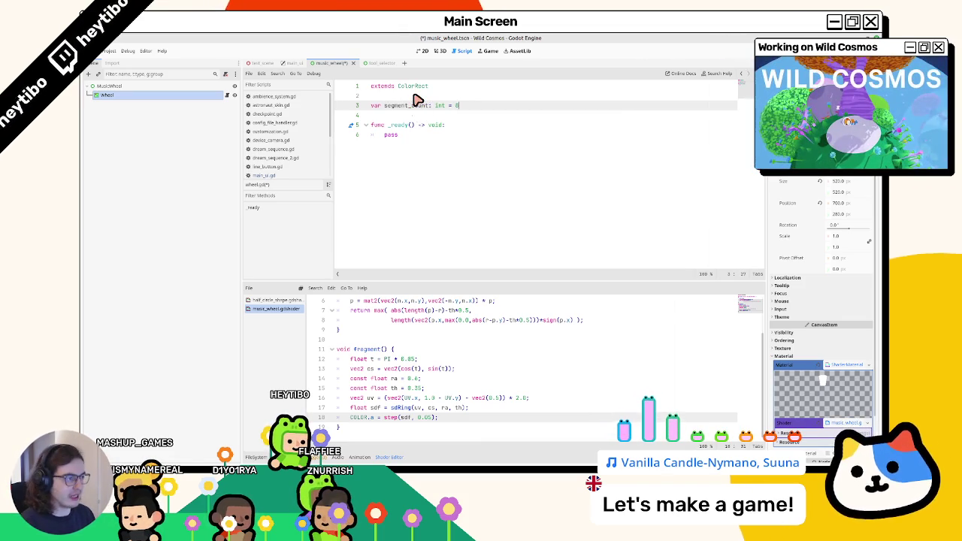
double_click(415, 106)
double_click(392, 136)
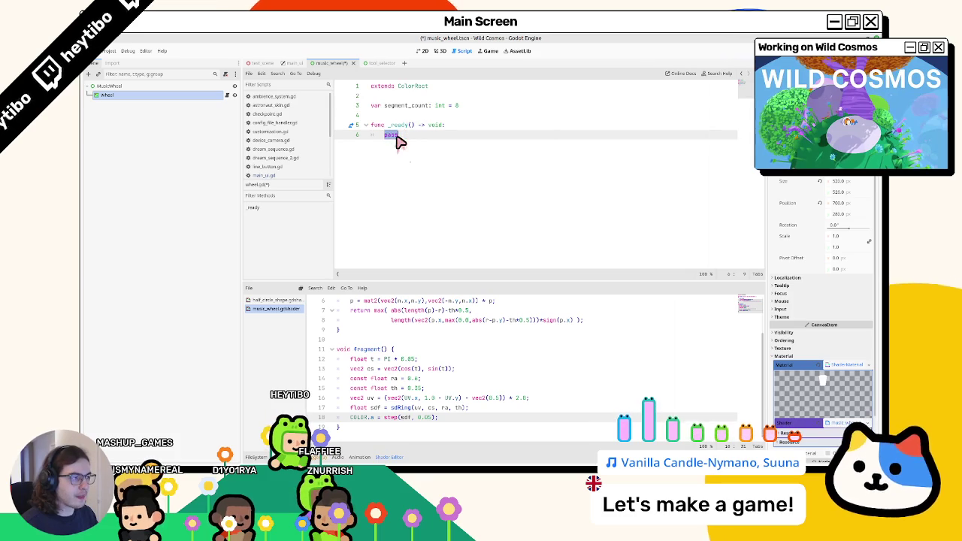
scroll(429, 339, up, 1)
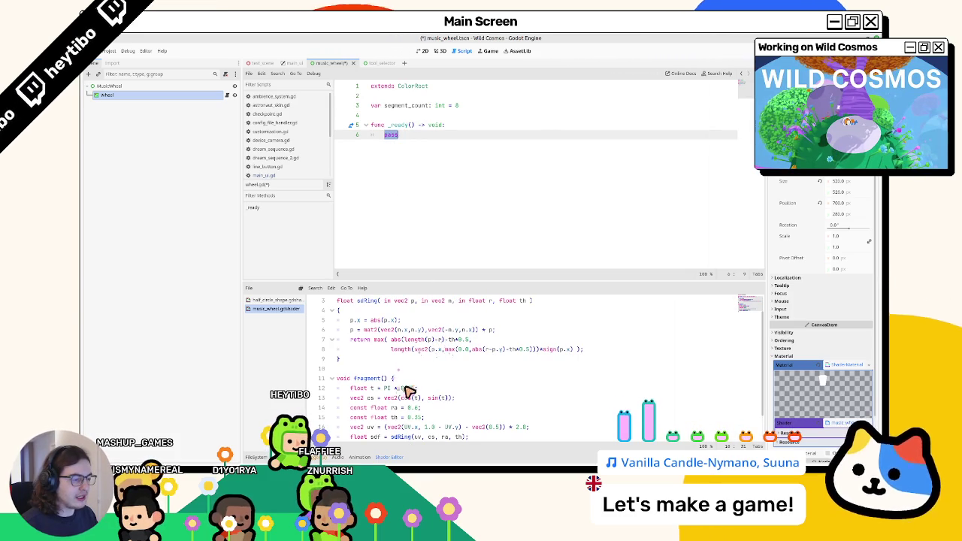
Step: Change the shader angle to t = PI / 8.0, save, and enlarge the shader code panel
drag(385, 388, 411, 394)
text(PI)
key(ctrl+s)
click(438, 50)
click(423, 51)
key(ctrl+z)
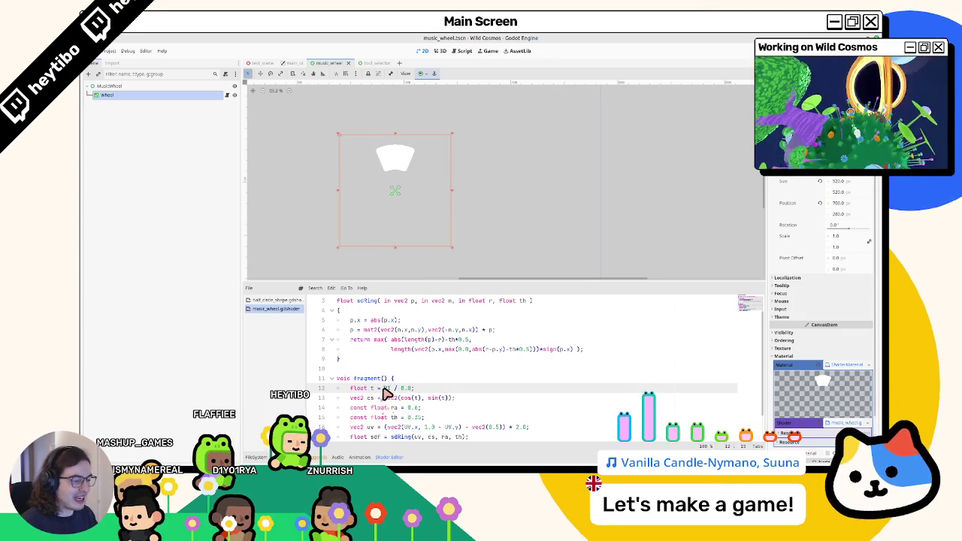
drag(384, 388, 406, 388)
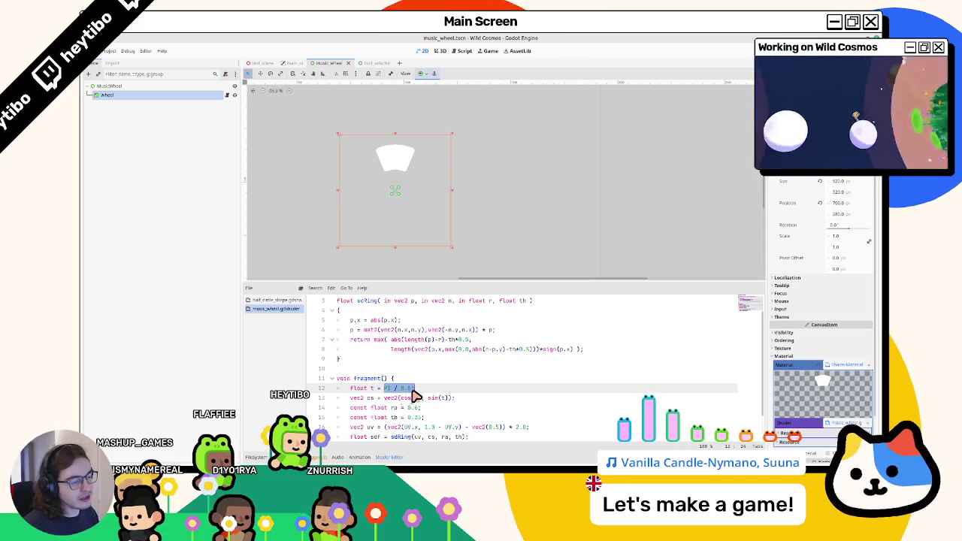
drag(445, 285, 449, 239)
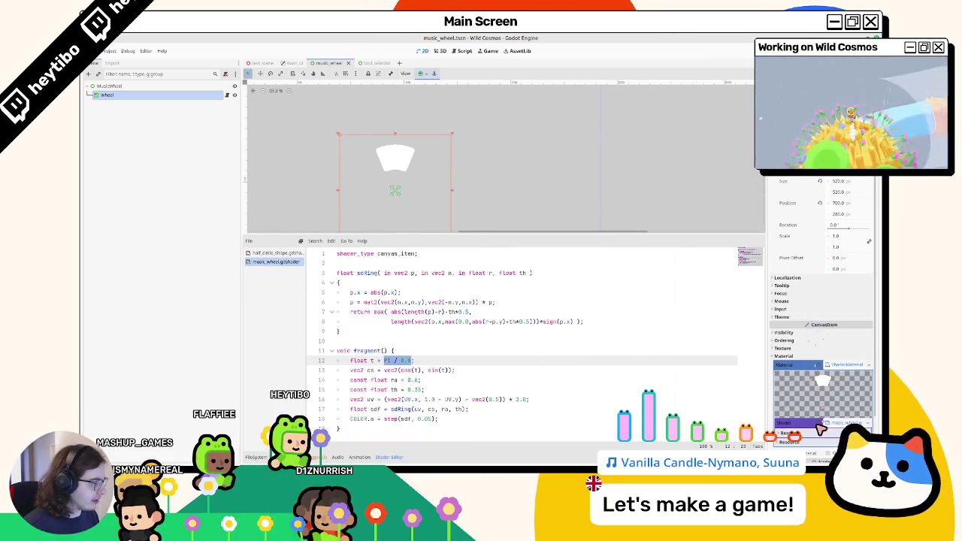
Step: Declare 'uniform float segment_angle = 0.1;' at the top of the shader
click(376, 268)
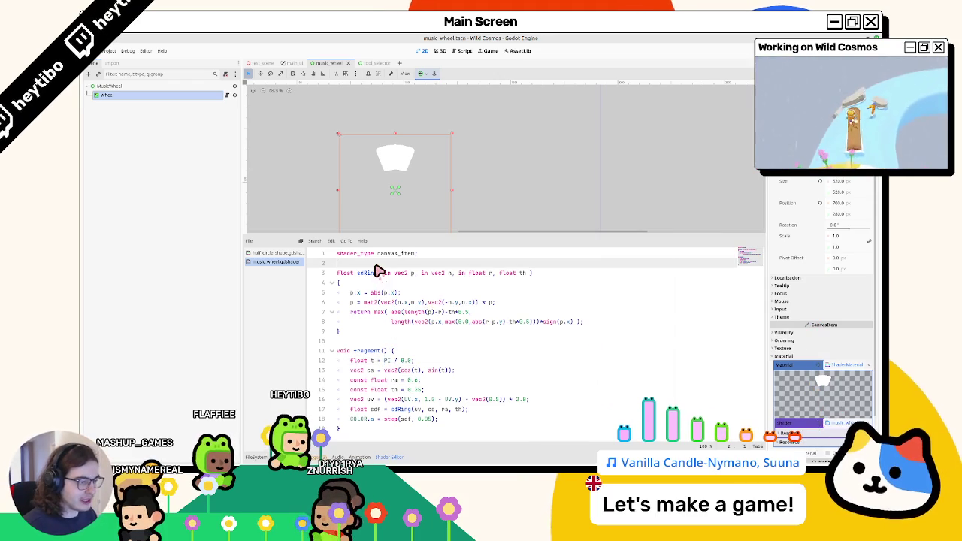
key(Return)
key(Return)
key(Up)
text(iform sampler2D)
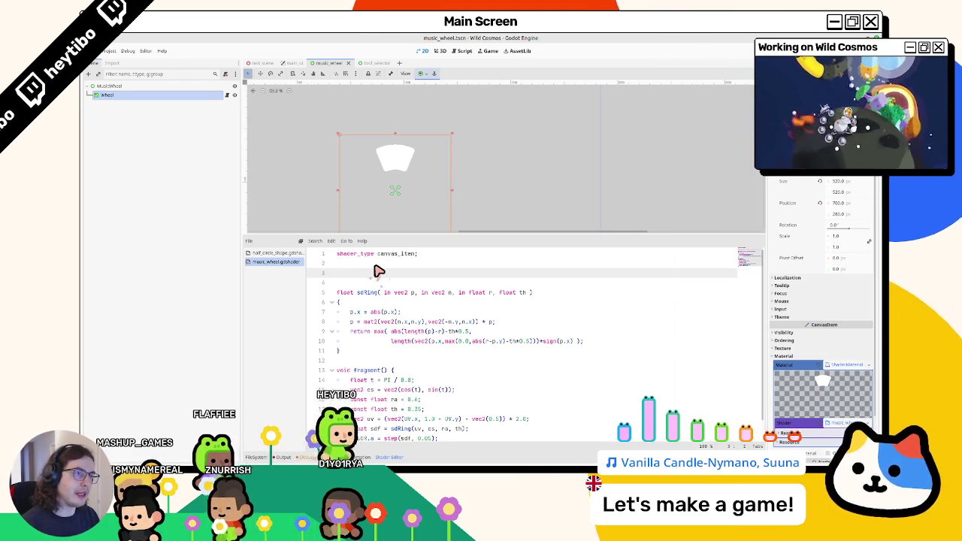
text( sngle;)
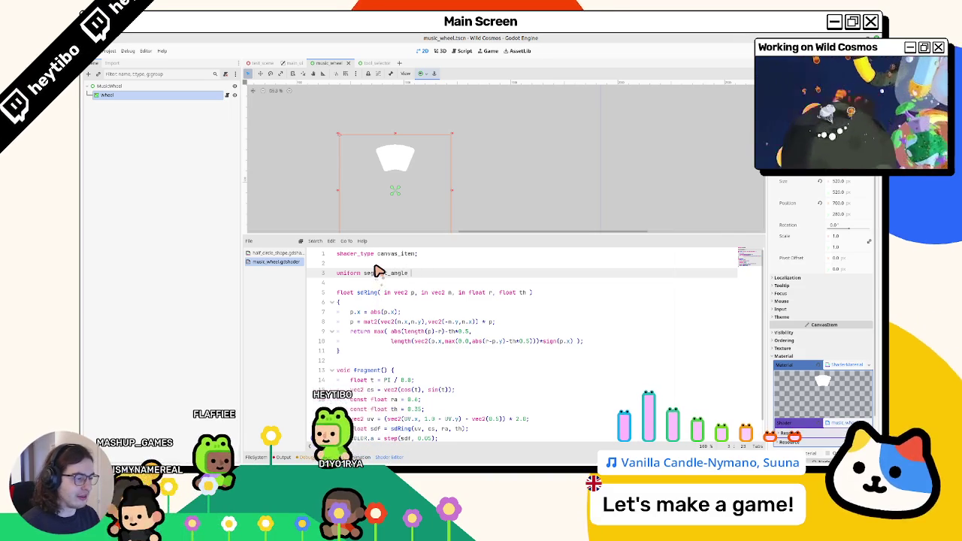
text(float )
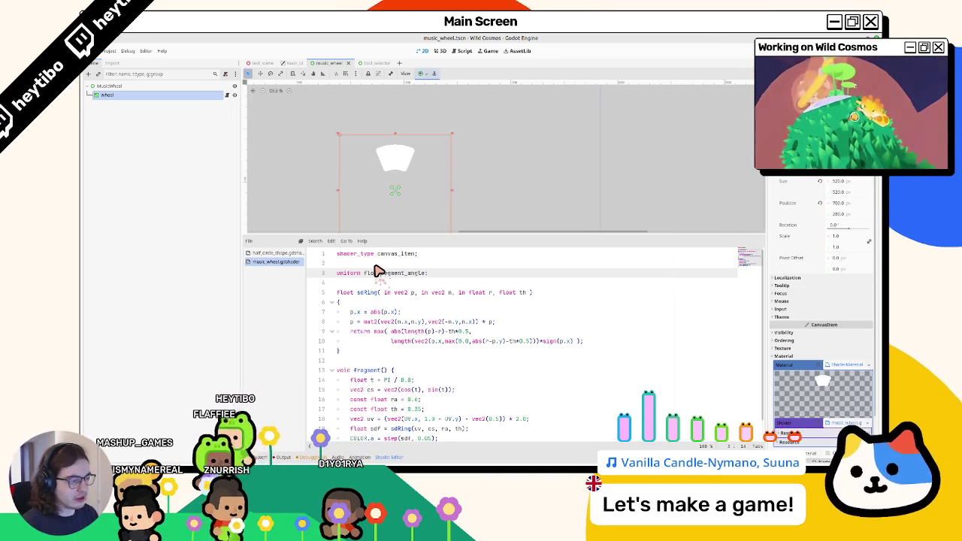
text( = 0.1)
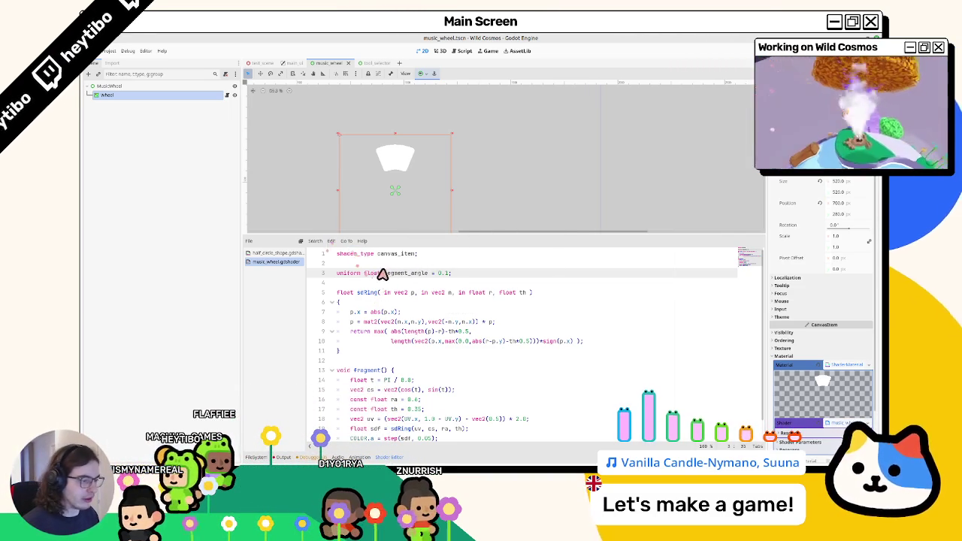
Step: Try segment_angle on line 14, undo it, and run the game with F5
click(390, 382)
text(segment_angle)
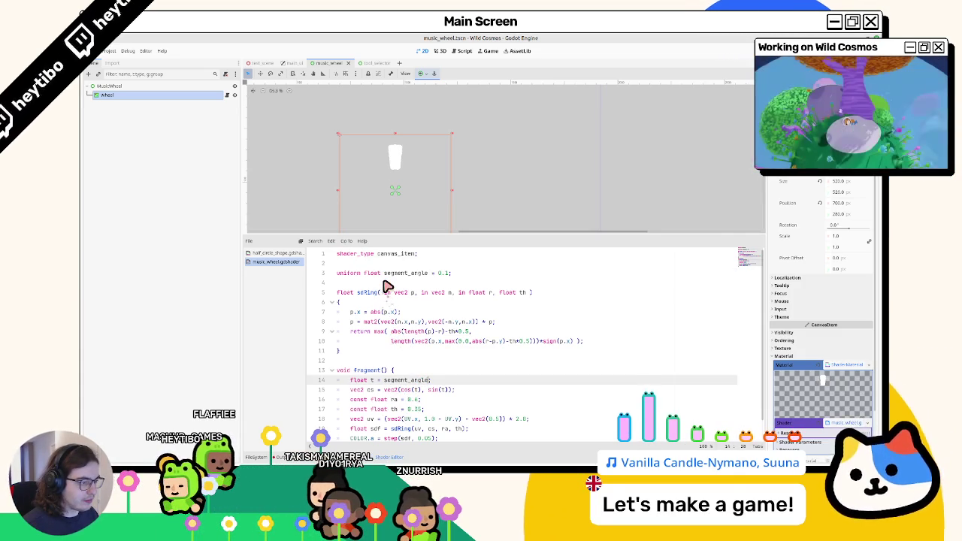
drag(769, 275, 703, 278)
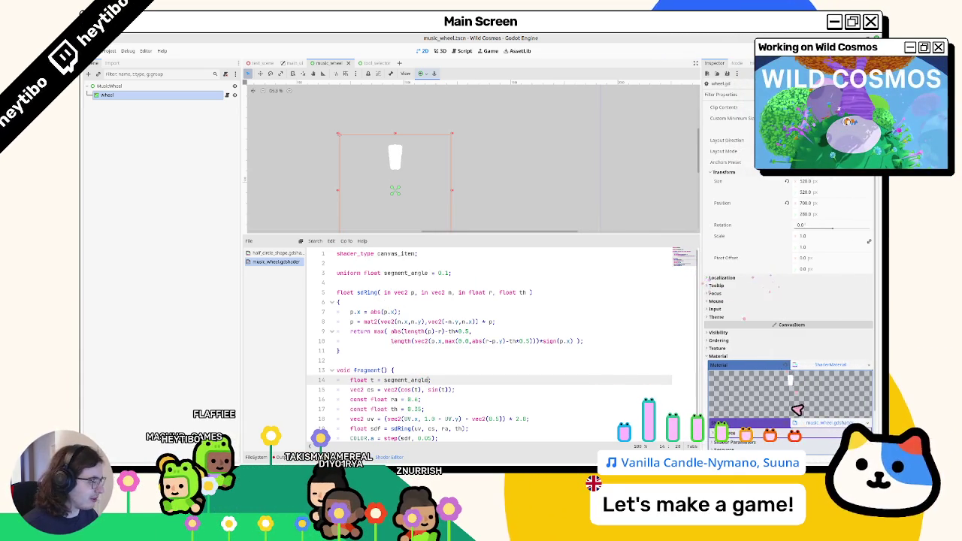
key(ctrl+z)
key(ctrl+z)
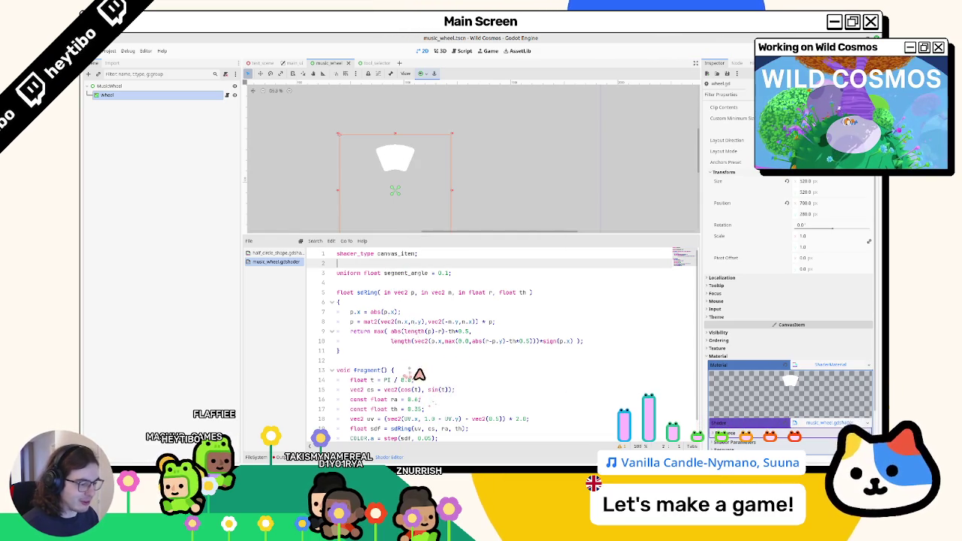
scroll(423, 378, down, 1)
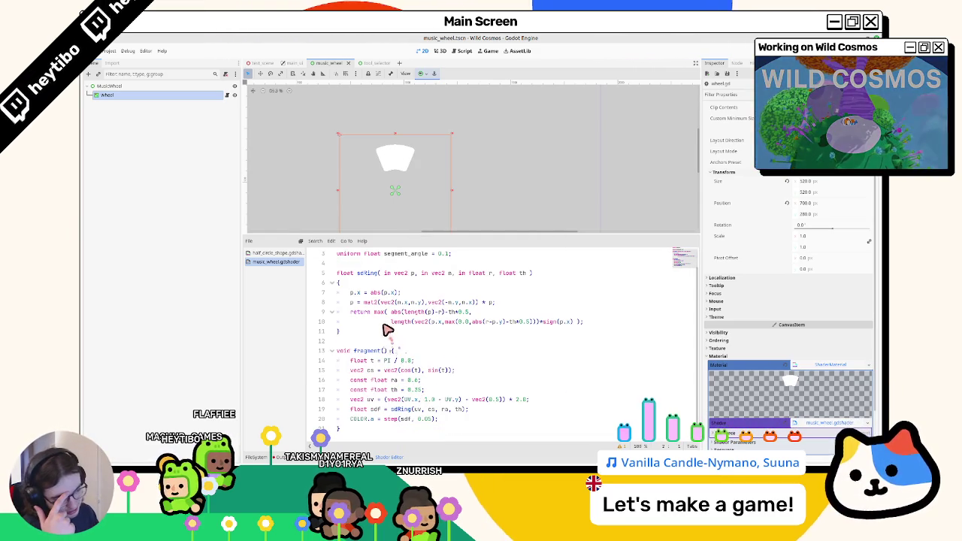
key(F5)
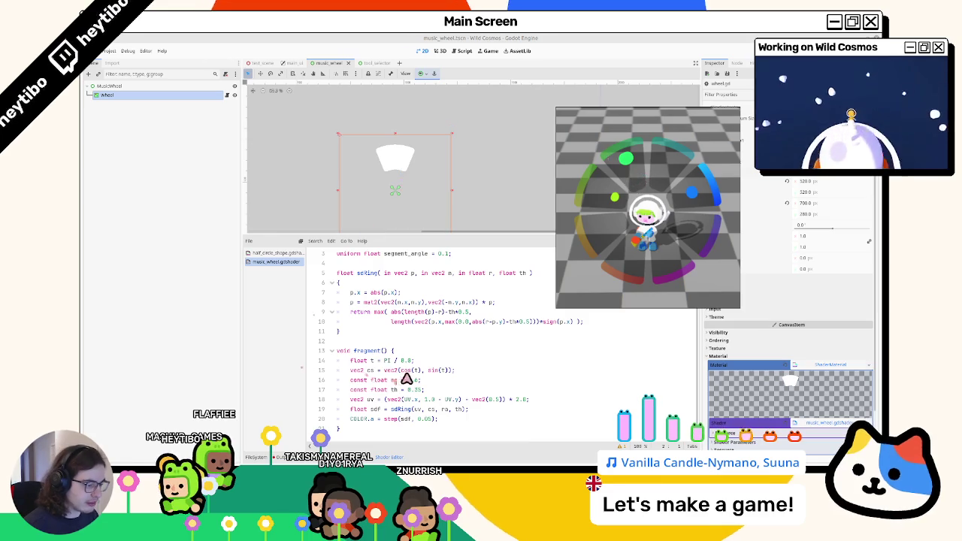
Step: Set the ring radius ra to 0.3 and adjust thickness th, saving to refresh the preview
click(404, 380)
text(0.3)
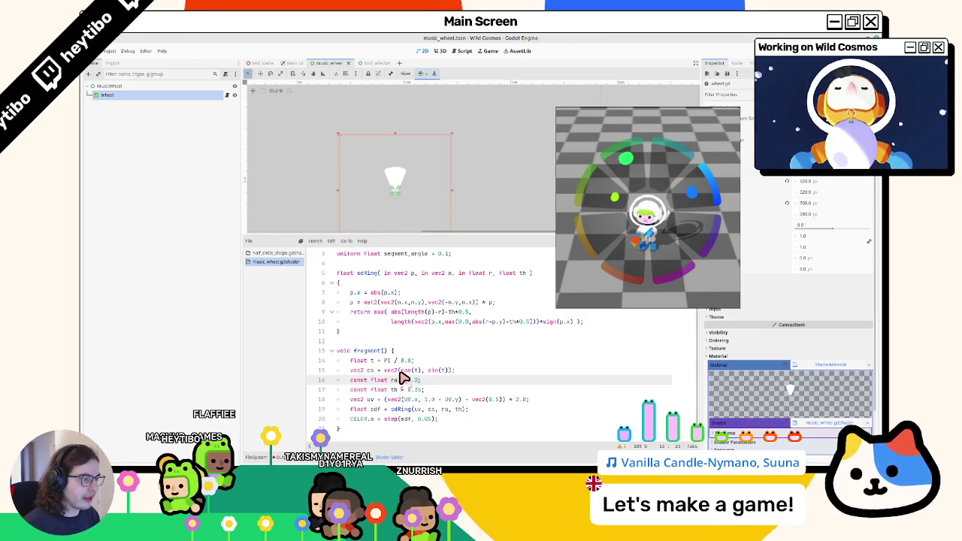
key(Down)
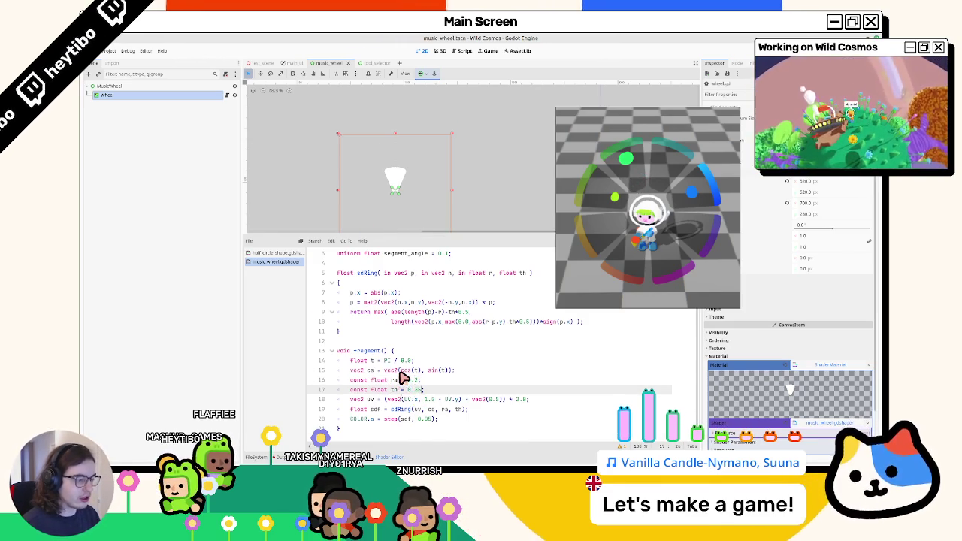
text(0.5)
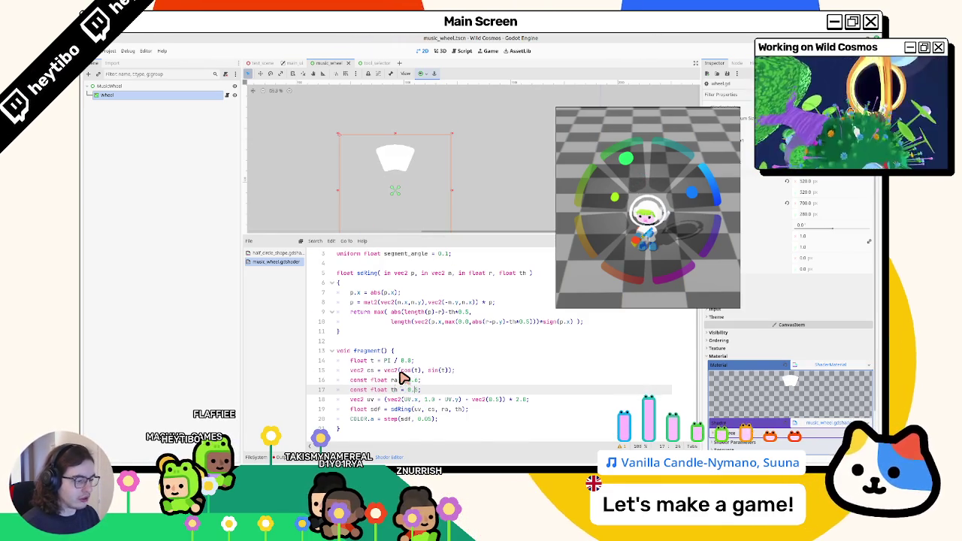
text(5)
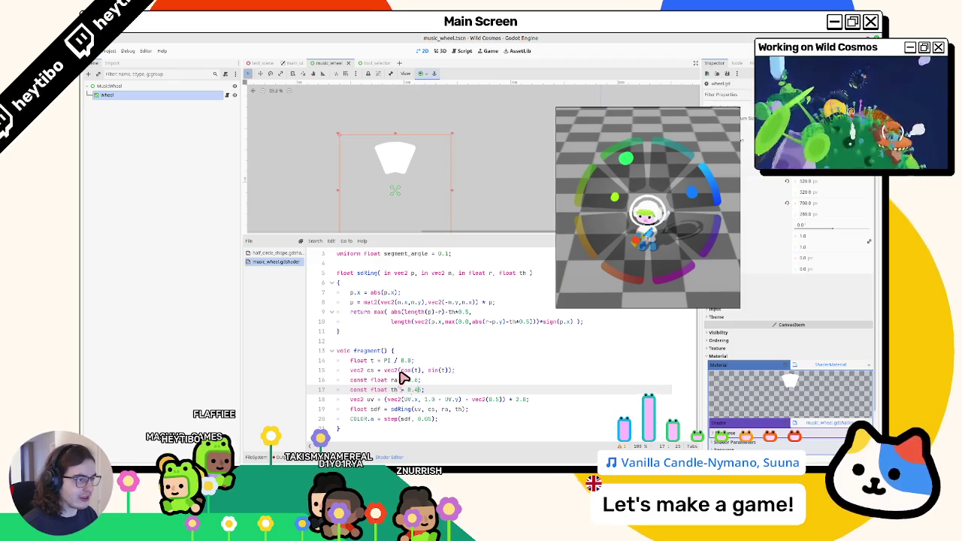
key(BackSpace)
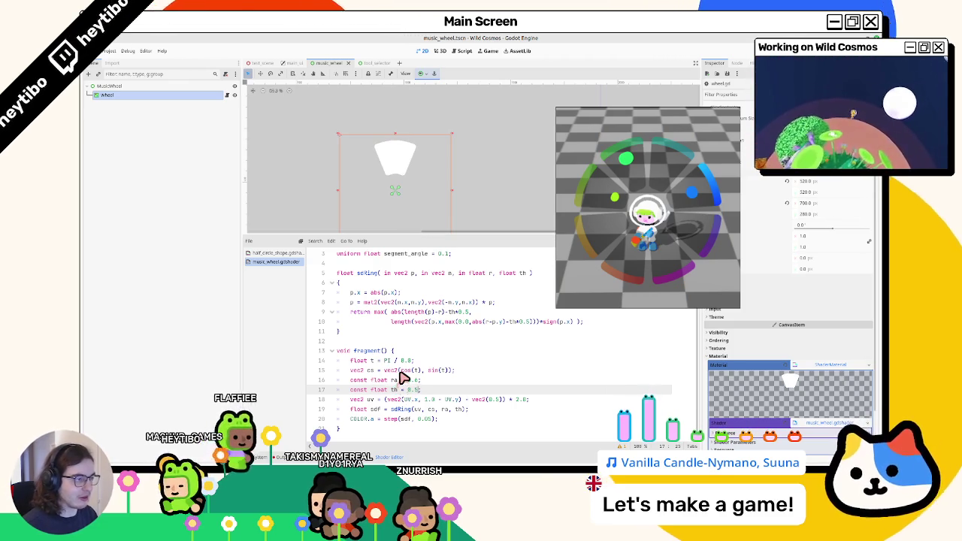
text(1.)
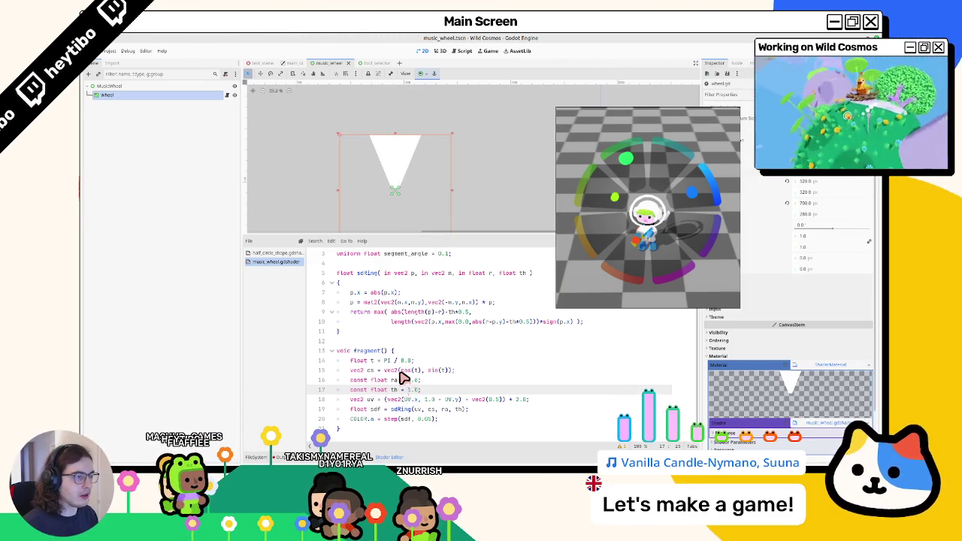
click(403, 377)
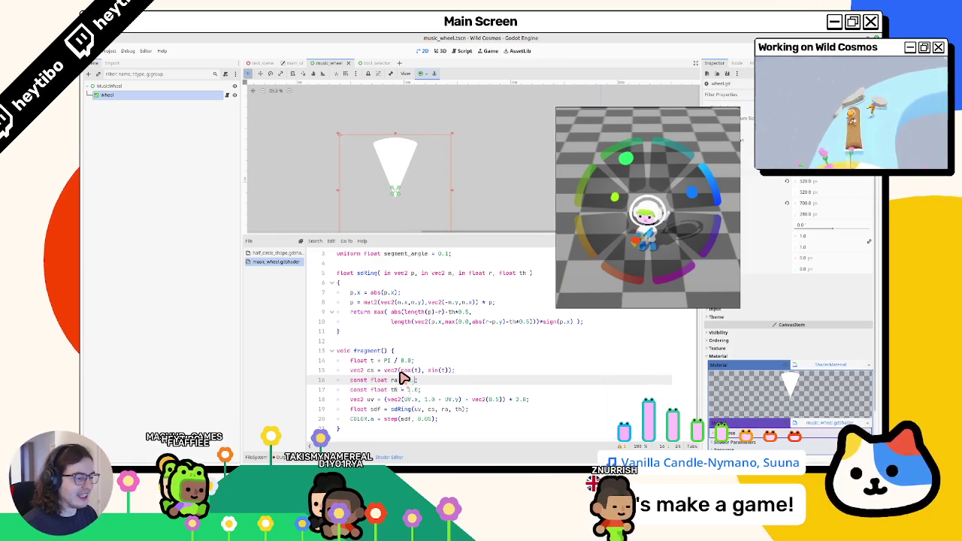
key(ctrl+s)
Step: Set thickness th to 0.5, save, and rerun the game to see the thick wedge
key(Down)
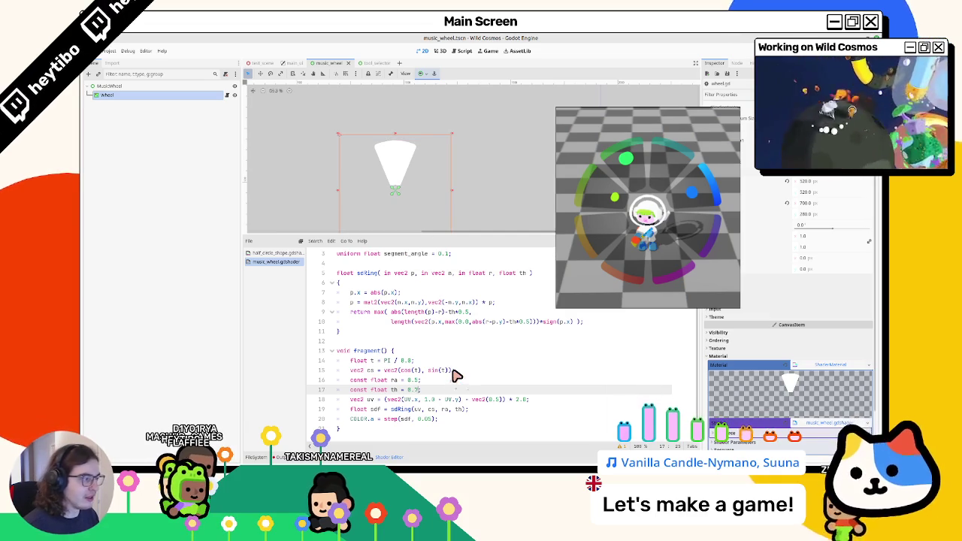
text(5)
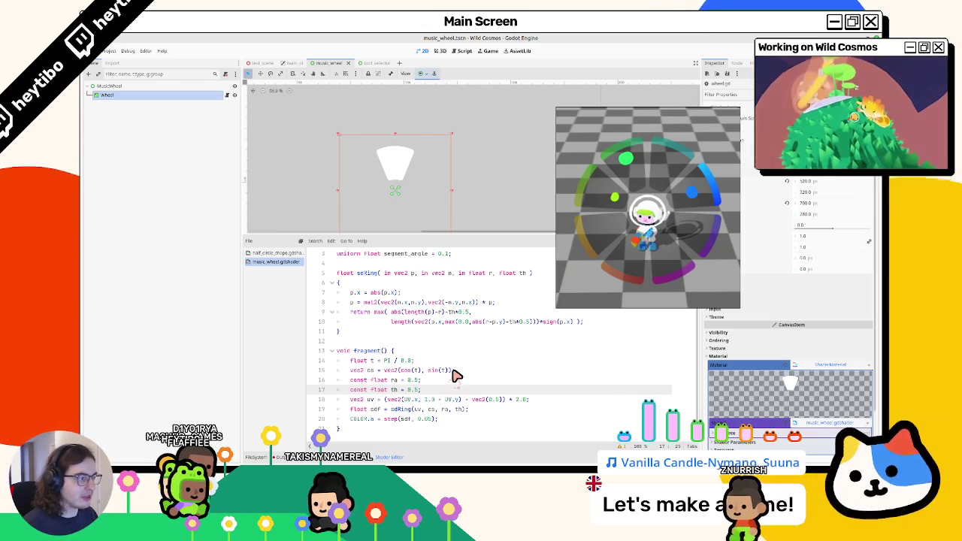
click(413, 378)
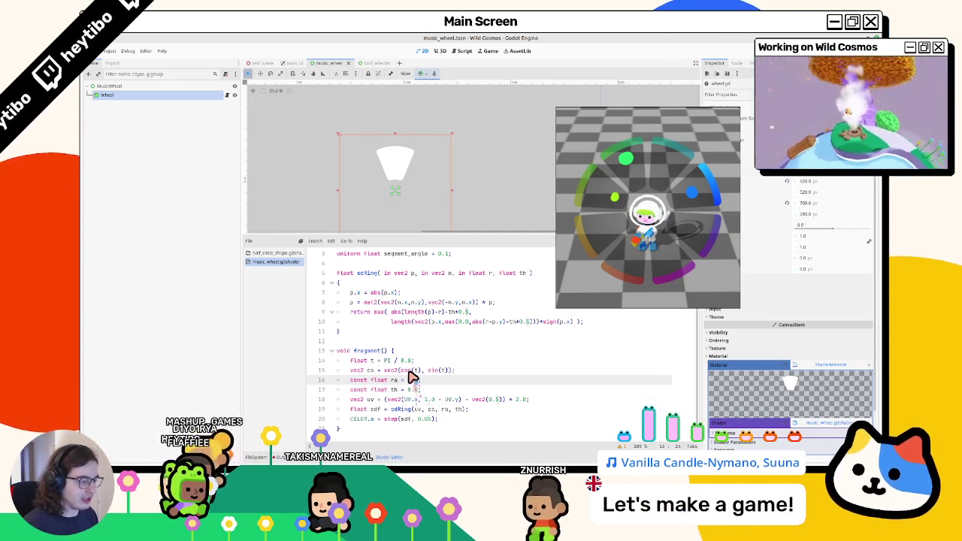
key(ctrl+s)
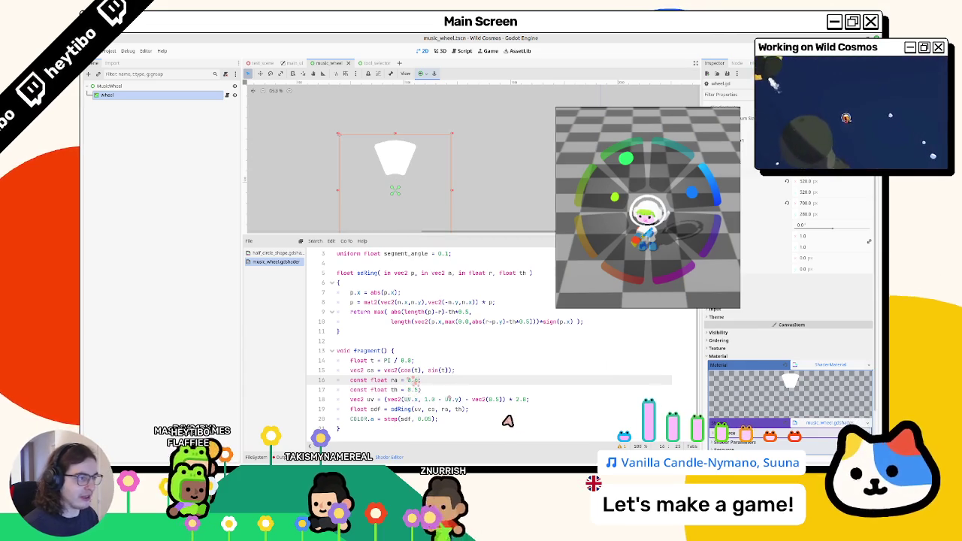
key(F6)
scroll(429, 133, up, 2)
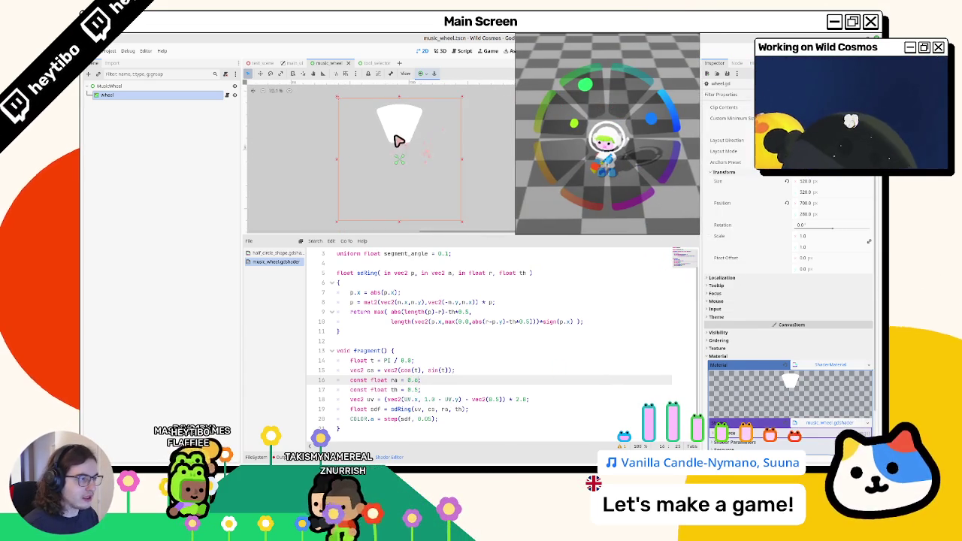
Step: Change line 14 to t = (PI / 8.0) * 0.9, then select segment_angle's default value
drag(413, 361, 384, 360)
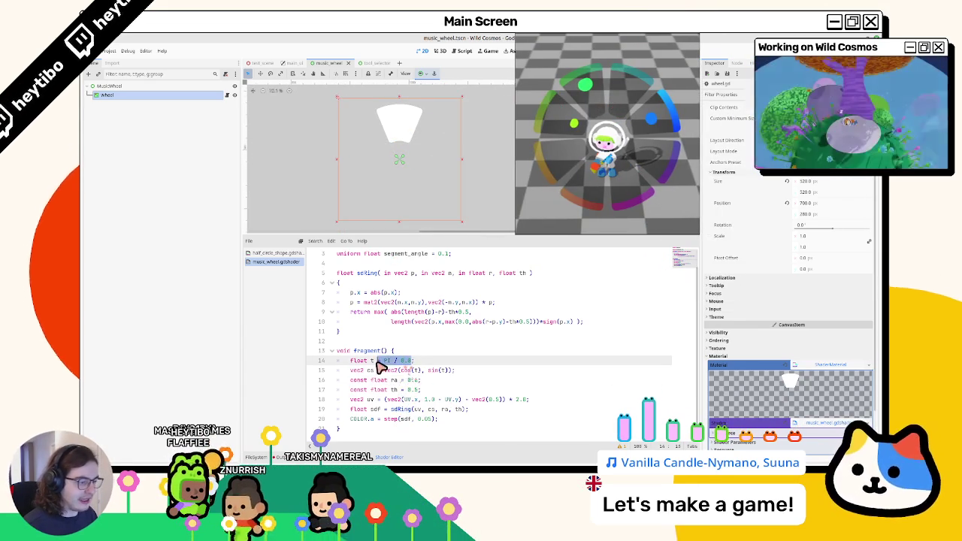
text(( * 8.)
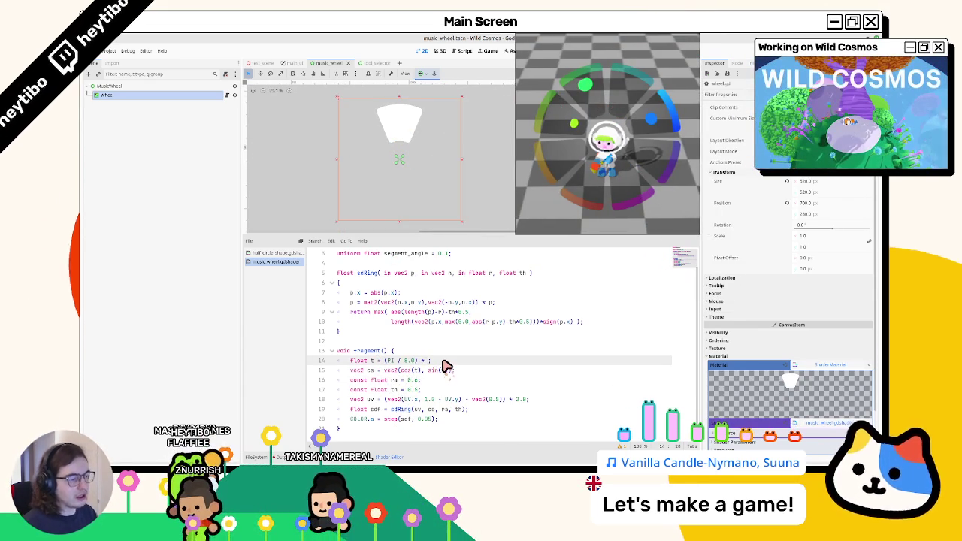
text(1)
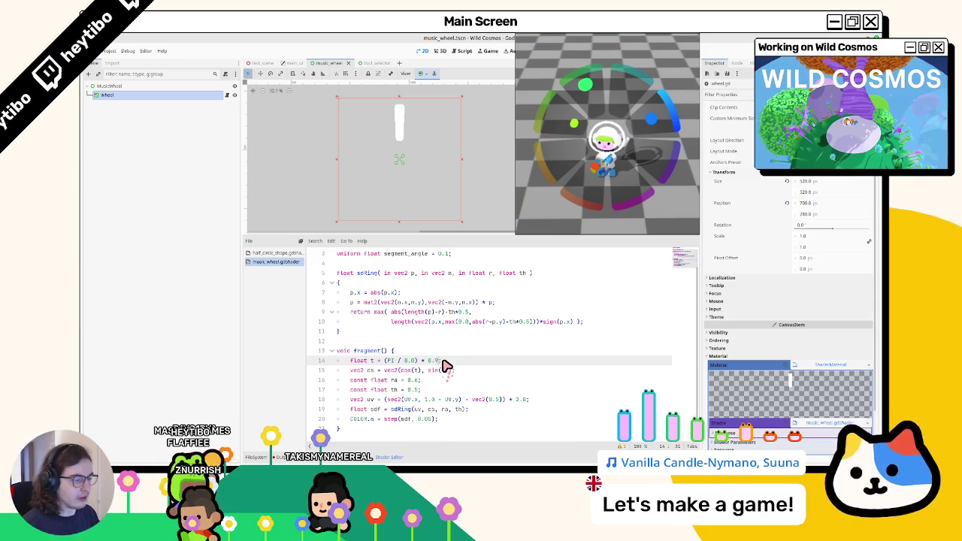
text(0)
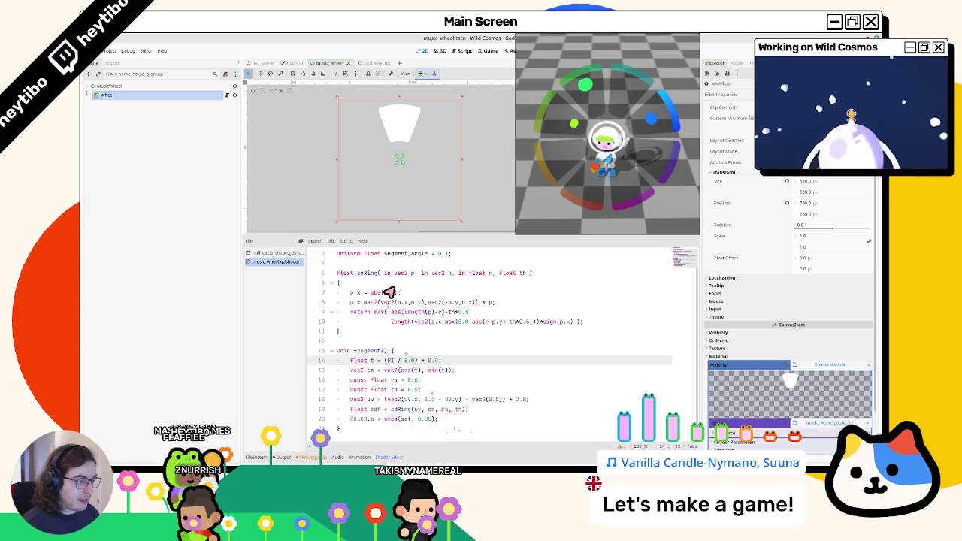
scroll(429, 286, up, 1)
double_click(441, 273)
Step: Replace the segment_angle uniform with const int segment_count = 8;
triple_click(361, 276)
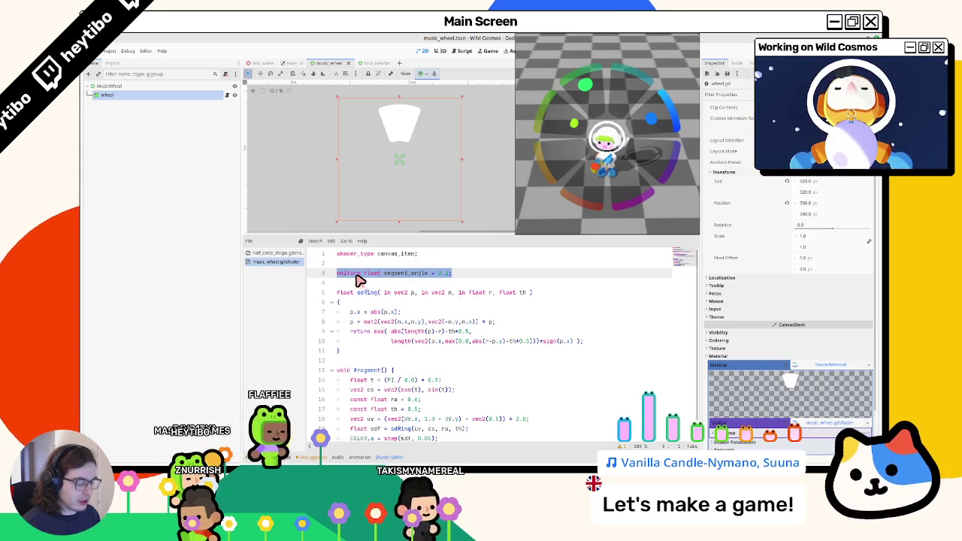
text(const)
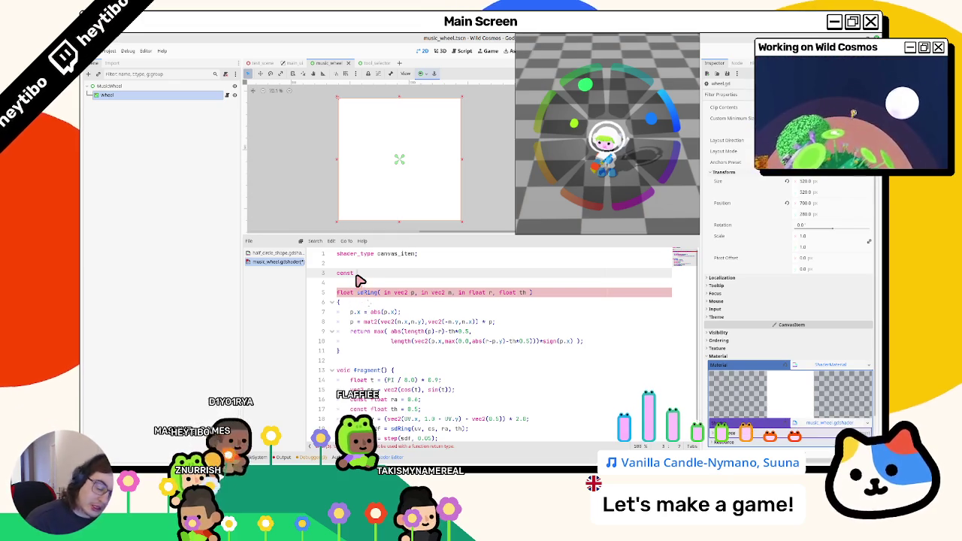
text( int segment_coun)
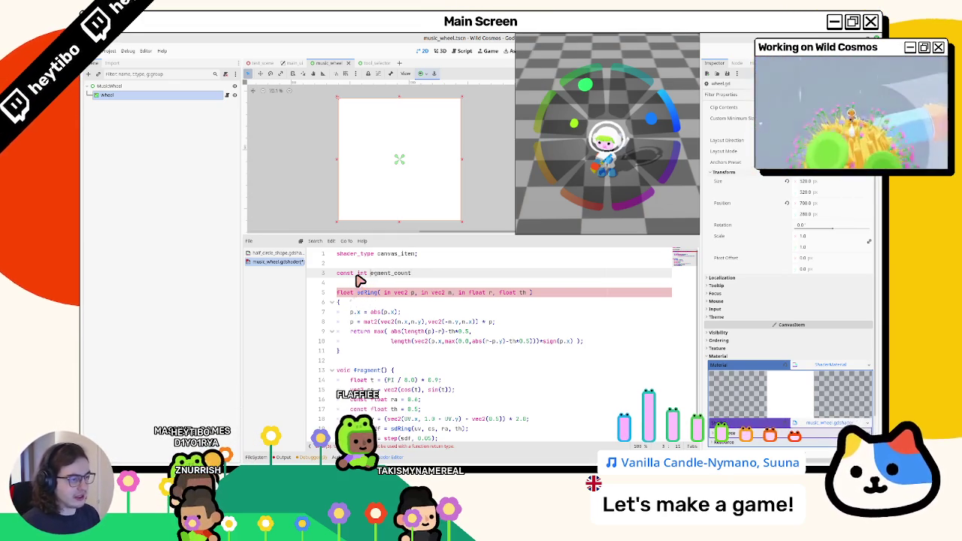
text(t = 8;)
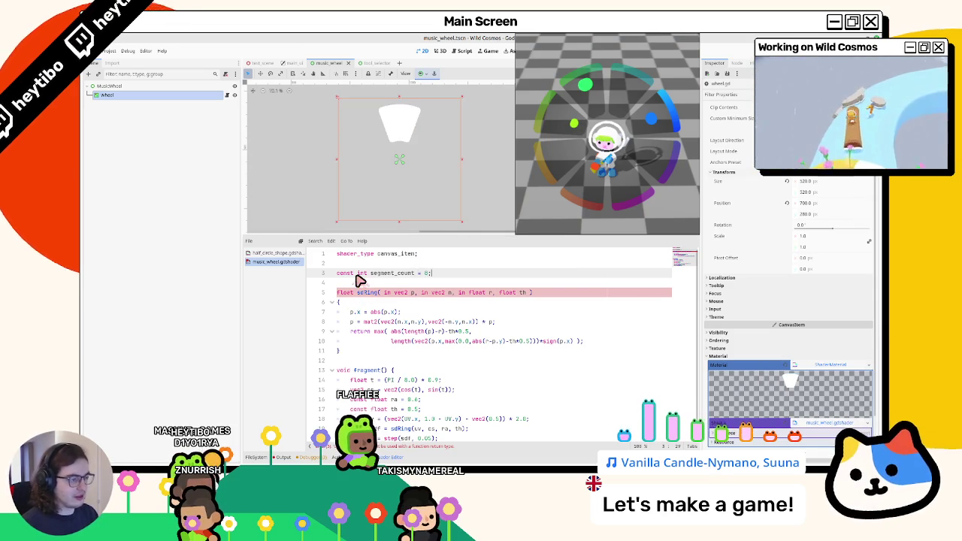
Step: Change line 14 to divide PI by float(segment_count) instead of 8.0
double_click(373, 274)
key(ctrl+c)
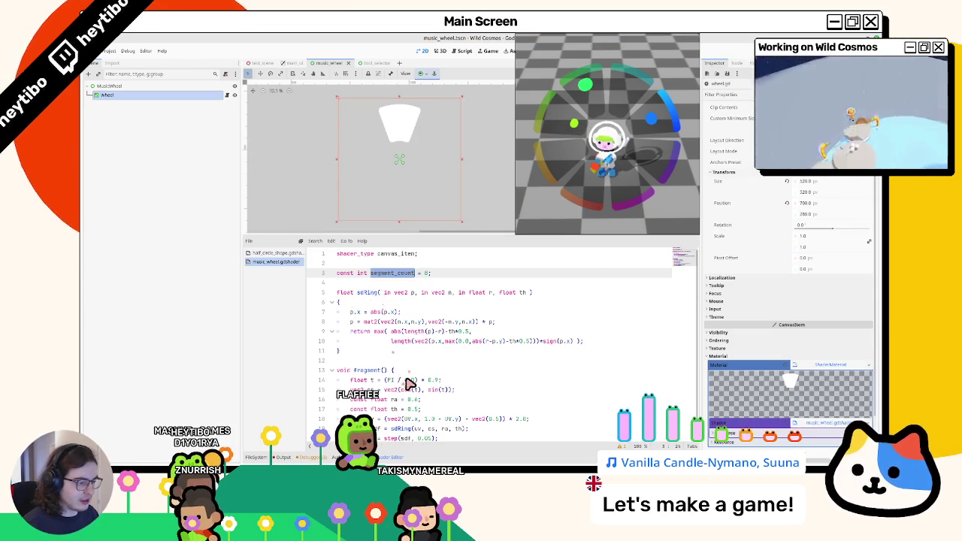
double_click(410, 380)
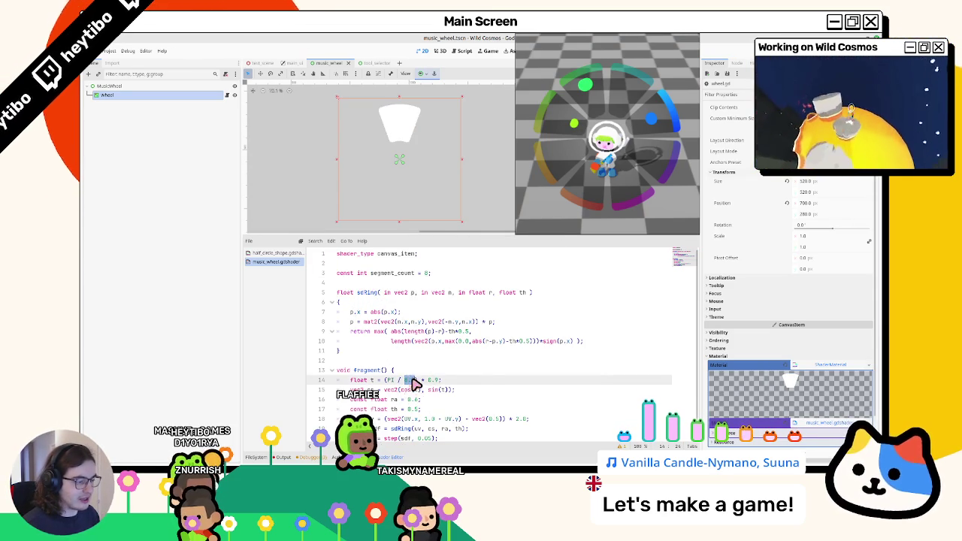
key(ctrl+v)
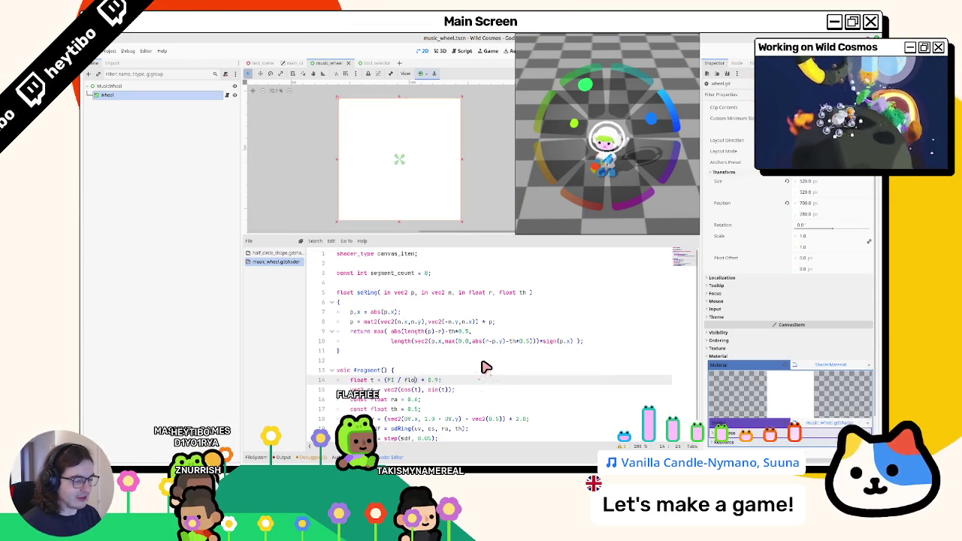
key(ctrl+v)
click(452, 362)
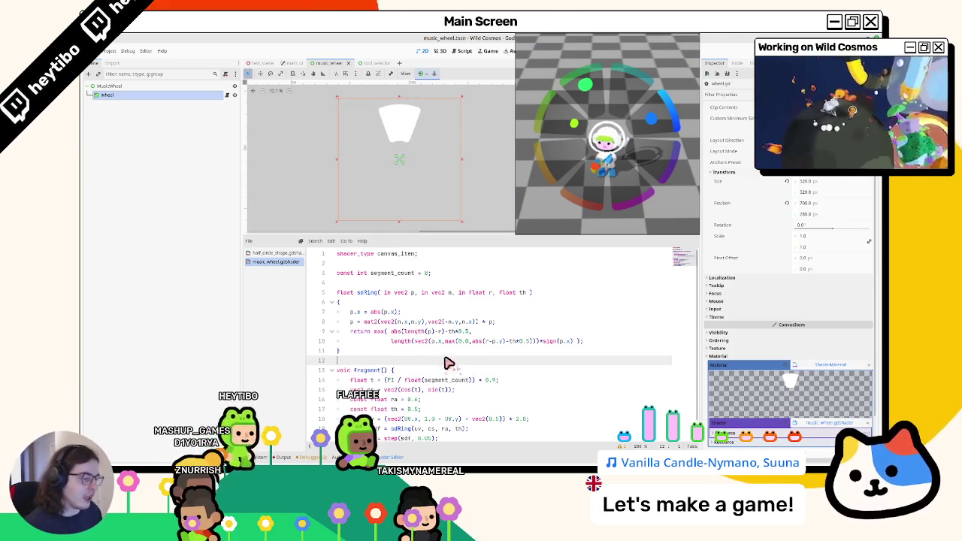
scroll(418, 333, down, 1)
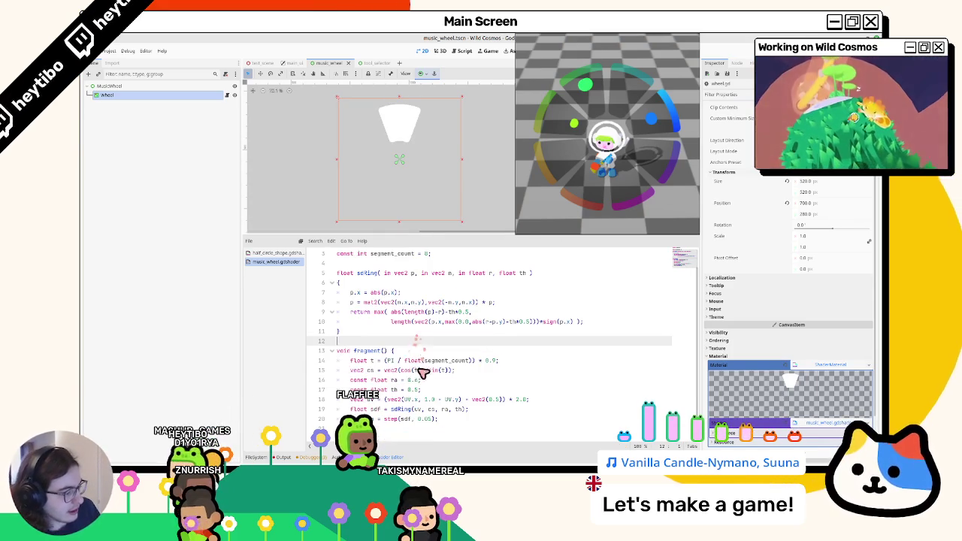
click(526, 362)
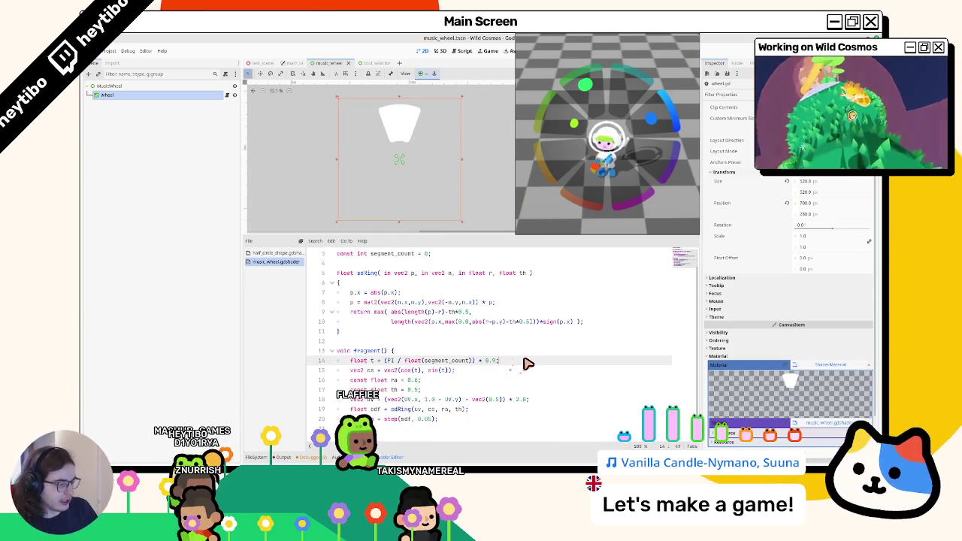
Step: Add a for loop with i running from 0 to segment_count after line 14
key(Return)
text(for(){)
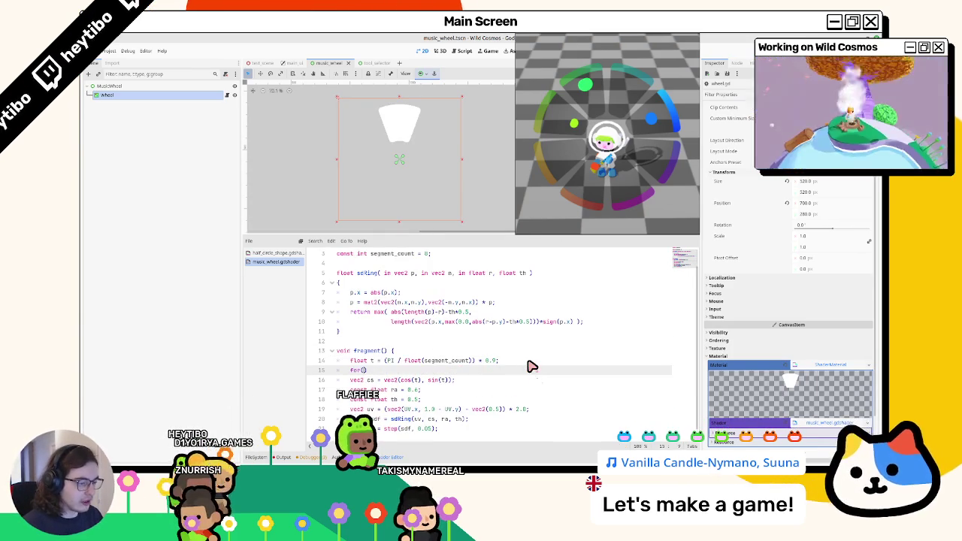
key(Return)
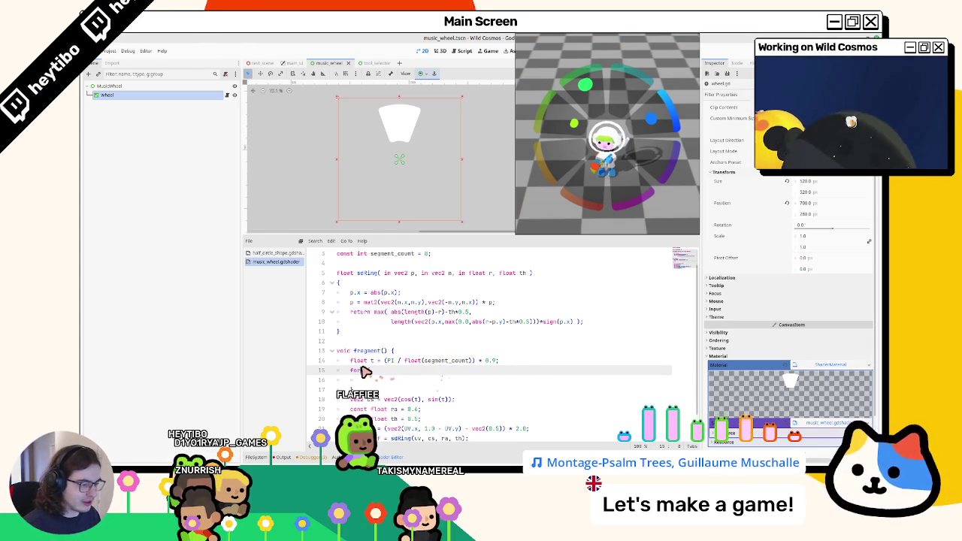
text((int i = 0; i < )
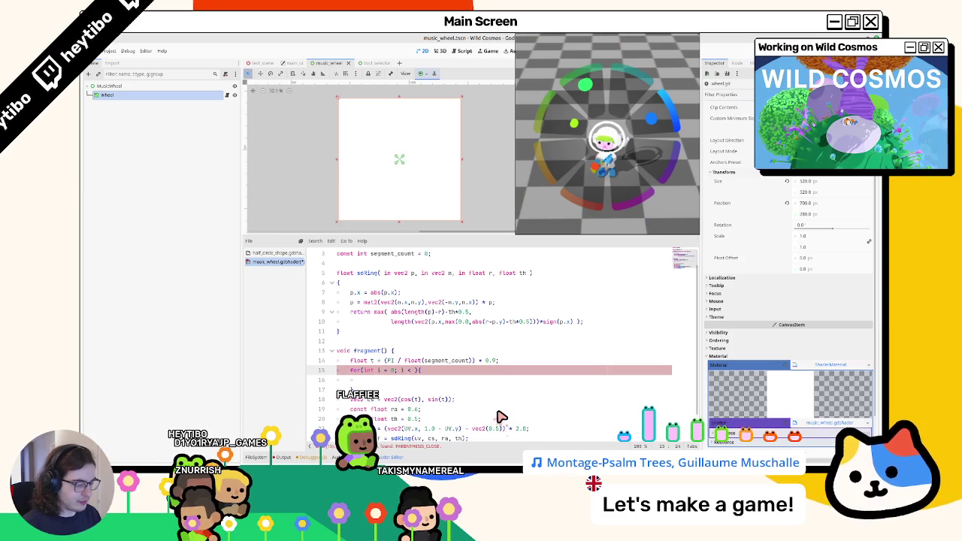
text(se)
key(Return)
text(; i)
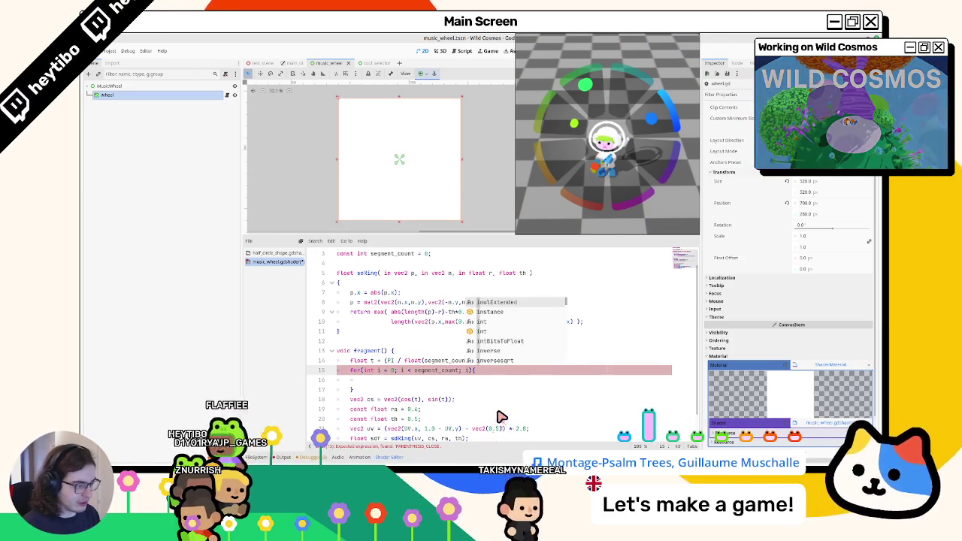
text(++)
click(406, 383)
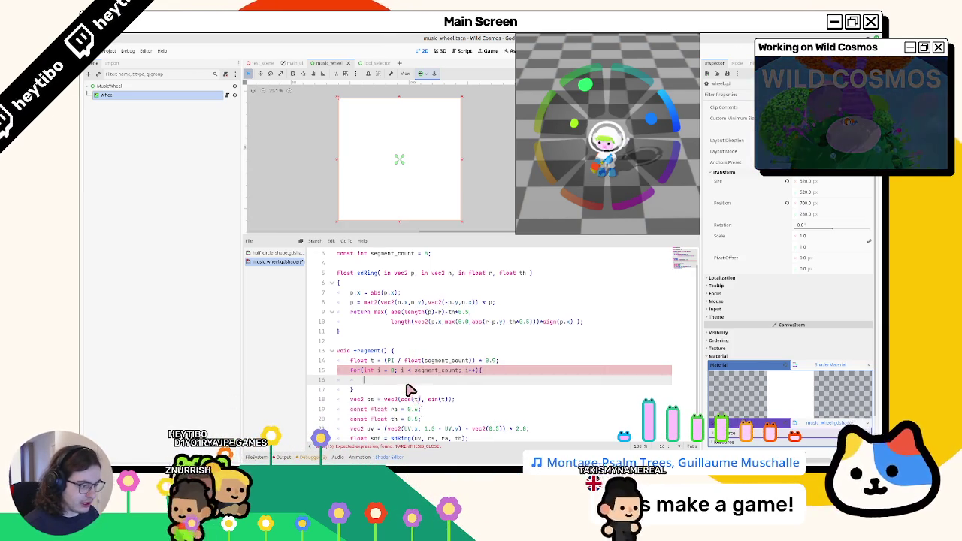
key(BackSpace)
key(BackSpace)
key(Return)
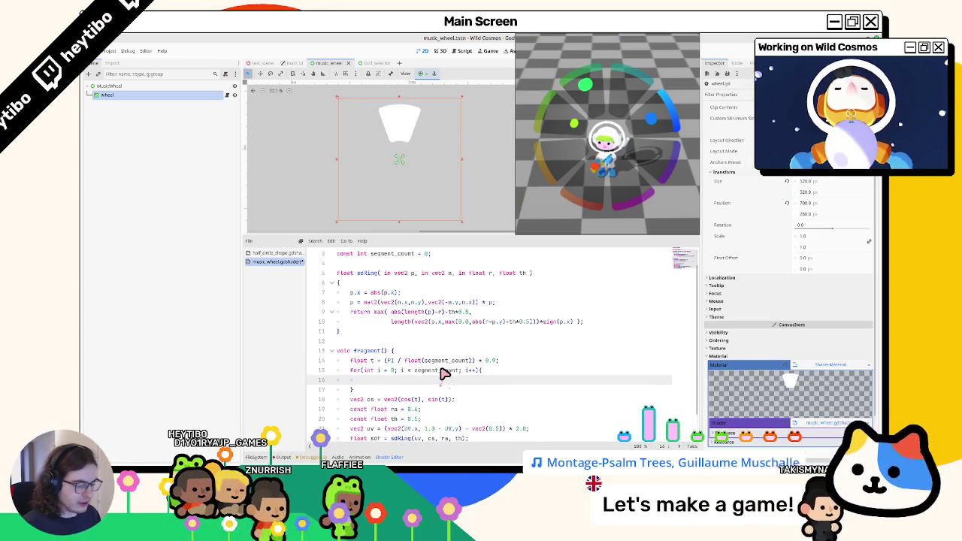
scroll(444, 374, down, 1)
Step: Declare float sdf = 0.0; above the loop, below the angle calculation
drag(352, 409, 415, 410)
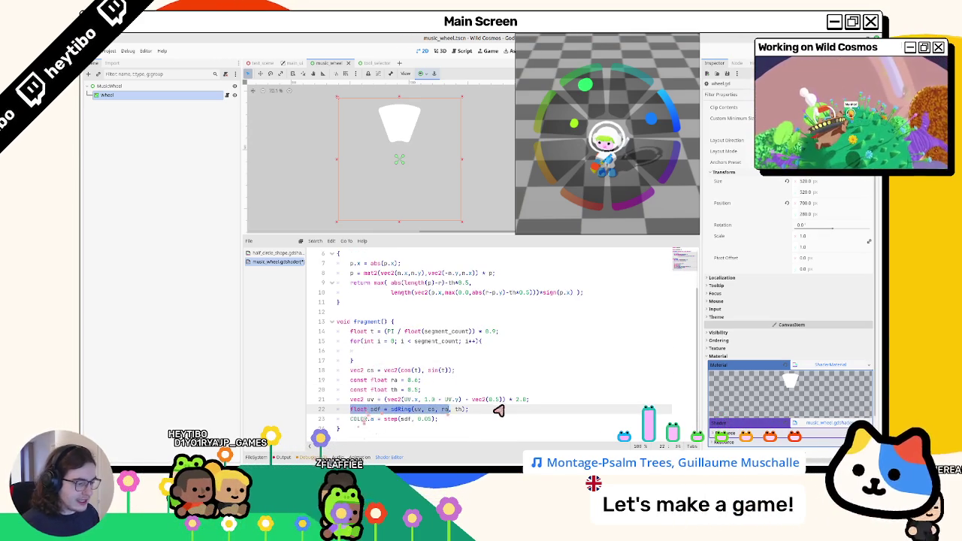
drag(497, 409, 499, 411)
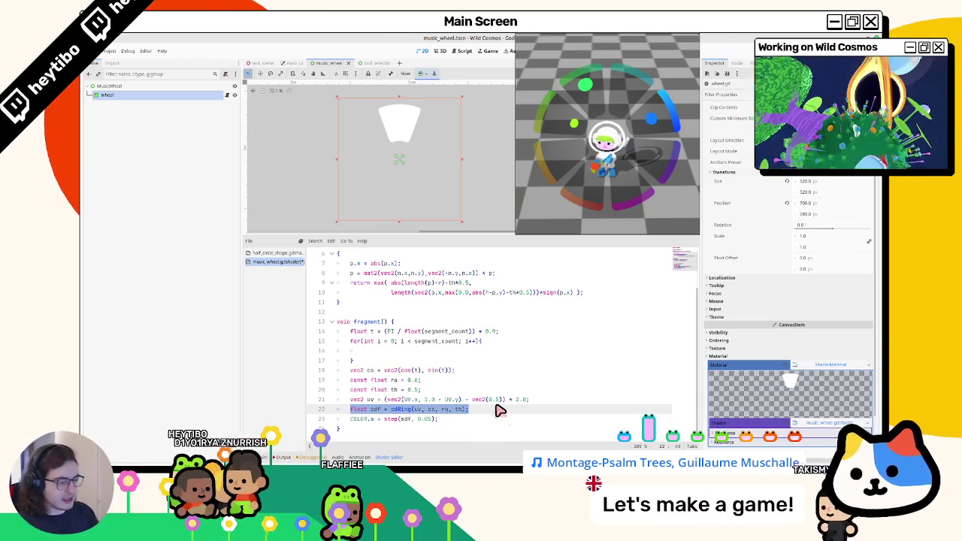
click(533, 333)
key(Return)
text(floa)
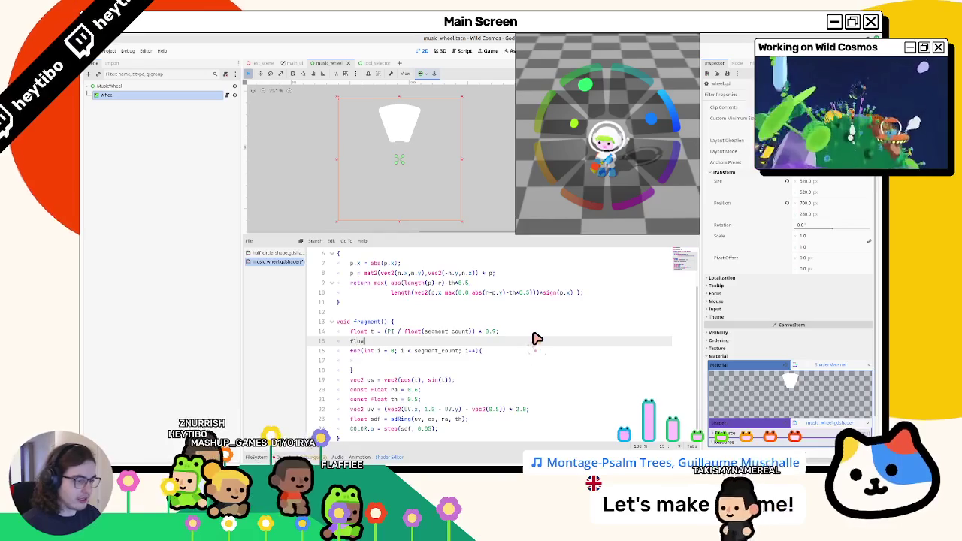
text(t sdf;)
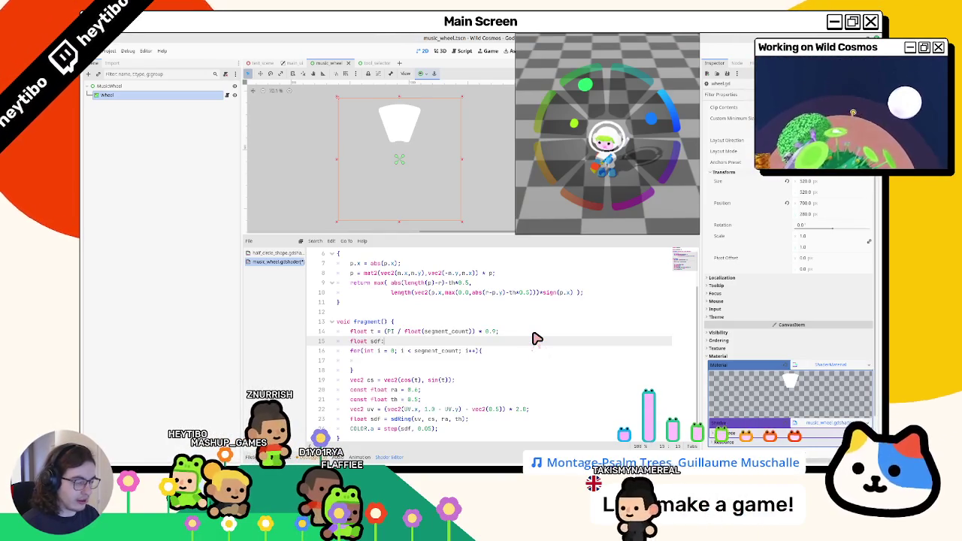
key(BackSpace)
text(= 0.0)
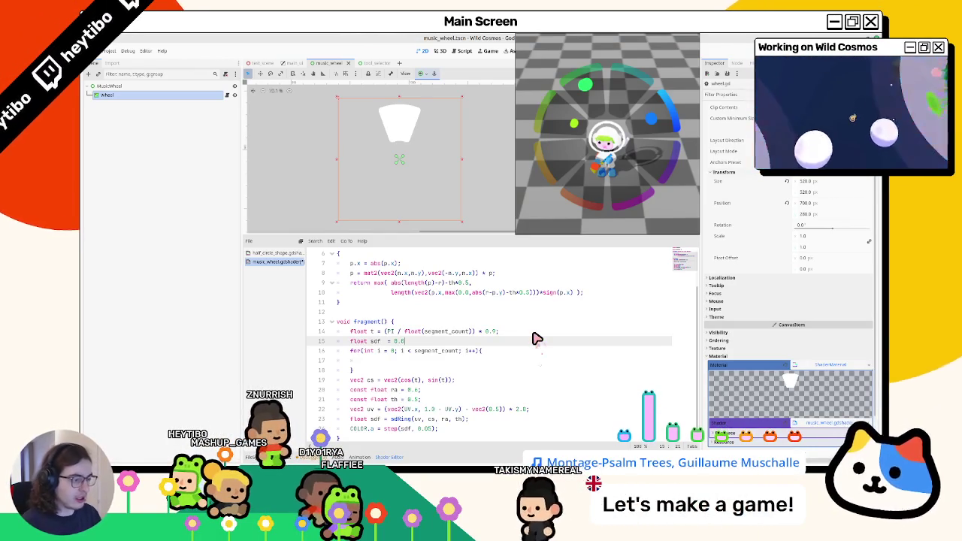
text(;)
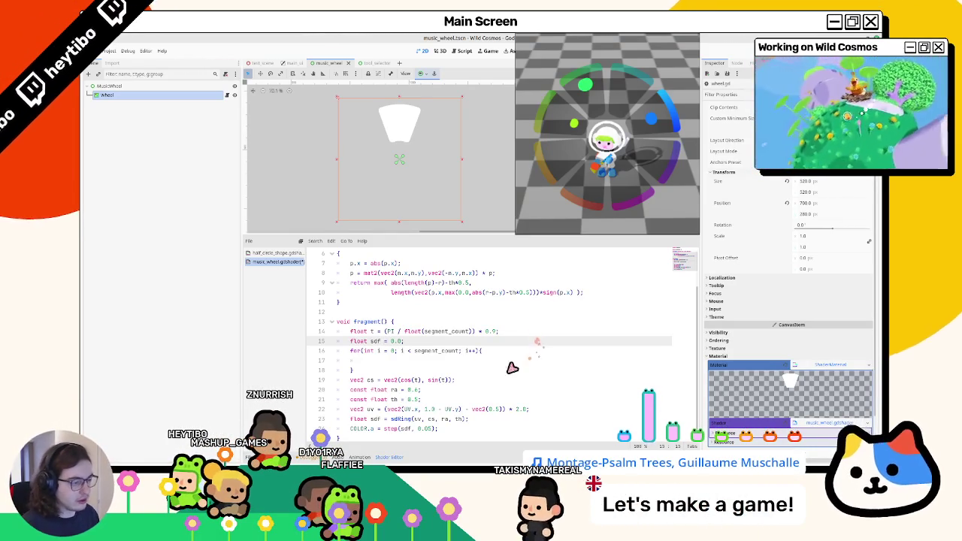
Step: Move the cs, ra, th, uv and sdf lines into the loop body and indent them
click(429, 376)
click(430, 360)
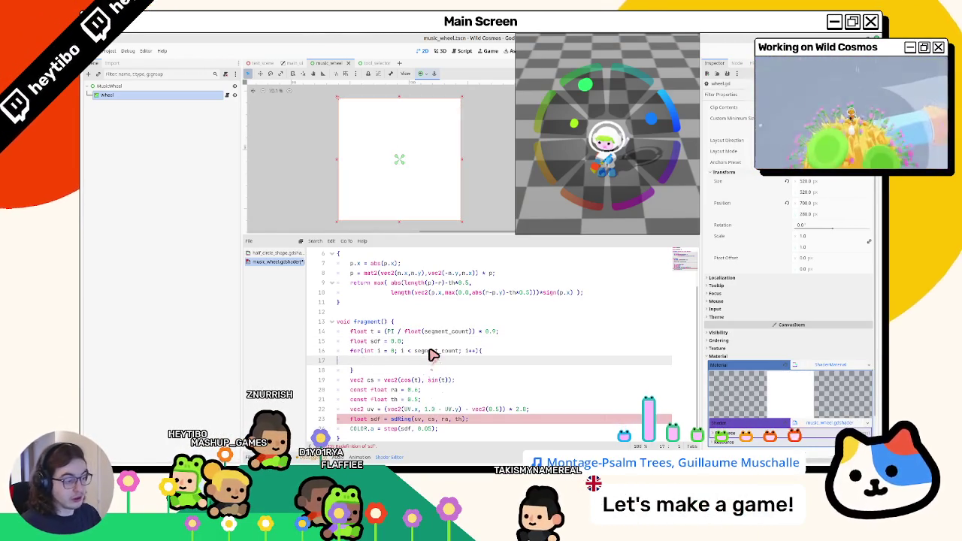
click(430, 353)
key(Down)
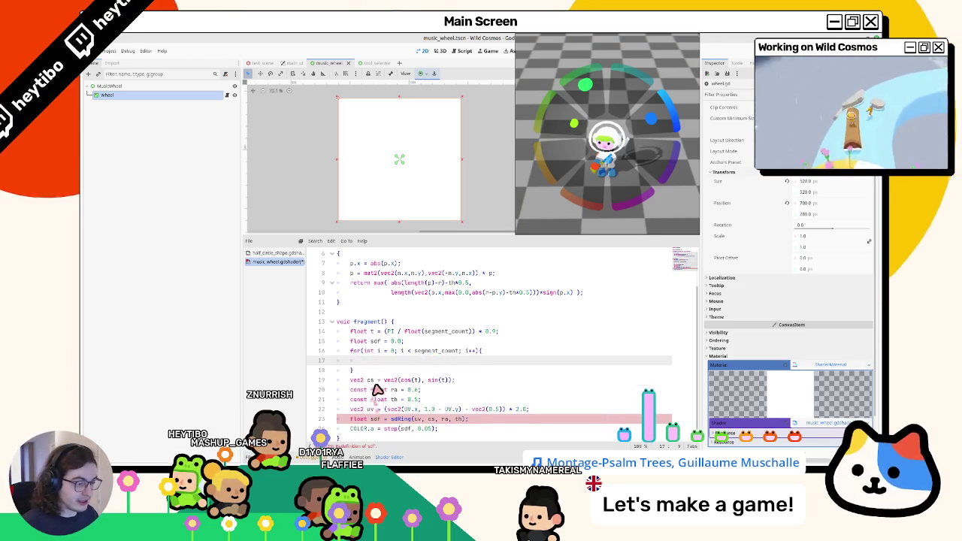
drag(340, 379, 378, 421)
key(alt+Up)
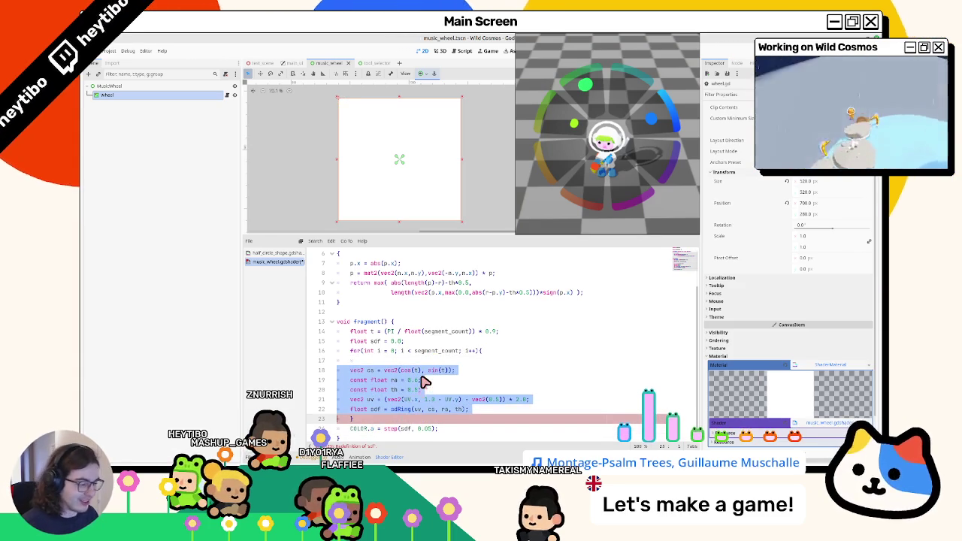
key(Tab)
click(463, 366)
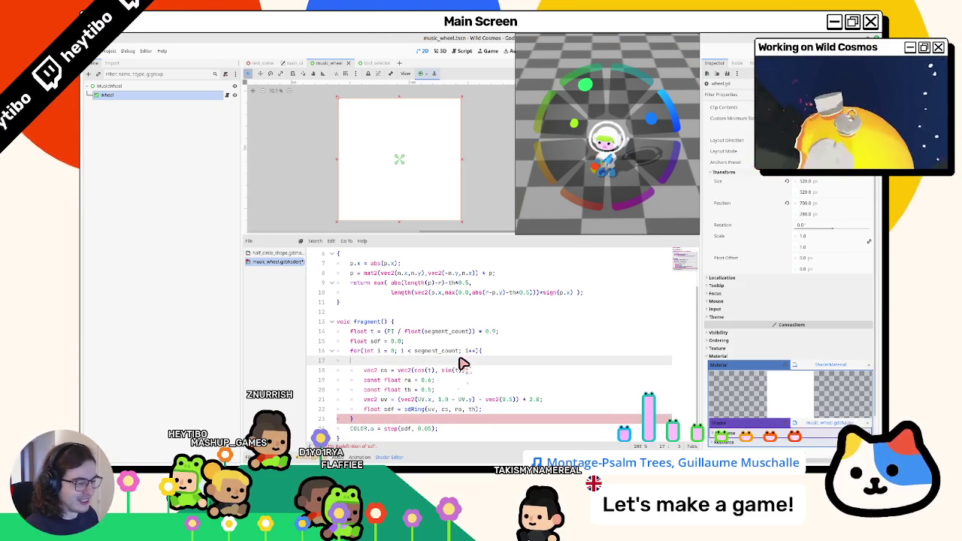
key(ctrl+shift+k)
key(Return)
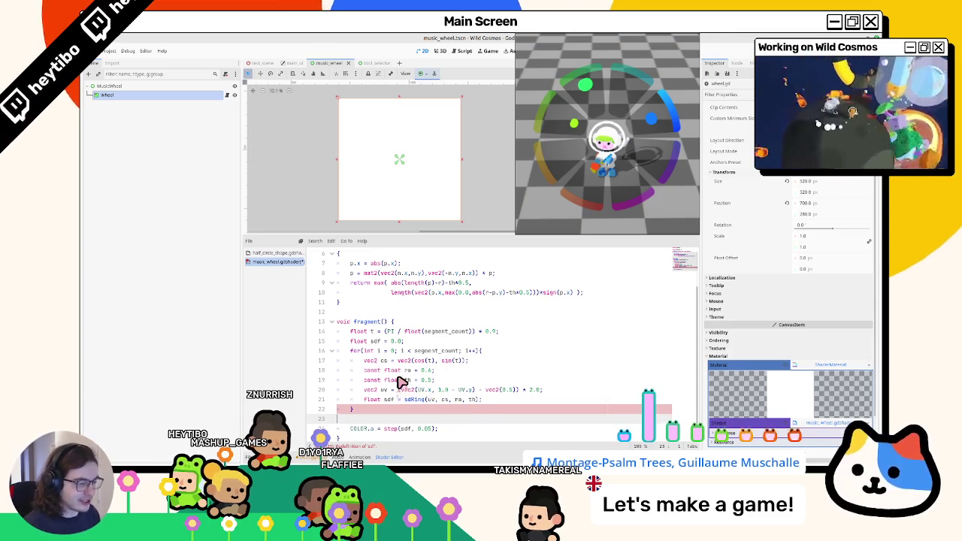
double_click(376, 342)
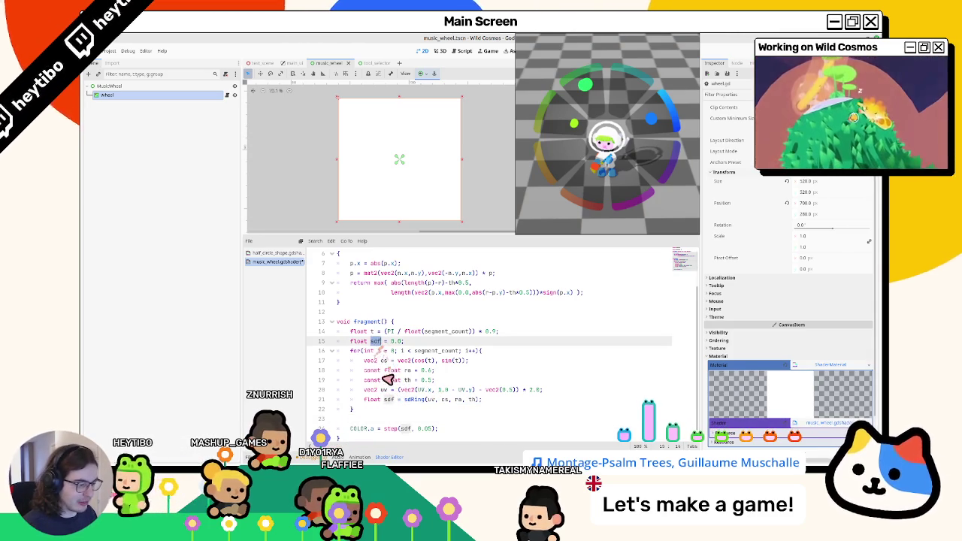
Step: Drop the float redeclaration so the loop assigns sdf directly
click(384, 399)
key(ctrl+BackSpace)
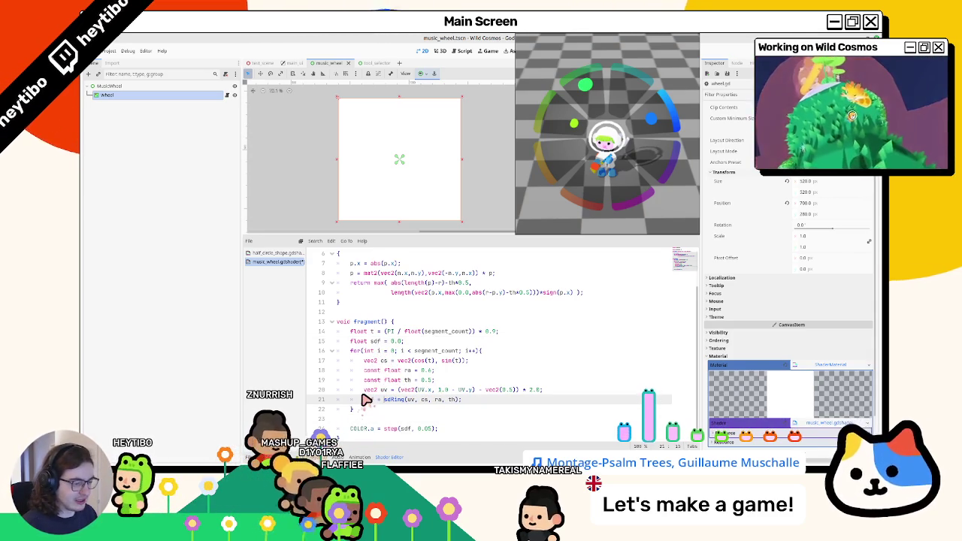
text(+)
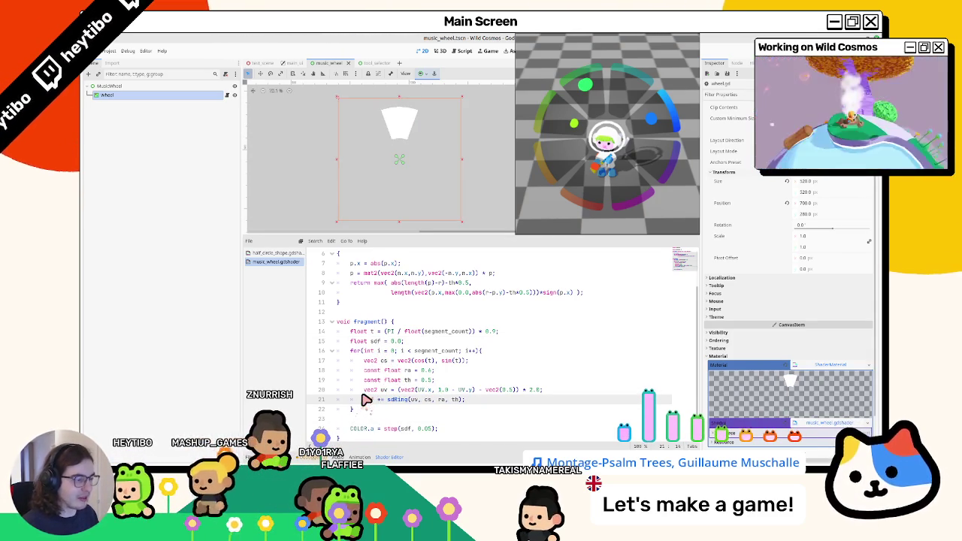
triple_click(369, 406)
key(ctrl+k)
key(ctrl+z)
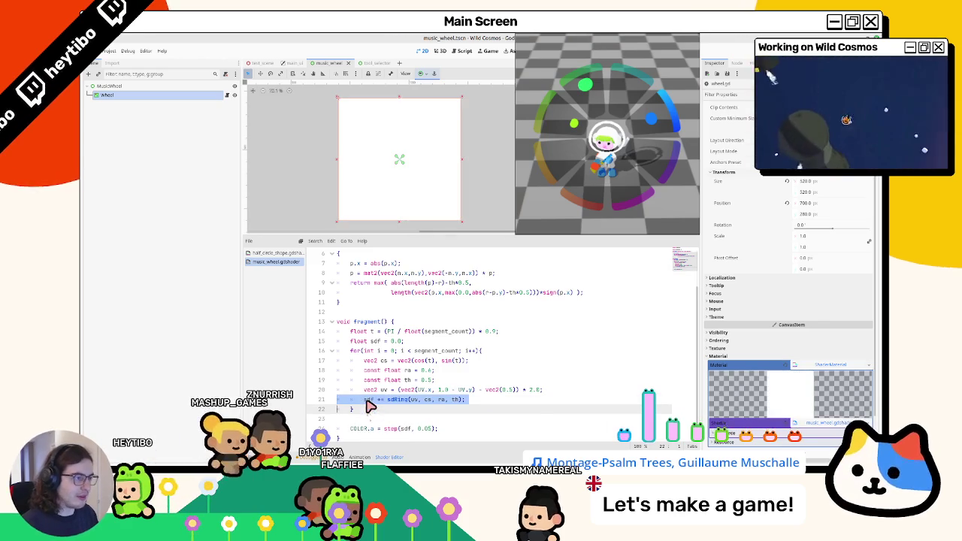
key(ctrl+z)
Step: Rewrite the loop line as sdf = max(sdf, sdRing(uv, cs, ra, th));
drag(385, 400, 463, 405)
key(ctrl+c)
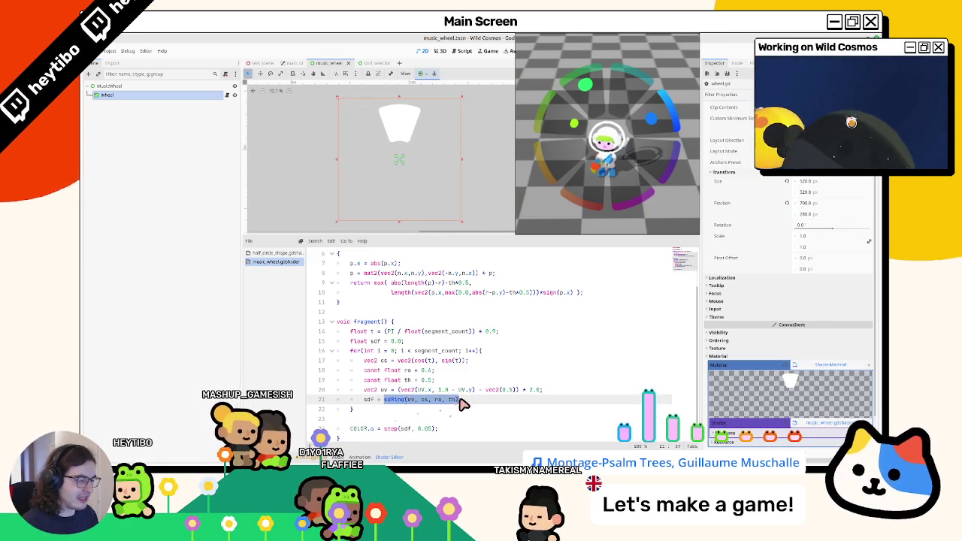
text(min()
key(ctrl+v)
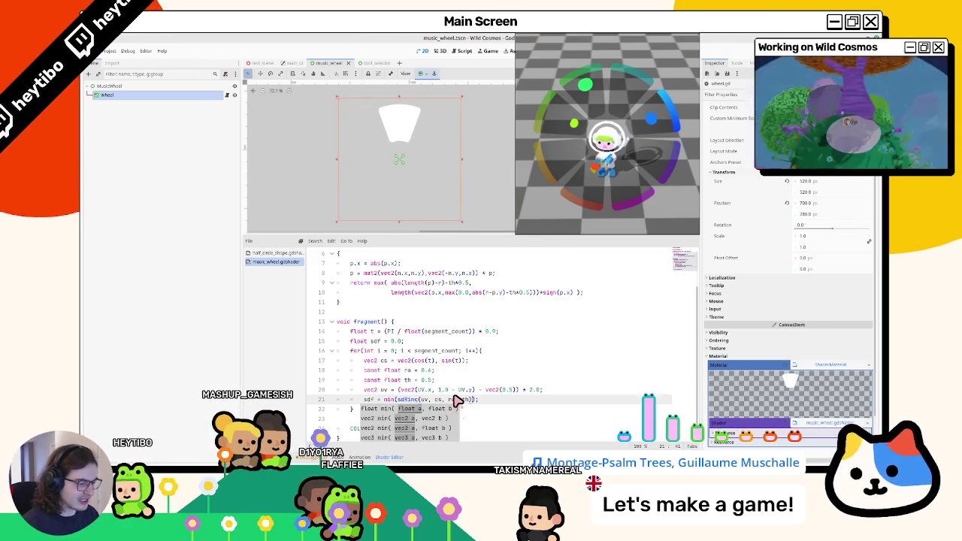
text(sdf,)
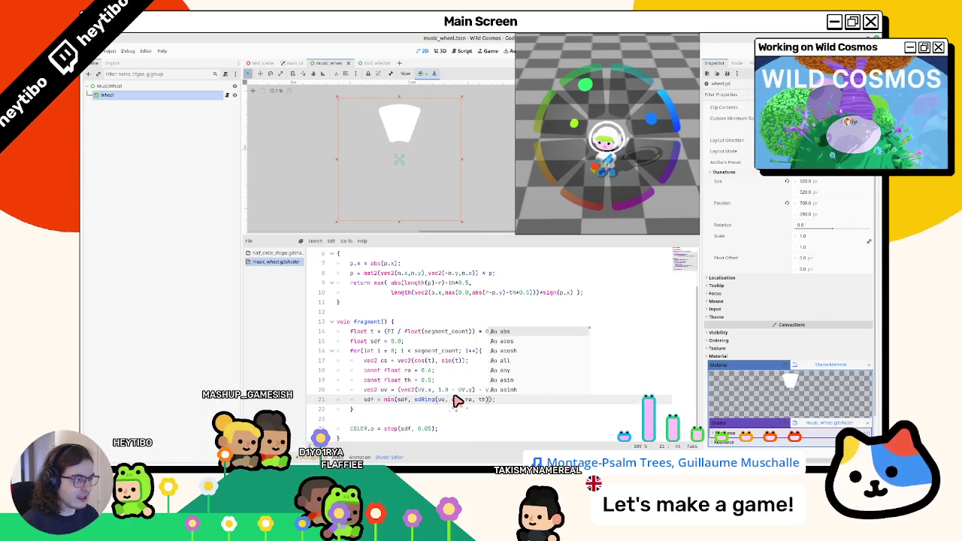
key(ctrl+Left)
key(ctrl+Left)
key(ctrl+Left)
key(Delete)
key(Delete)
key(Delete)
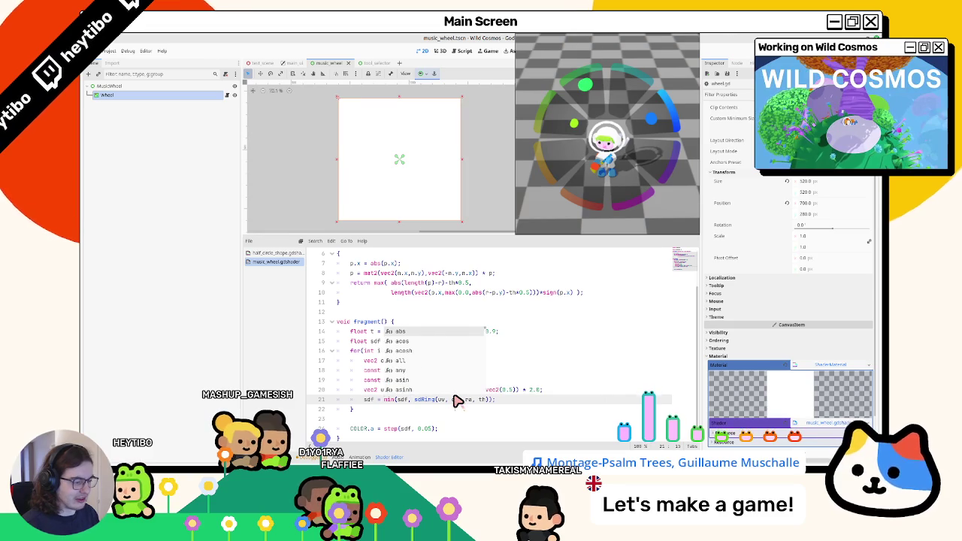
text(max)
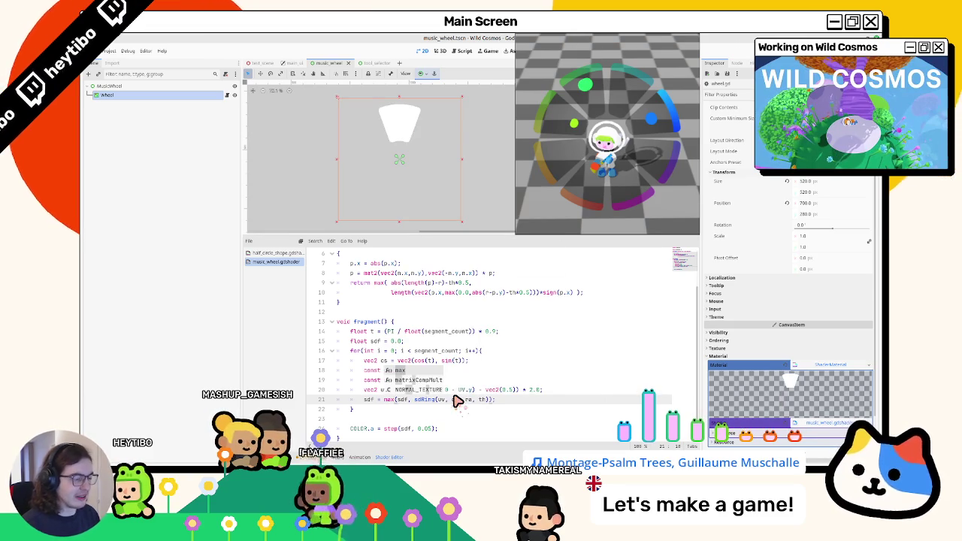
key(Escape)
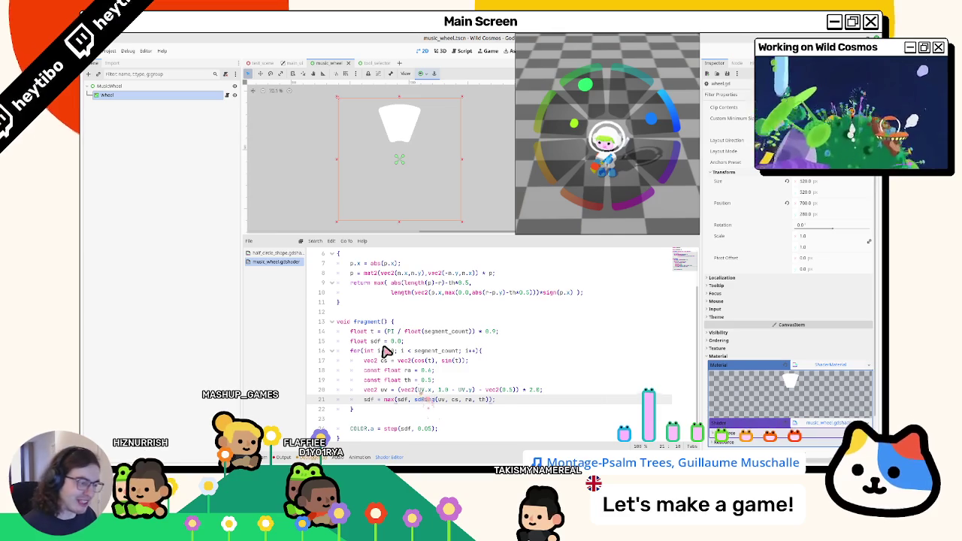
click(278, 253)
Step: Copy rotation2d from half_circle_shape.gdshader and paste it above sdRing in music_wheel.gdshader
scroll(379, 356, up, 7)
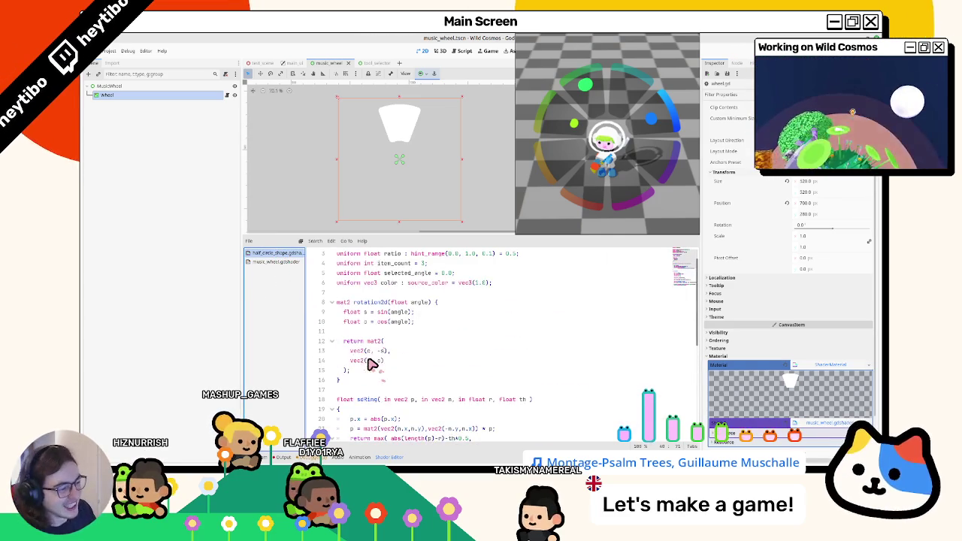
drag(370, 374, 299, 308)
key(ctrl+c)
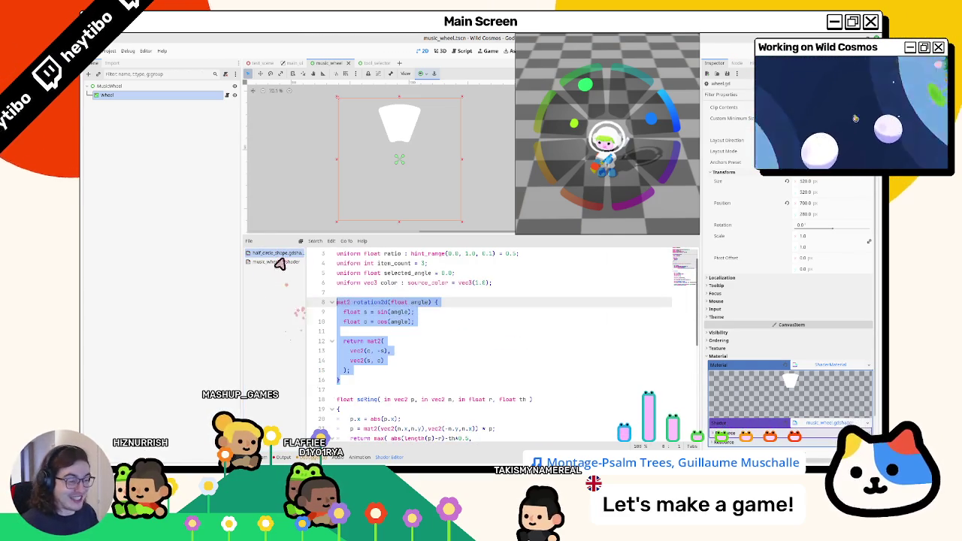
click(274, 261)
scroll(405, 307, up, 3)
click(306, 292)
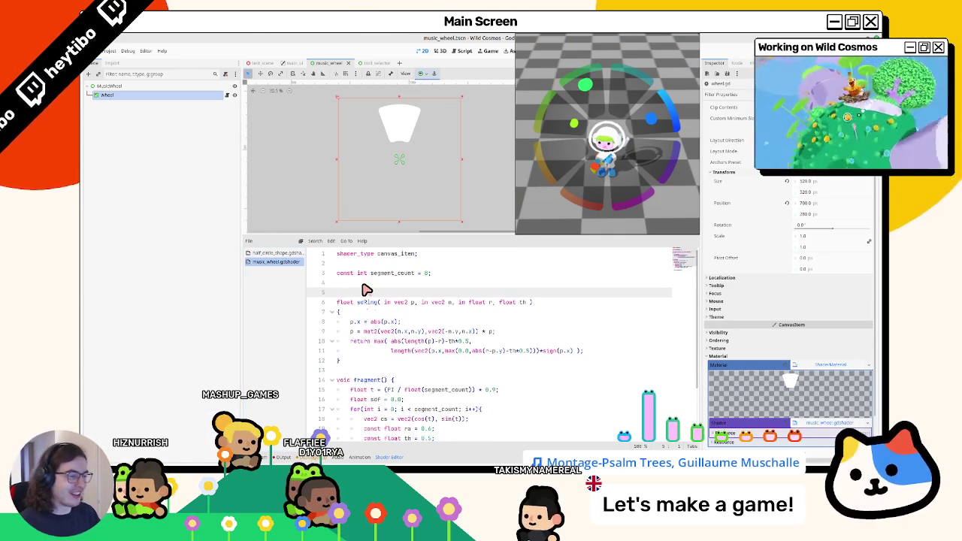
key(ctrl+v)
Step: Indent the rotation2d body and its matrix rows, comparing against half_circle_shape.gdshader
drag(373, 364, 264, 307)
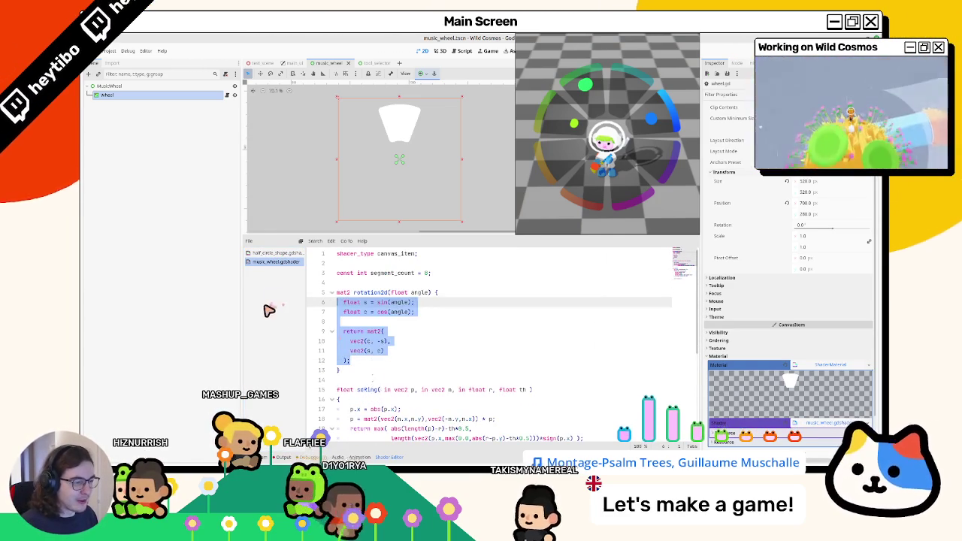
key(Tab)
drag(368, 352, 338, 341)
key(Tab)
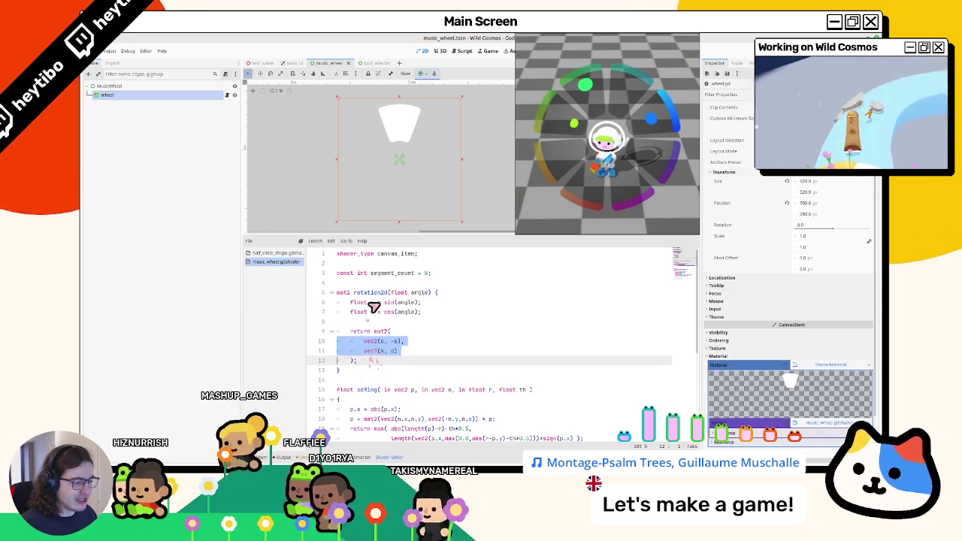
double_click(370, 292)
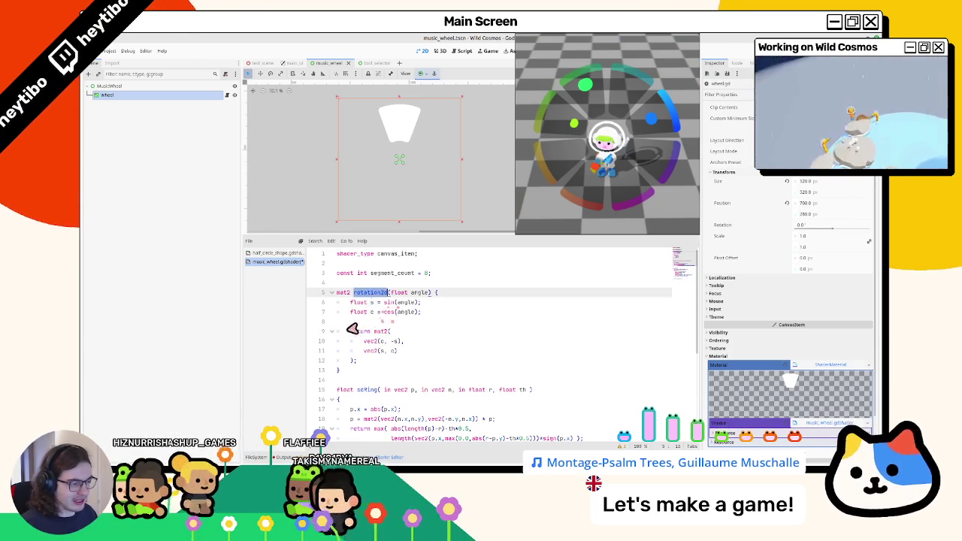
scroll(380, 369, down, 2)
scroll(387, 389, down, 2)
scroll(387, 383, up, 4)
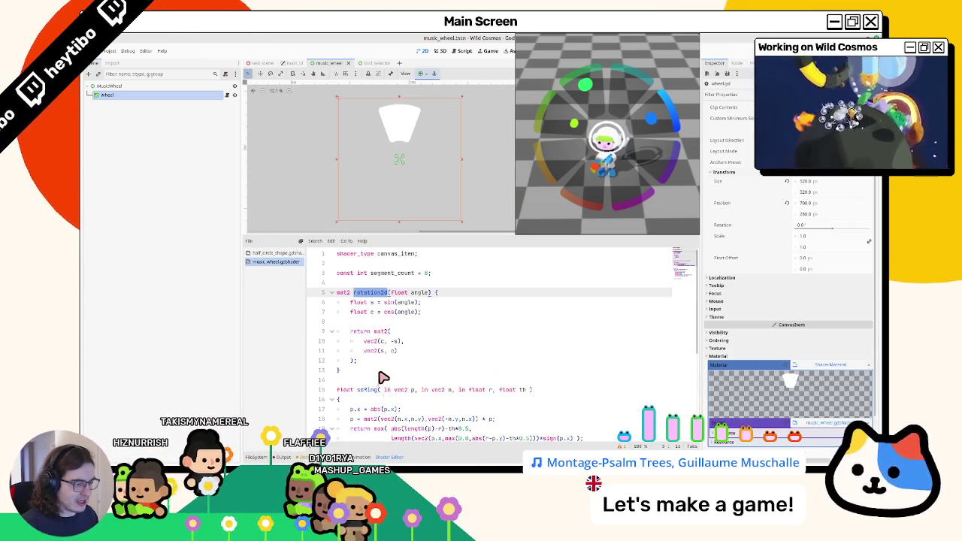
scroll(383, 377, down, 5)
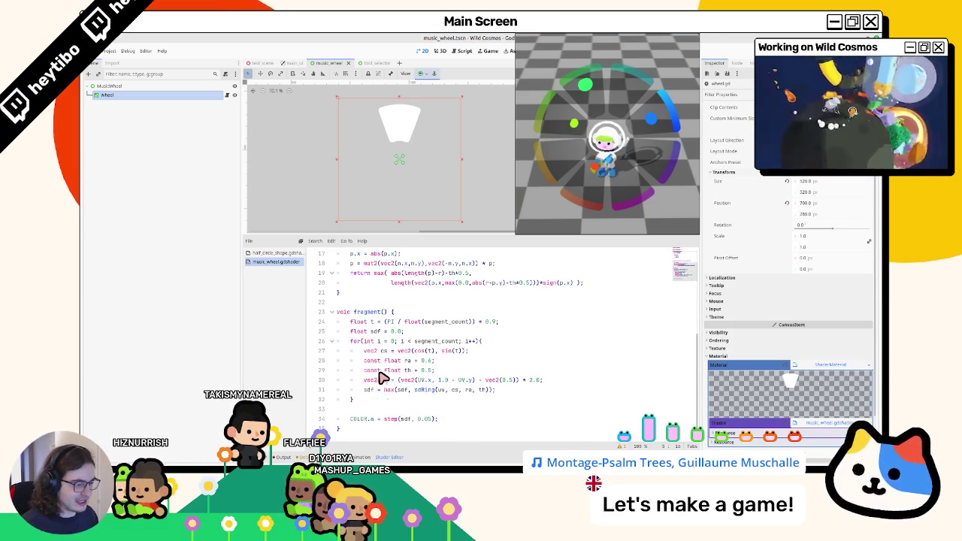
click(259, 253)
scroll(425, 331, down, 6)
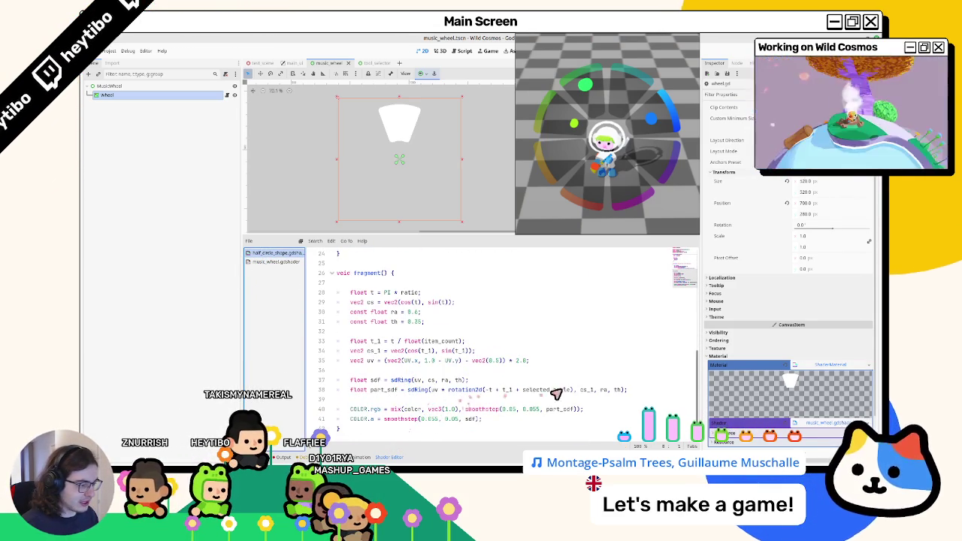
click(283, 263)
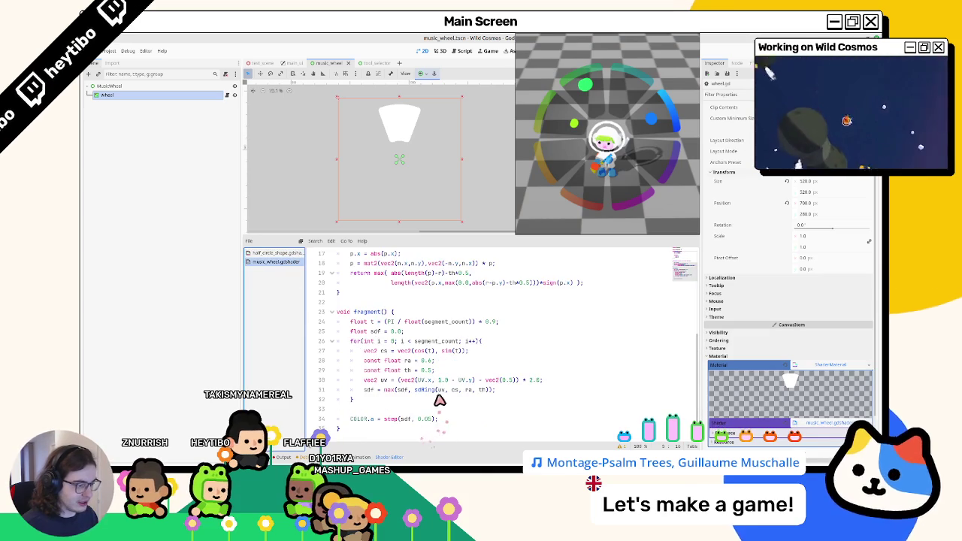
Step: Rotate uv in the sdRing call by rotation2d(float(i) / float(segment_count))
double_click(442, 389)
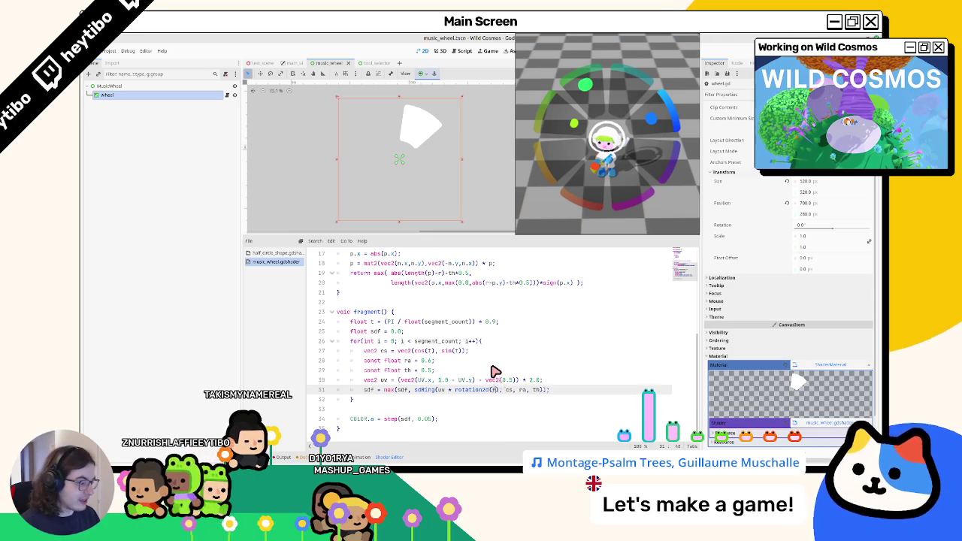
text(float(i)
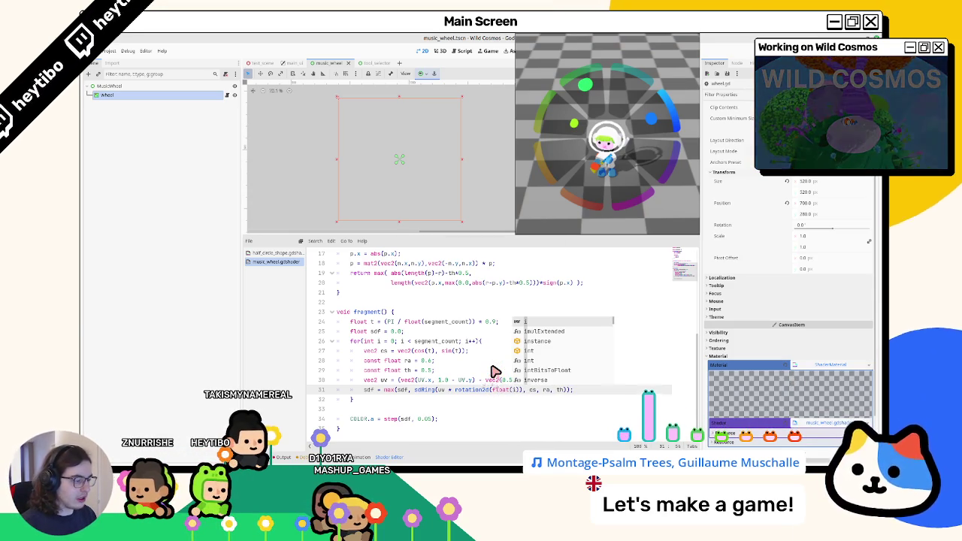
text())
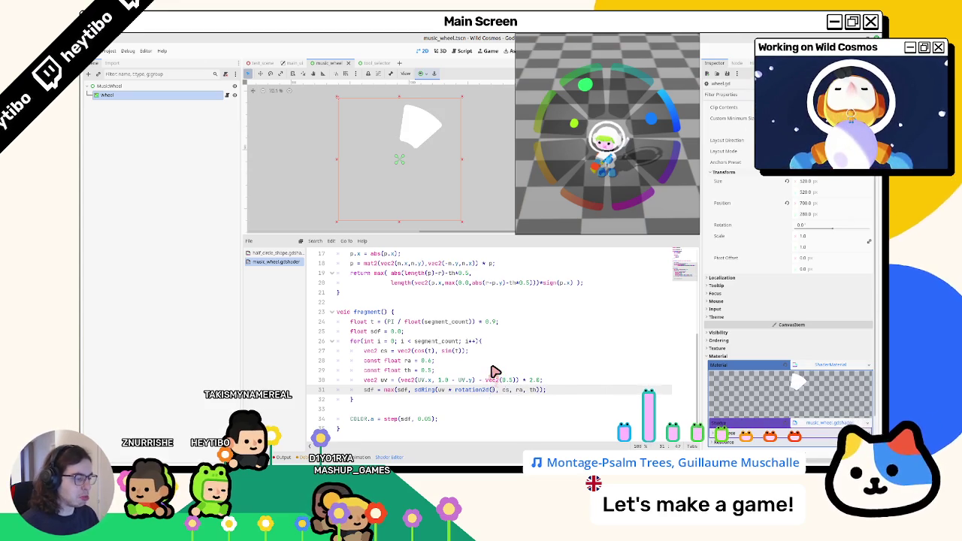
text(0.2)
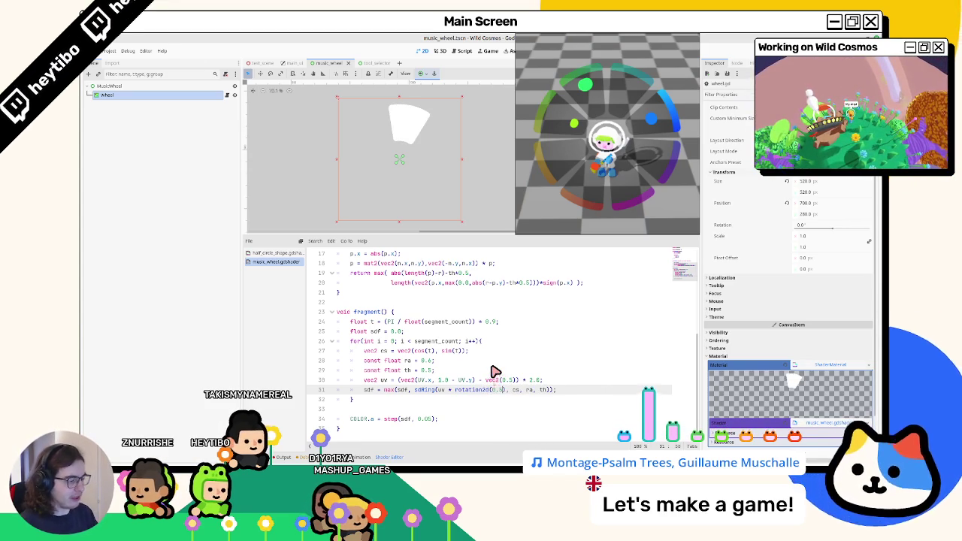
text(2.0)
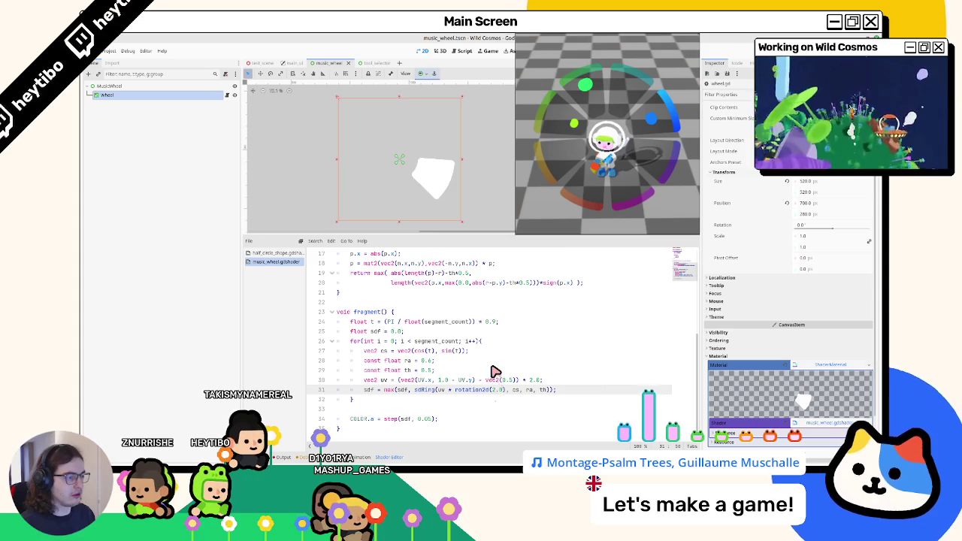
text(.0)
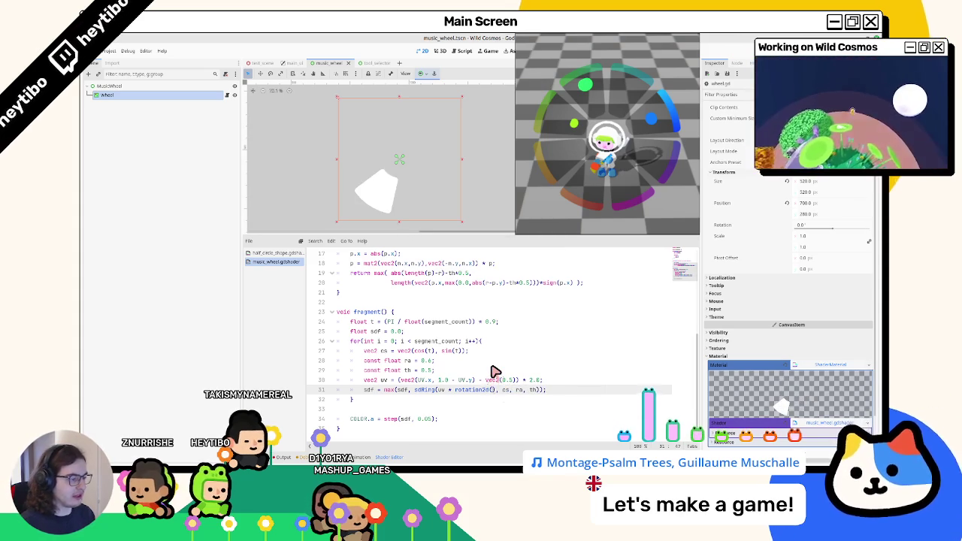
key(BackSpace)
key(BackSpace)
key(BackSpace)
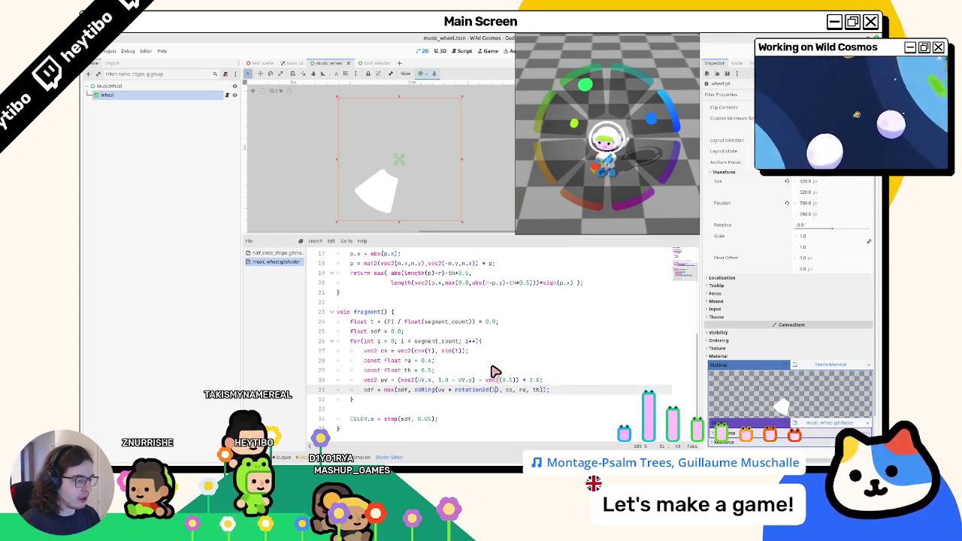
text(()
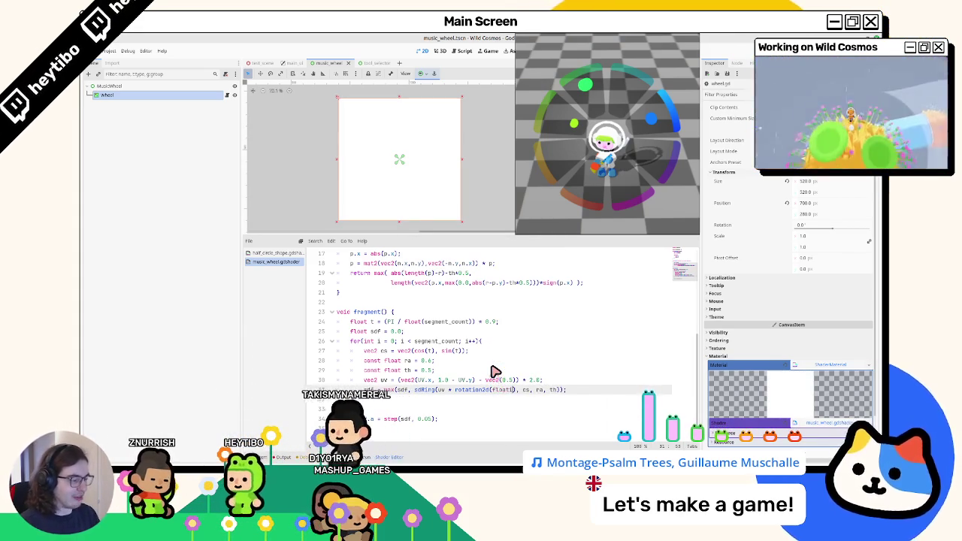
key(BackSpace)
text((i) * 0.5)
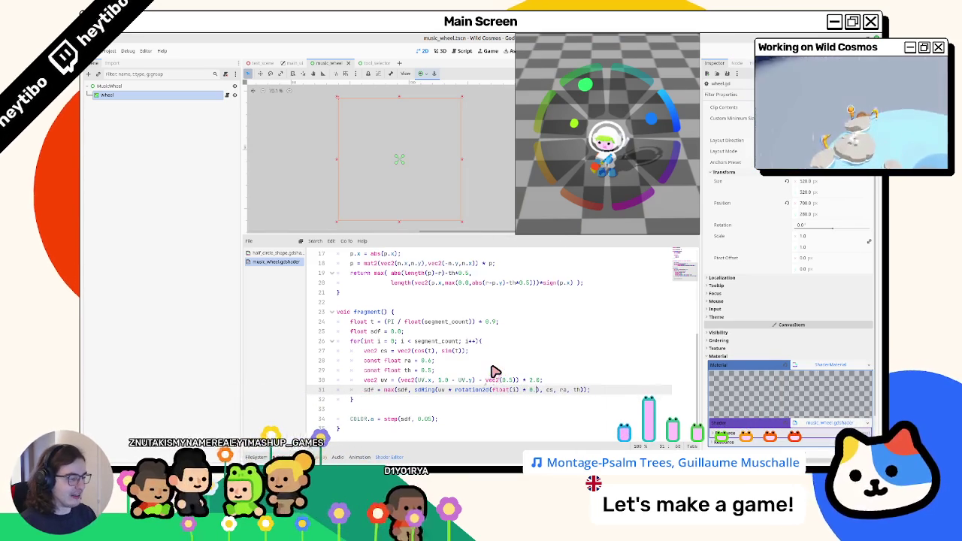
key(BackSpace)
key(BackSpace)
key(BackSpace)
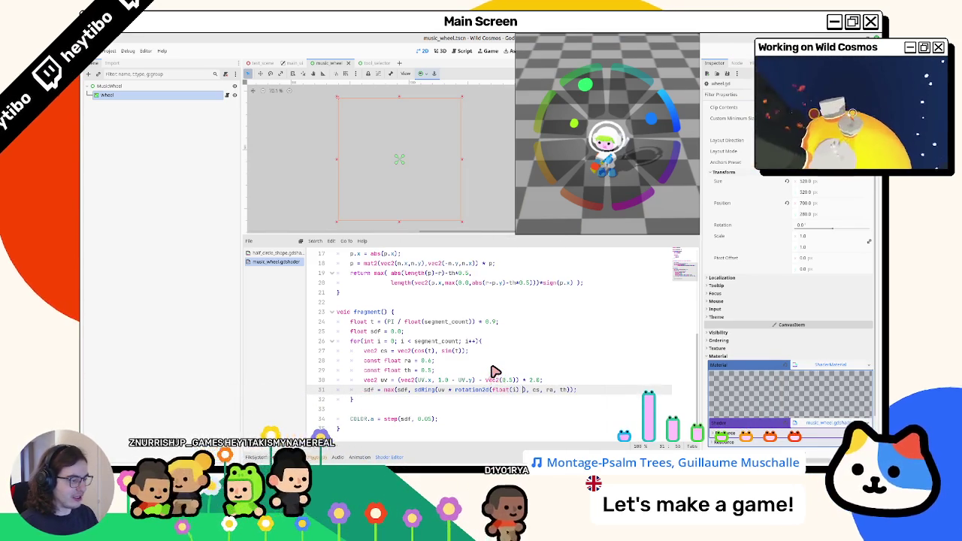
text(/ float)
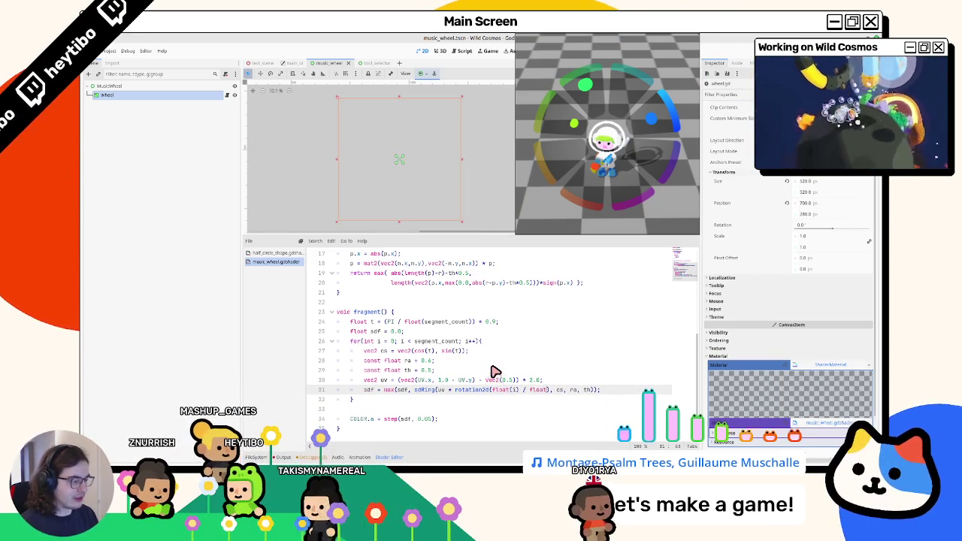
text((segment_count)
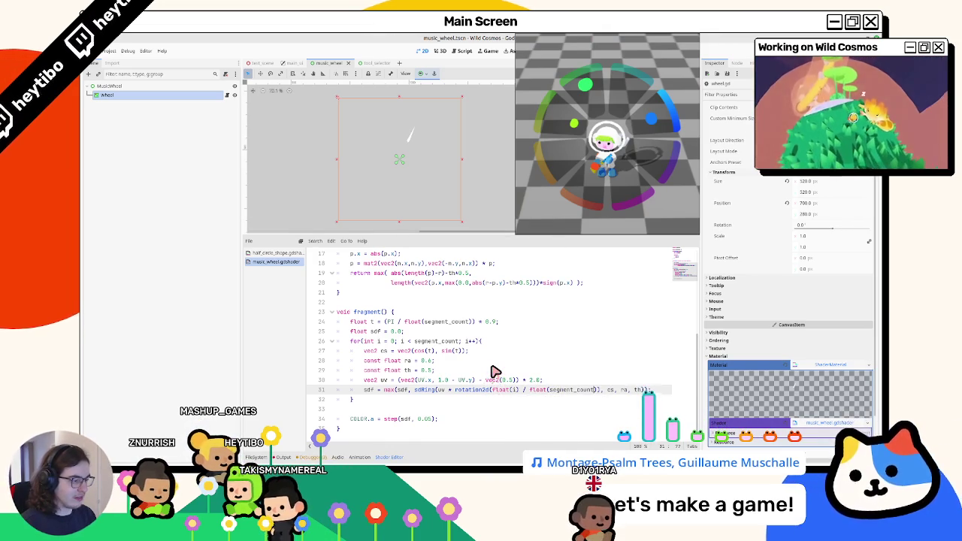
Step: Multiply the rotation angle by PI and remove the max merge so sdf is assigned directly
click(385, 391)
text(min)
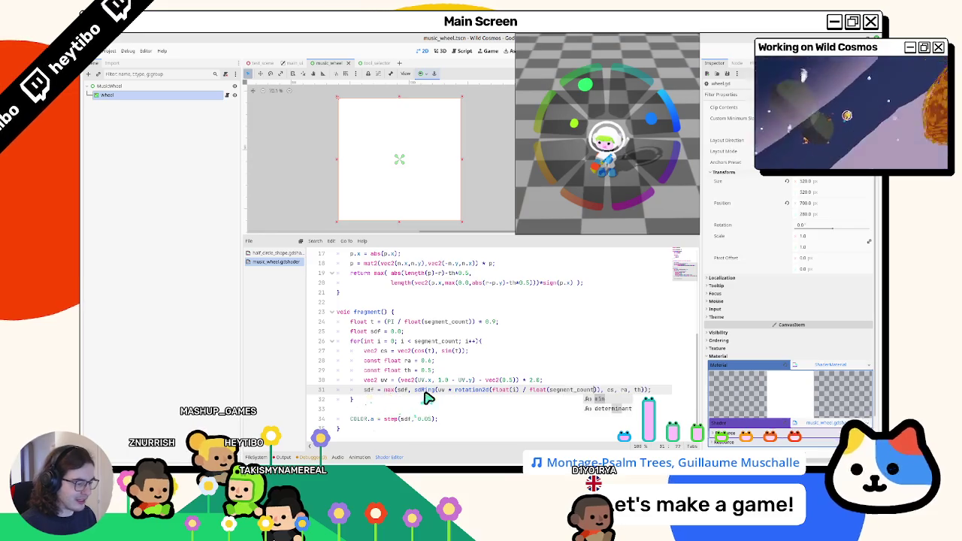
key(ctrl+z)
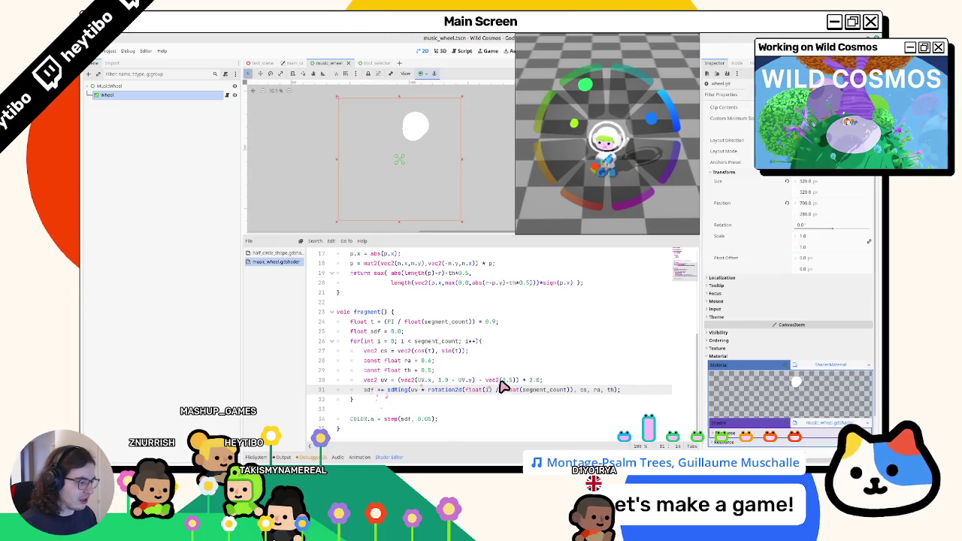
drag(498, 391, 571, 392)
key(ctrl+c)
key(BackSpace)
key(ctrl+v)
drag(466, 391, 569, 392)
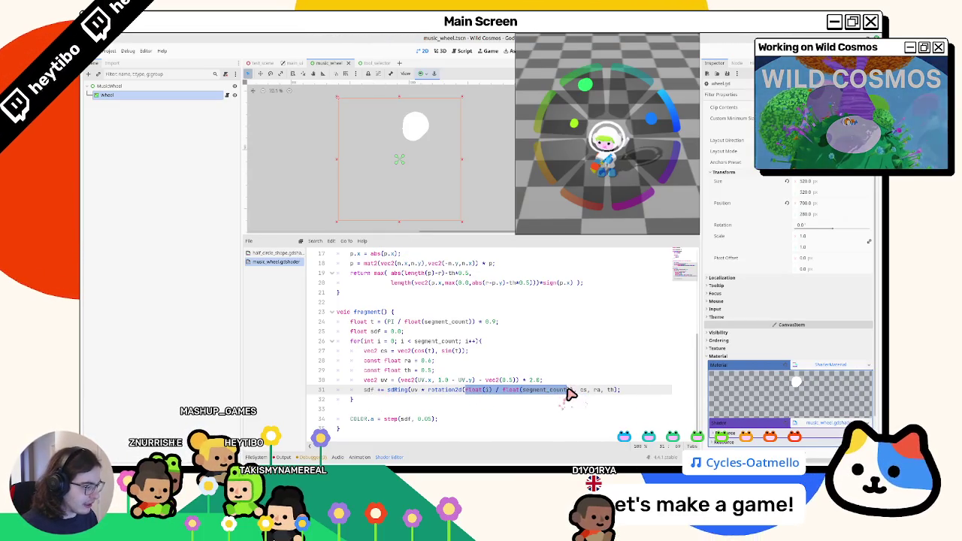
text(()
text(PI)
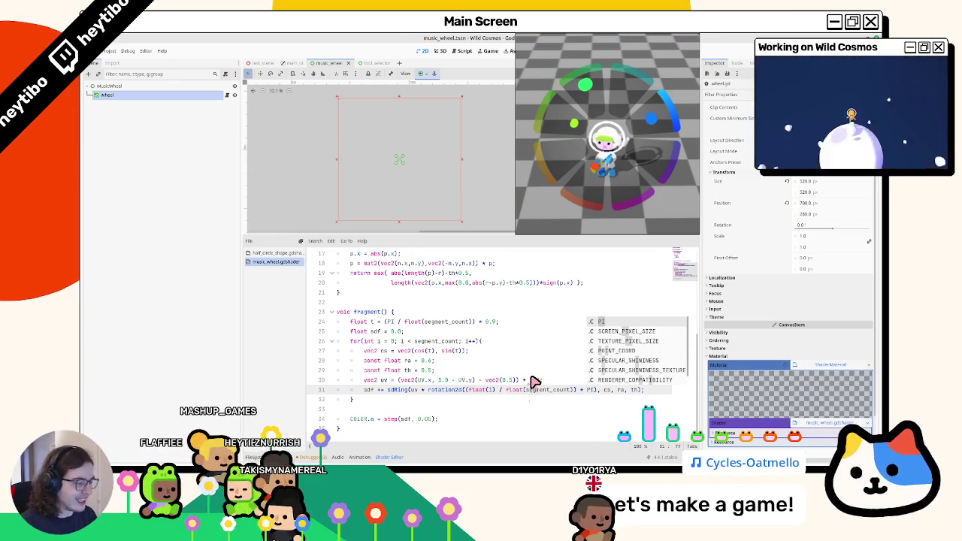
key(Escape)
click(380, 390)
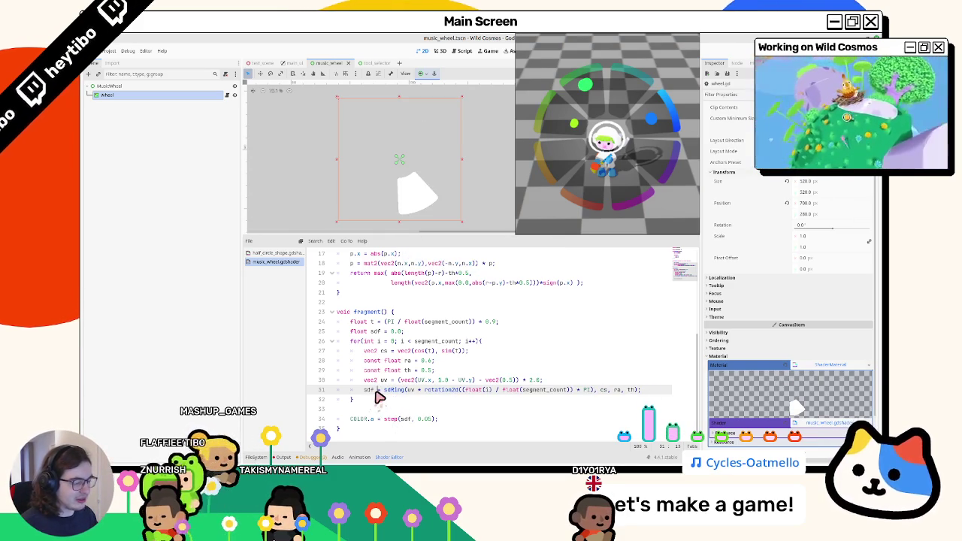
key(BackSpace)
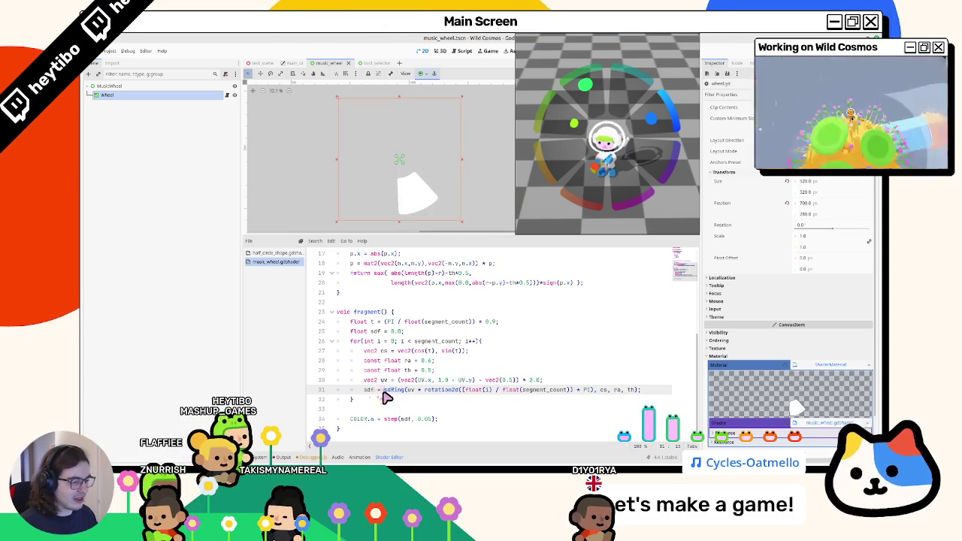
text(- )
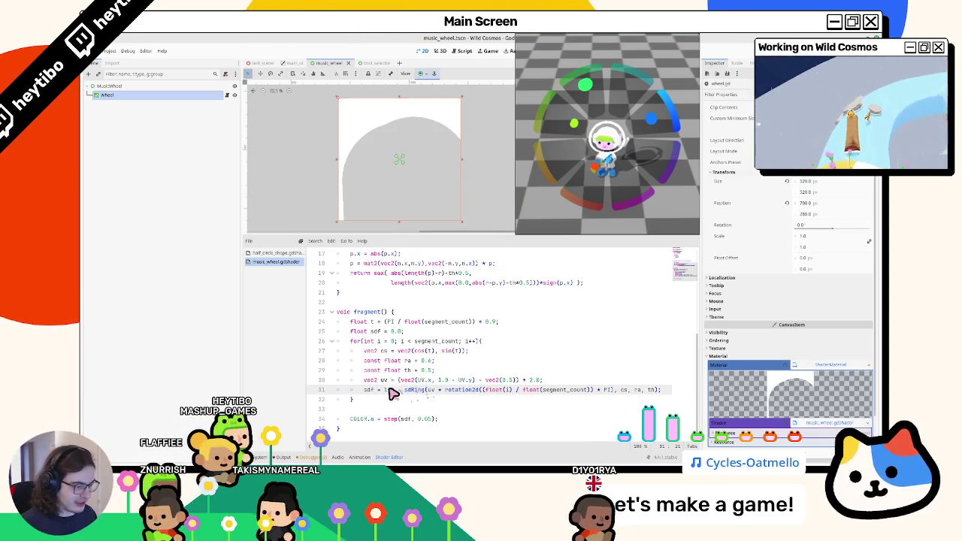
text(1.0)
click(655, 390)
key(shift+Home)
key(shift+Home)
key(shift+Left)
key(ctrl+c)
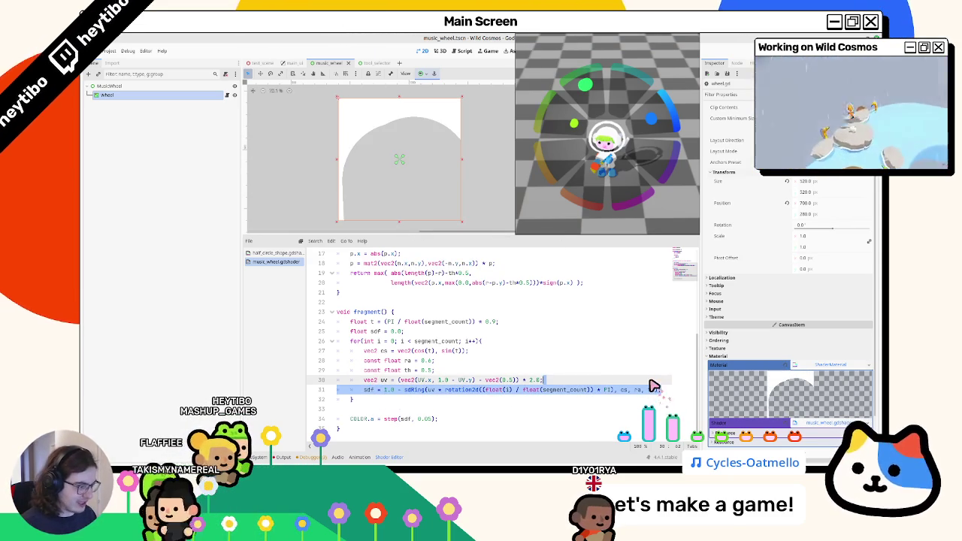
key(Return)
text(float)
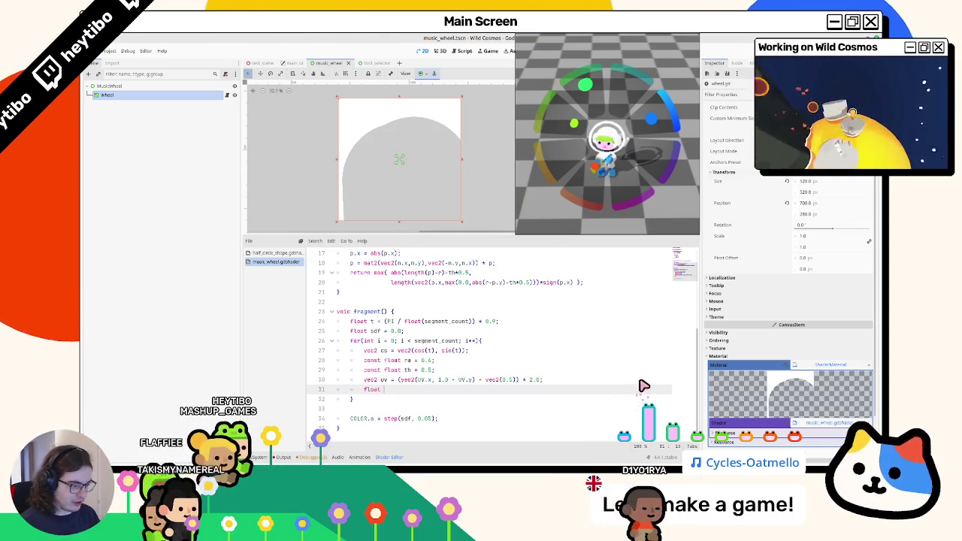
text( mas)
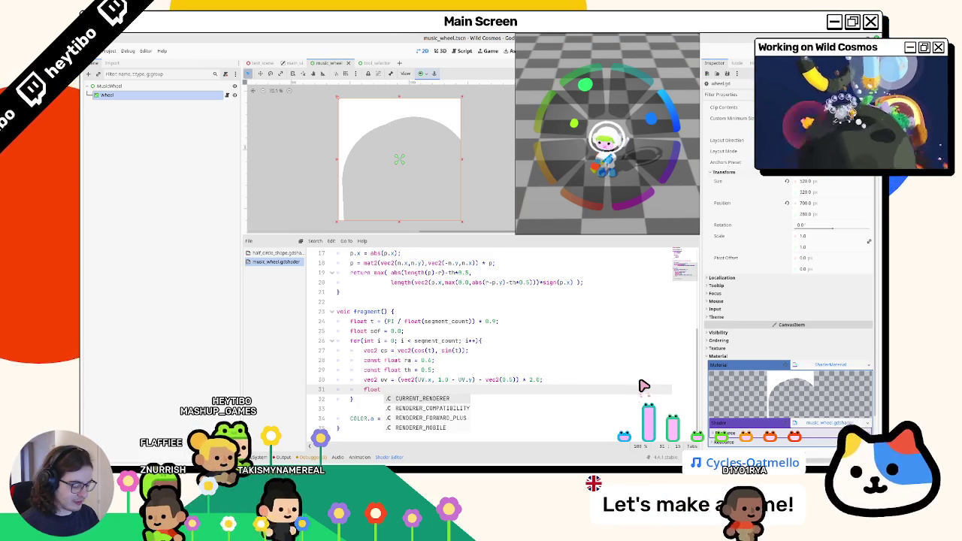
text(k =)
key(ctrl+v)
key(Return)
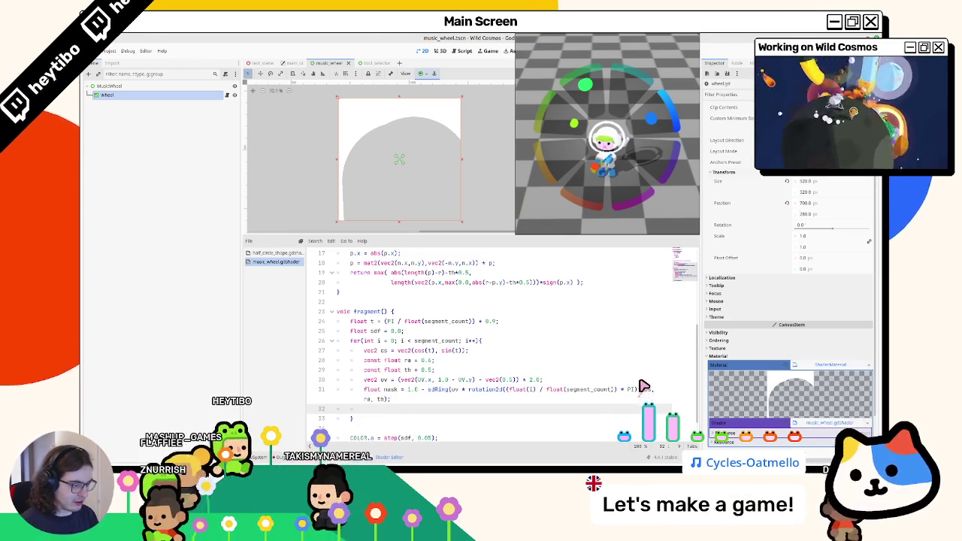
scroll(439, 390, down, 1)
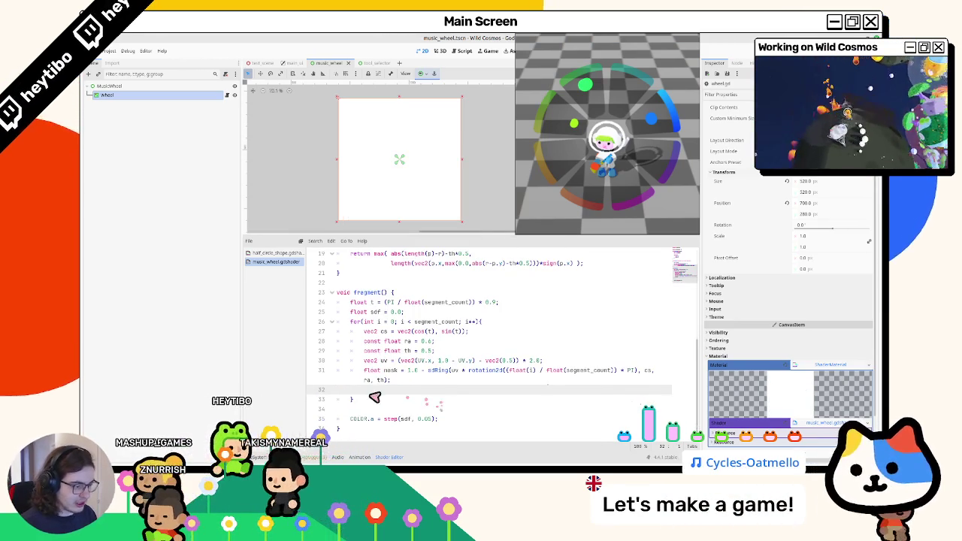
click(402, 423)
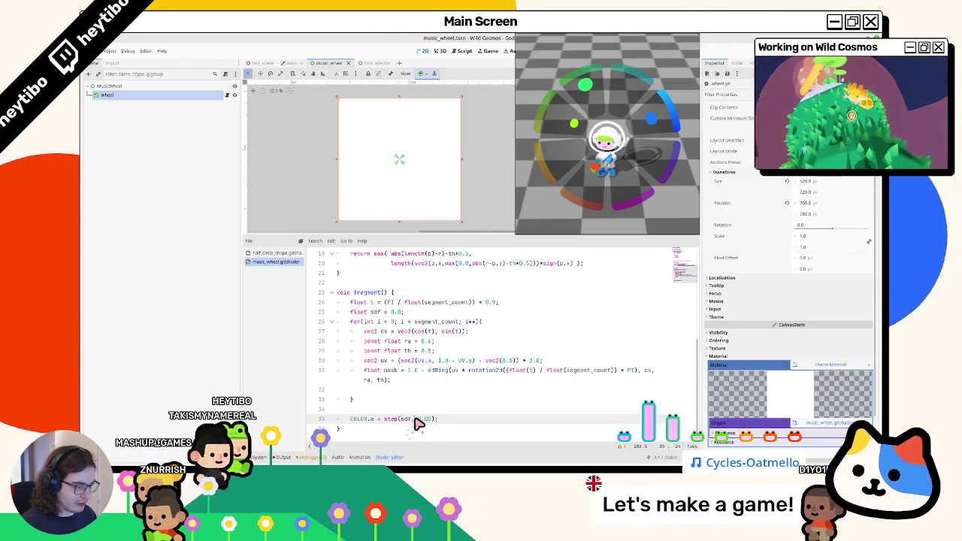
text(0.0)
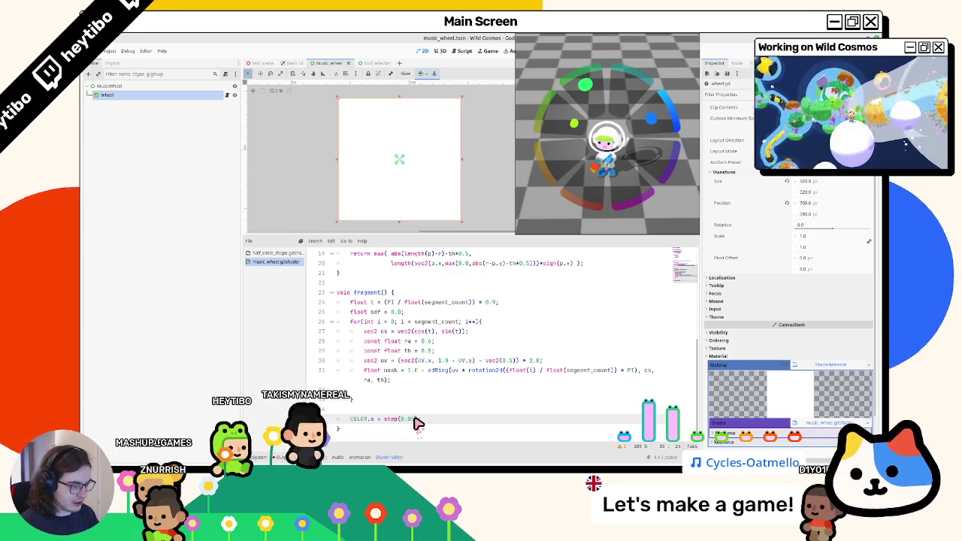
text(5, sdf);)
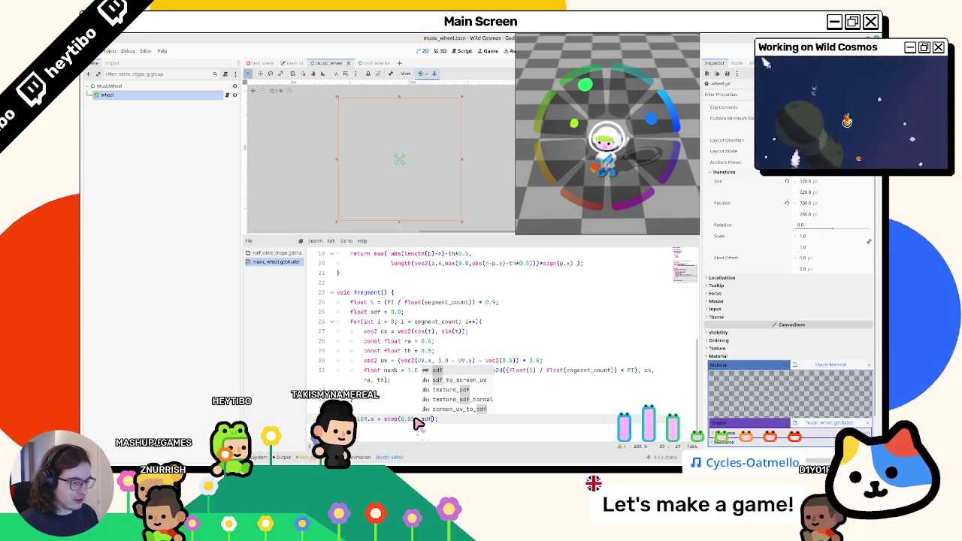
click(401, 392)
text(sdf +=)
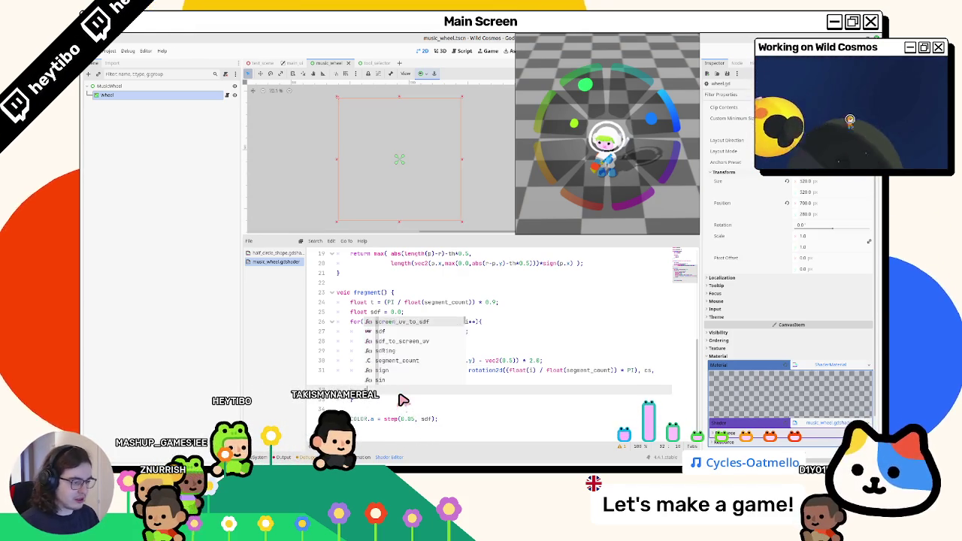
text( mask;)
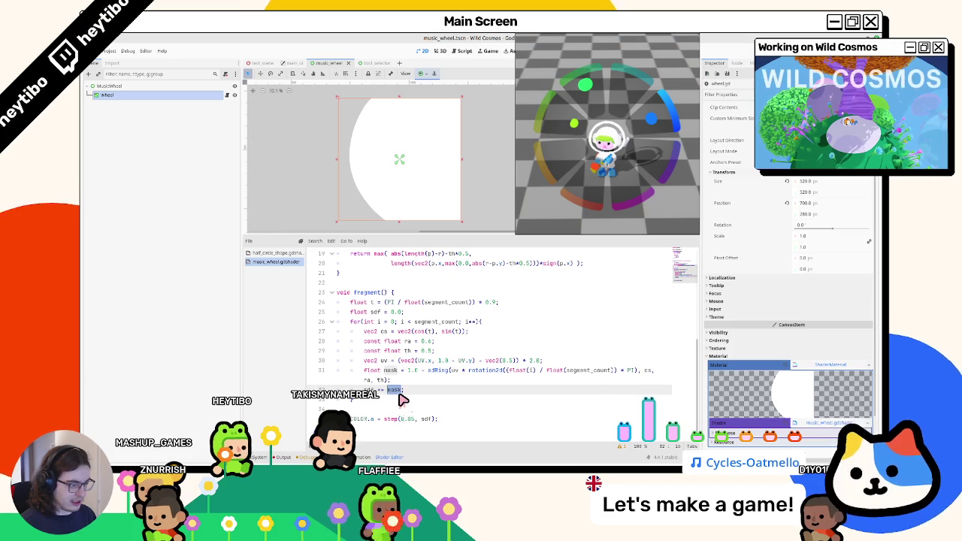
key(BackSpace)
key(BackSpace)
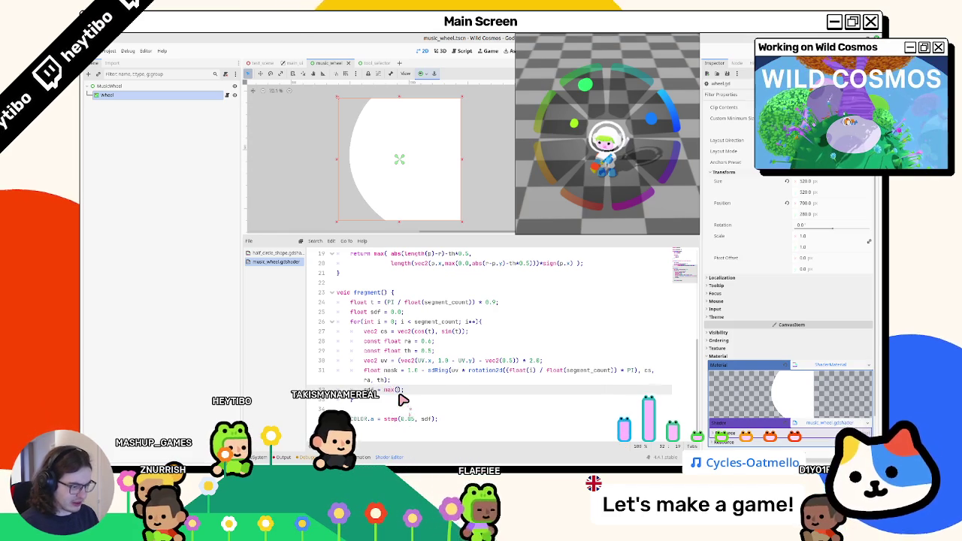
text(x(sdf, mask))
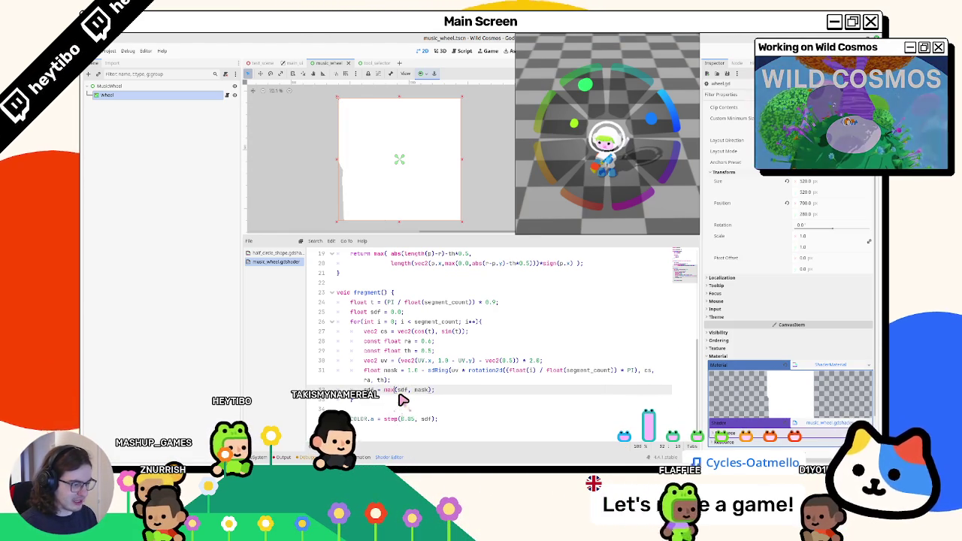
double_click(399, 394)
text(min)
key(ctrl+z)
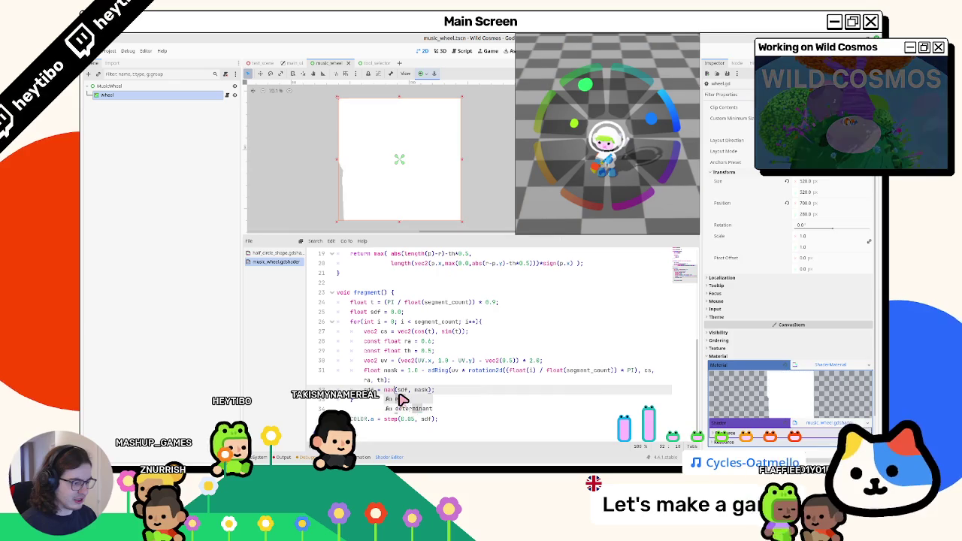
double_click(413, 370)
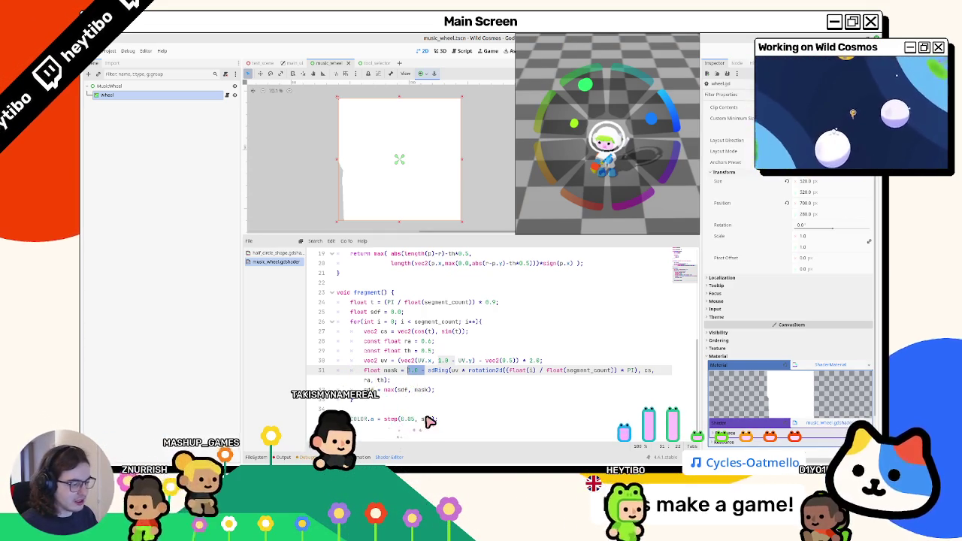
Step: Use sdf as the final alpha and compute the loop's sdf from step on mask
double_click(391, 420)
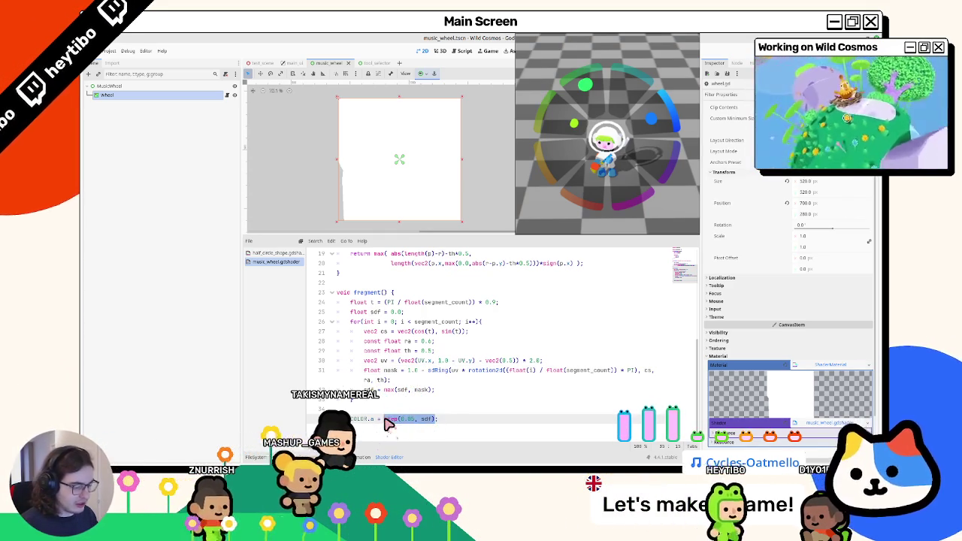
text(sdf)
key(Escape)
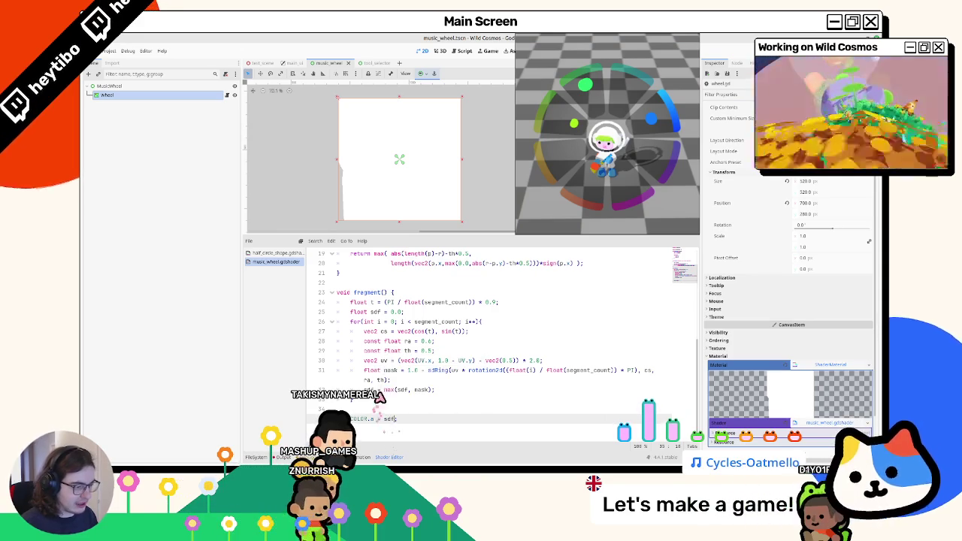
double_click(419, 389)
key(ctrl+v)
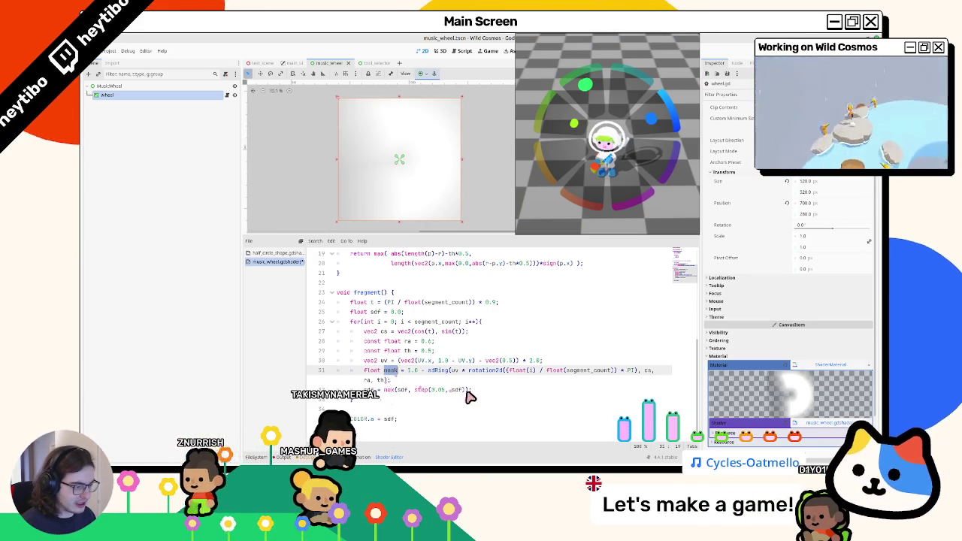
double_click(459, 390)
text(mask)
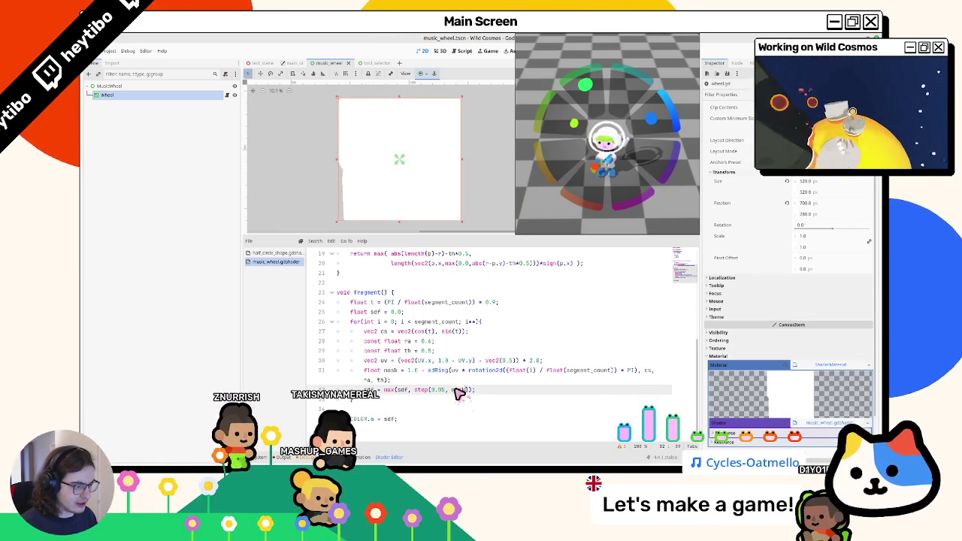
drag(415, 390, 462, 392)
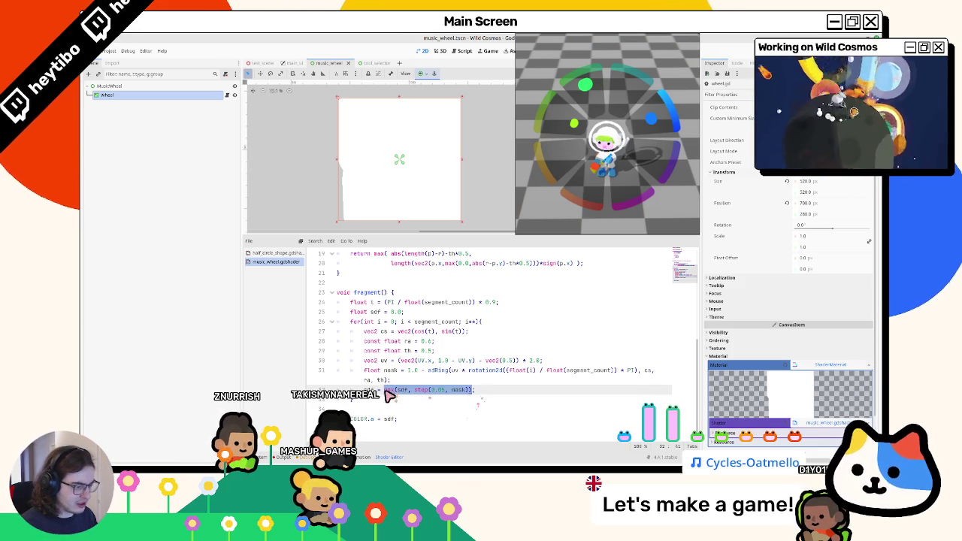
text(step(0.05, mask))
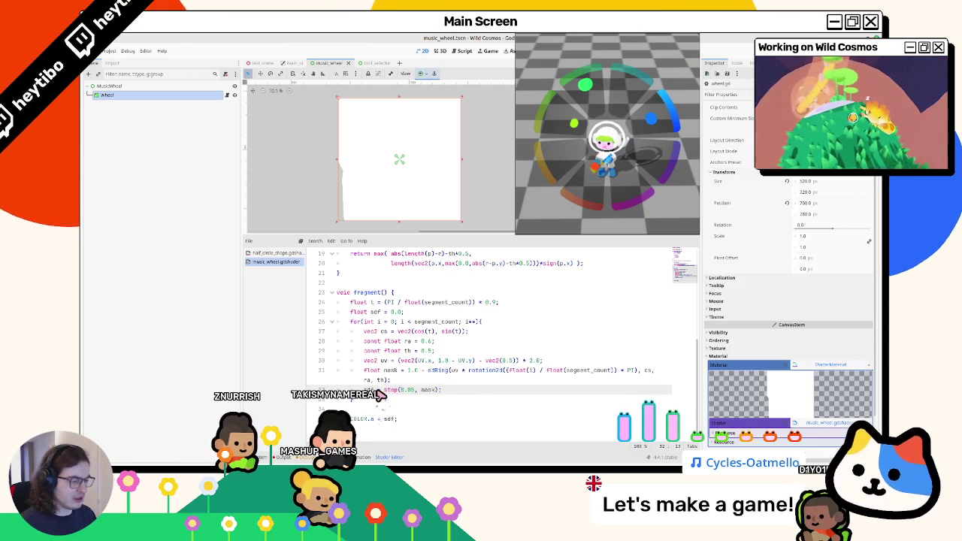
text(m)
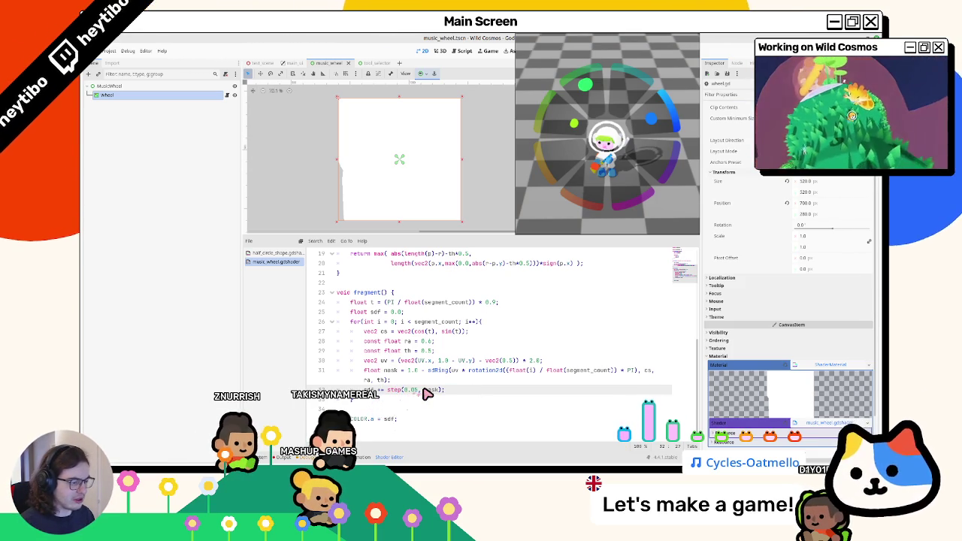
Step: Remove '1.0 -' from the mask line so mask is the plain sdRing result, and save
click(408, 372)
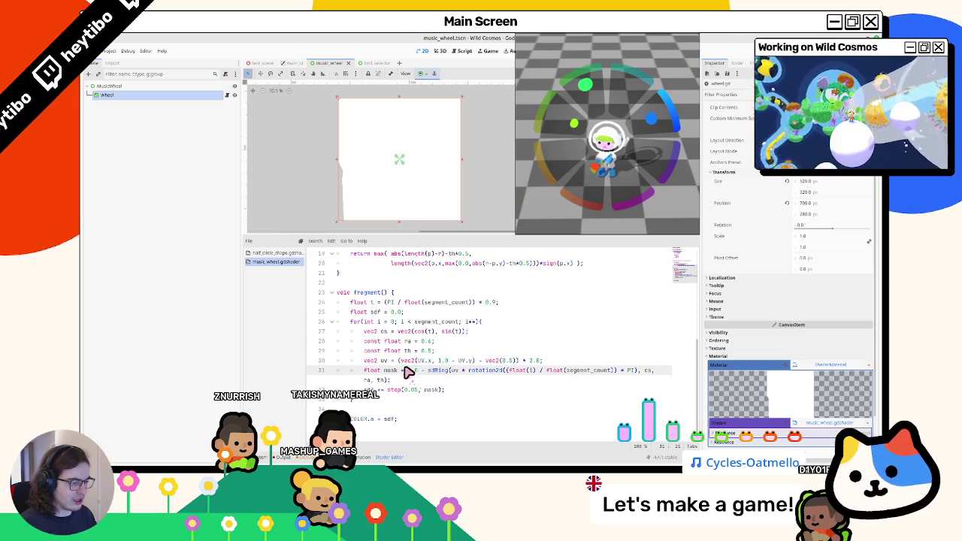
text(re)
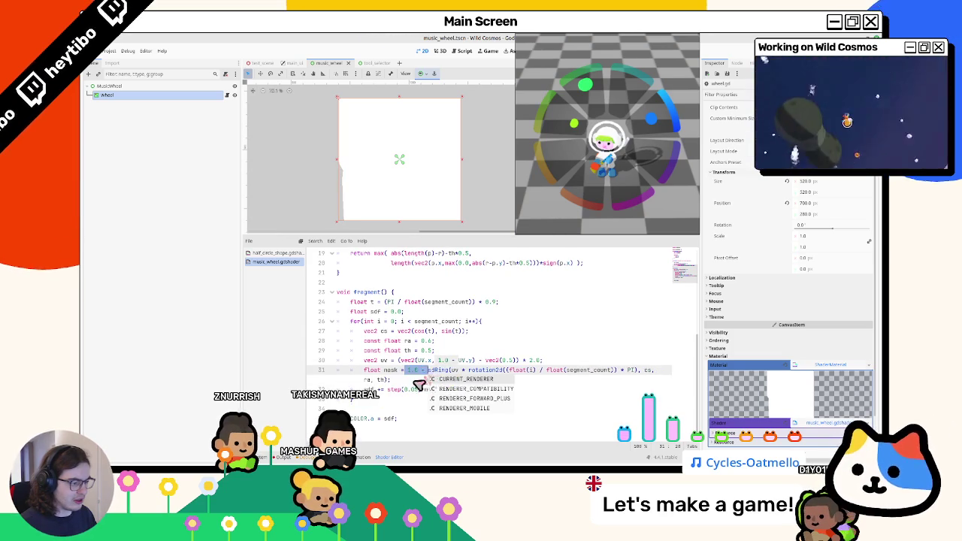
click(410, 386)
key(ctrl+s)
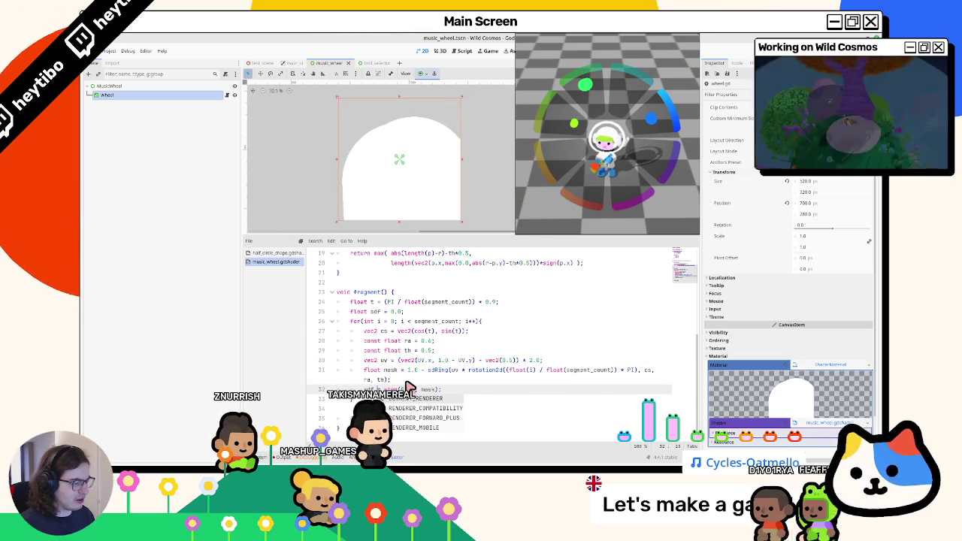
text(0.05,)
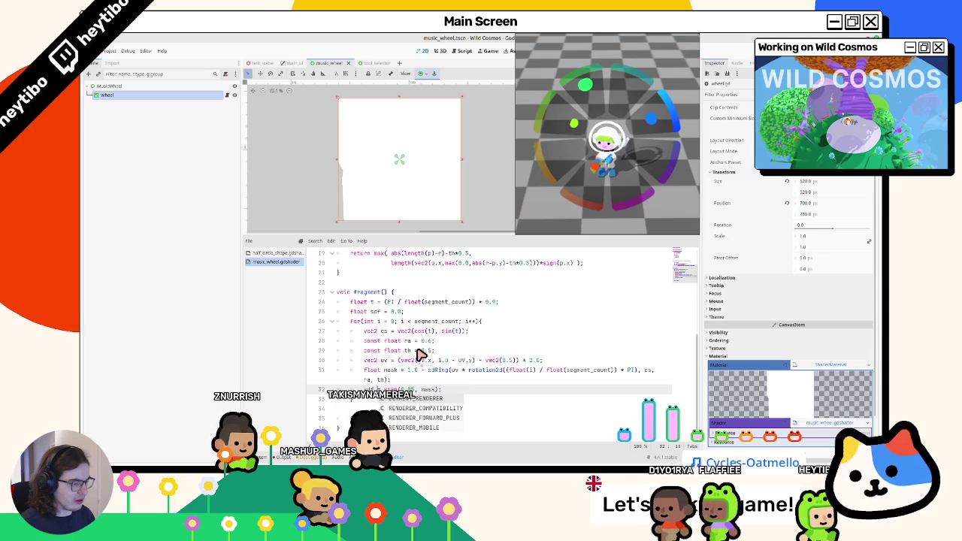
click(418, 354)
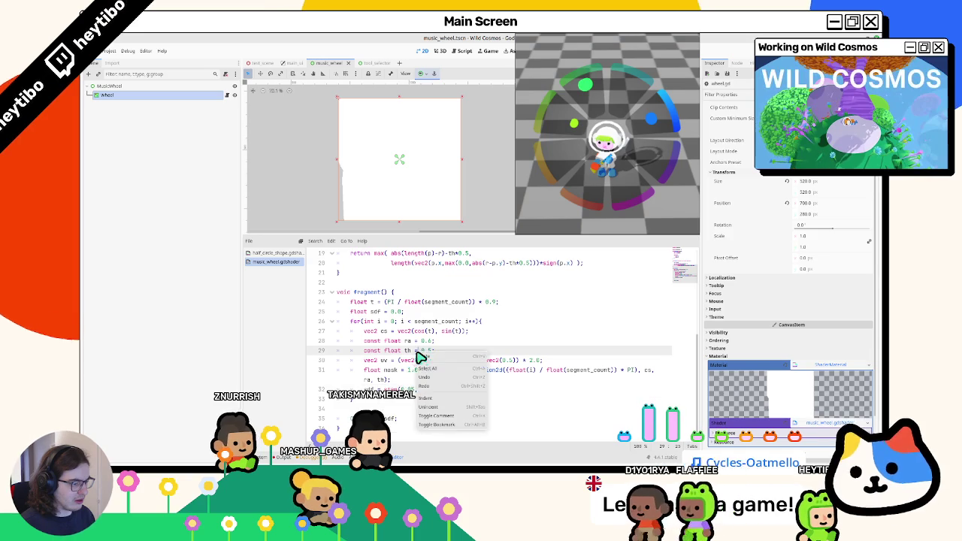
click(410, 371)
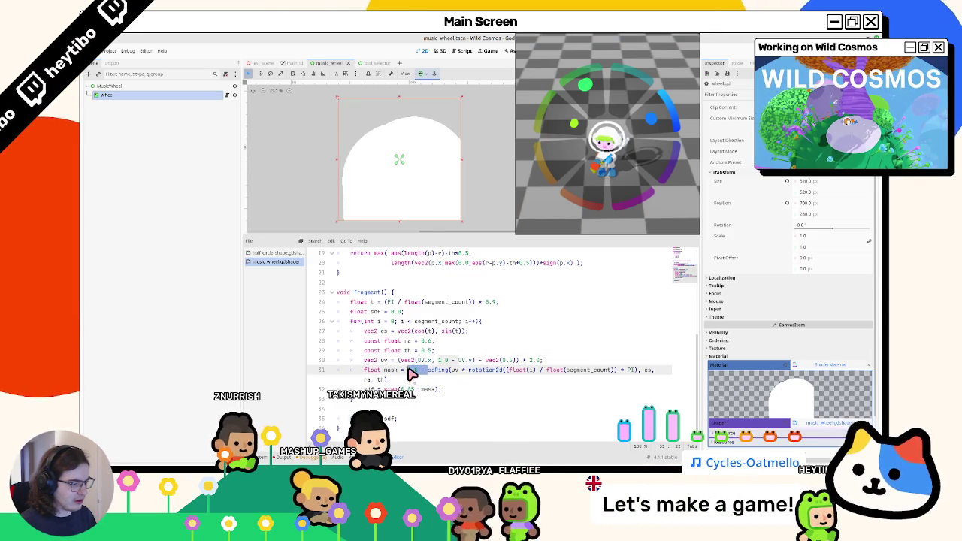
key(BackSpace)
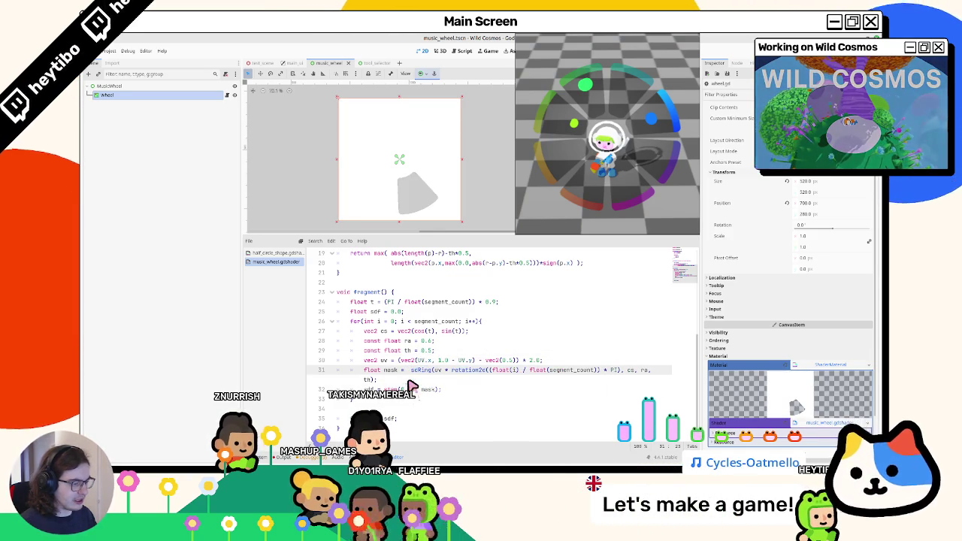
key(BackSpace)
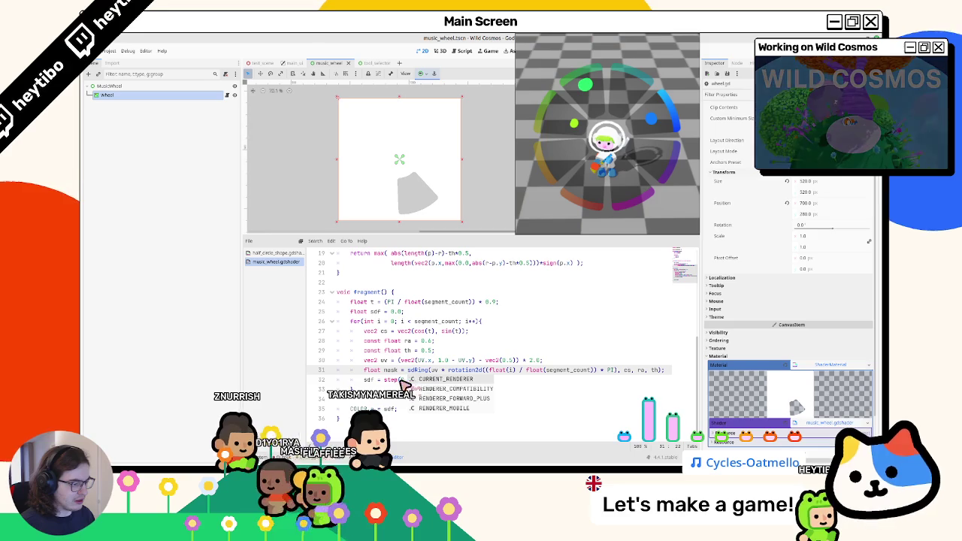
Step: Rewrite the loop's last line as sdf += step(mask, 0.05);
text(0.05, mask);)
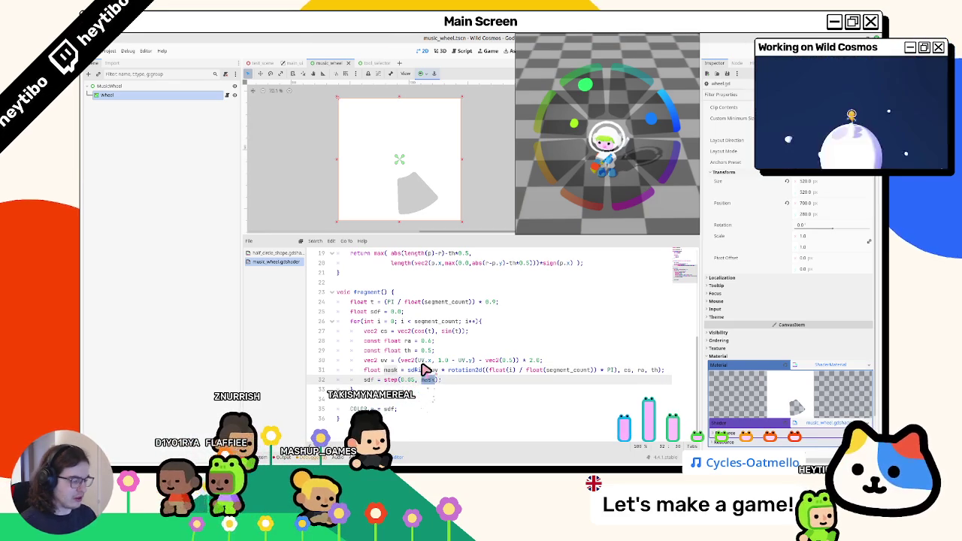
key(BackSpace)
key(BackSpace)
key(BackSpace)
text(mask, 0)
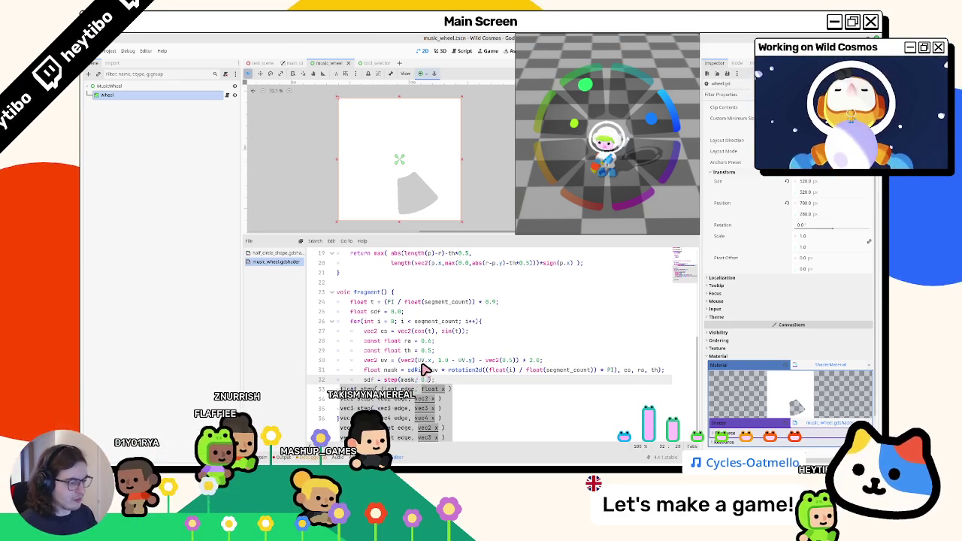
double_click(391, 380)
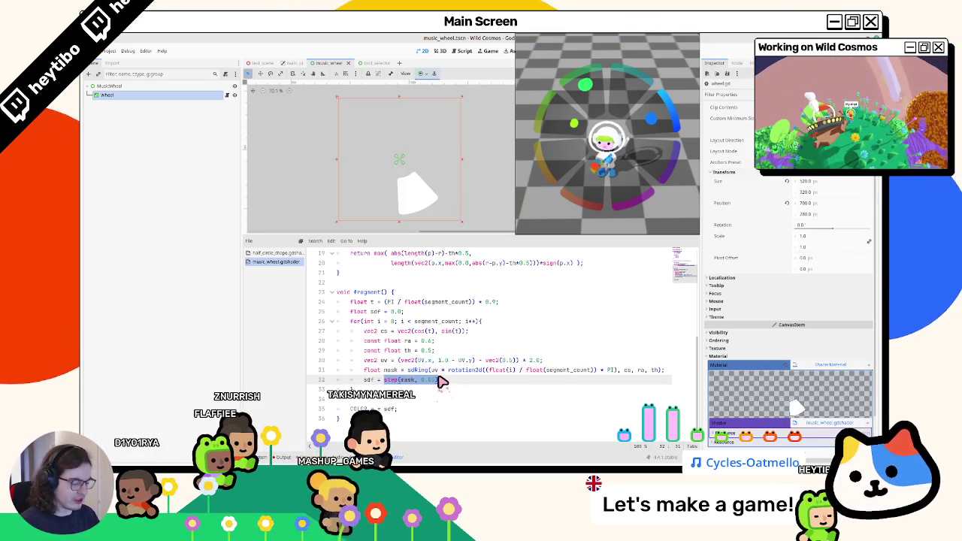
click(440, 380)
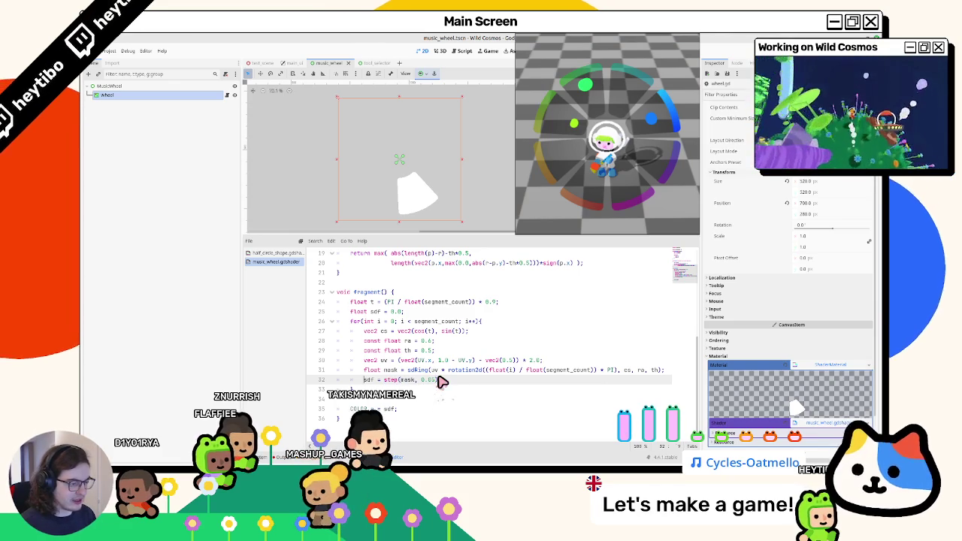
key(ctrl+Left)
key(ctrl+Left)
key(ctrl+Left)
text(+)
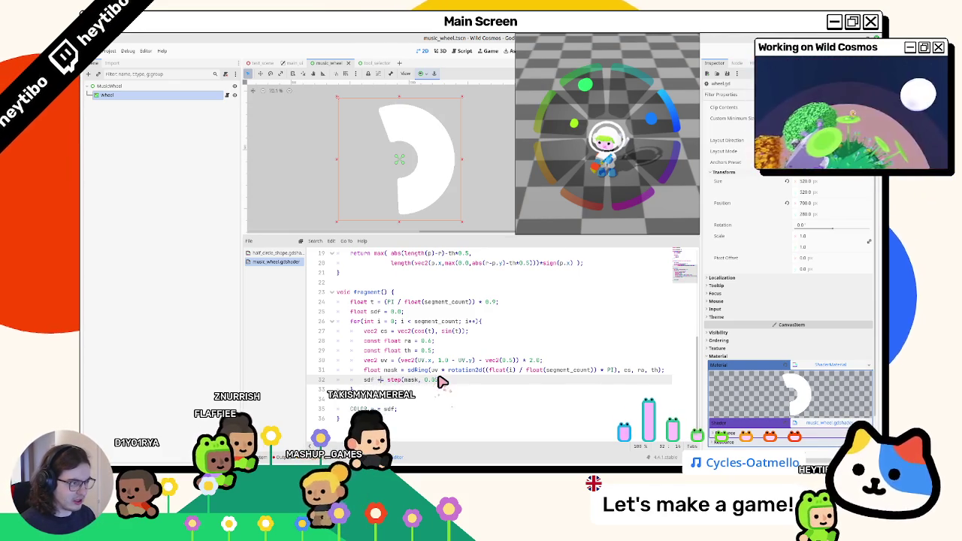
Step: Accept TAU as the rotation constant and try segment width factors 0.4, 0.8, 0.6, then 0.4
click(608, 371)
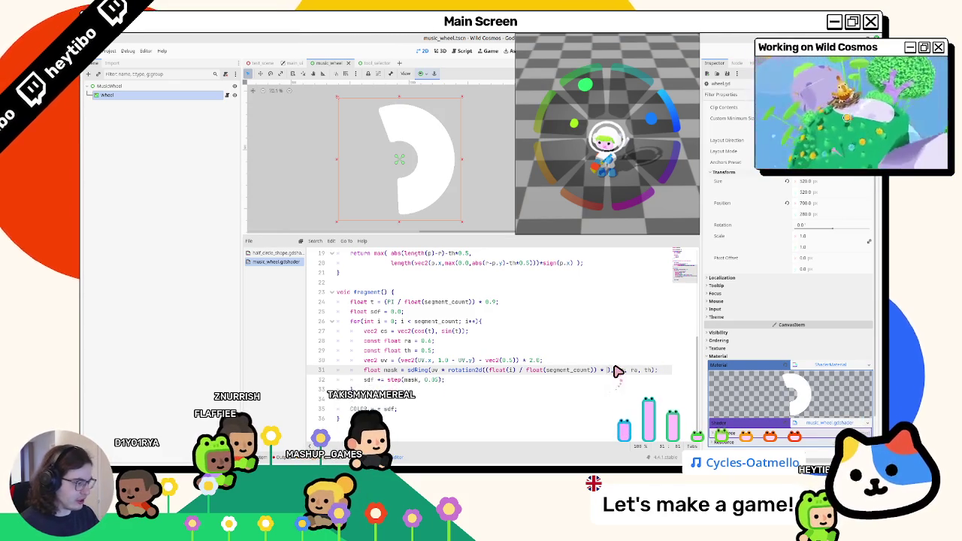
text(T)
key(Return)
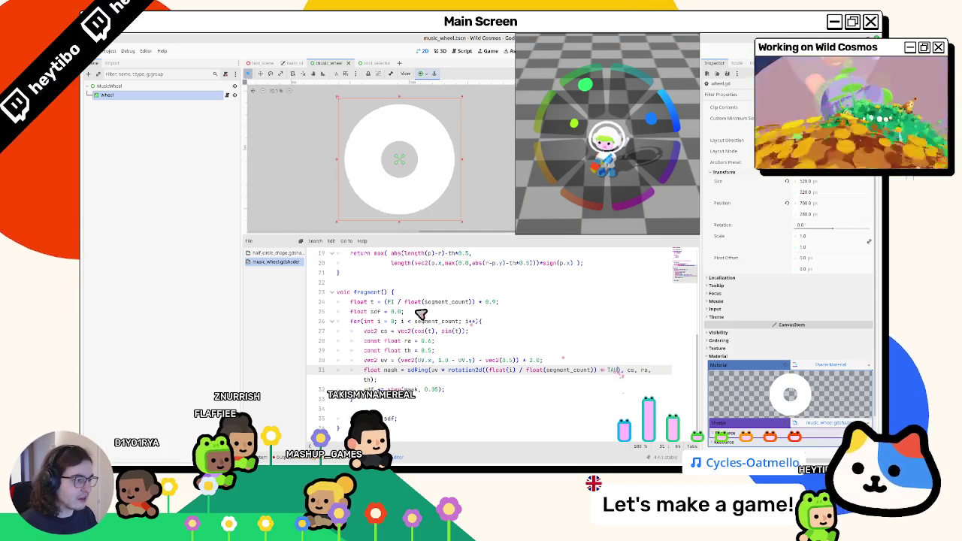
double_click(490, 301)
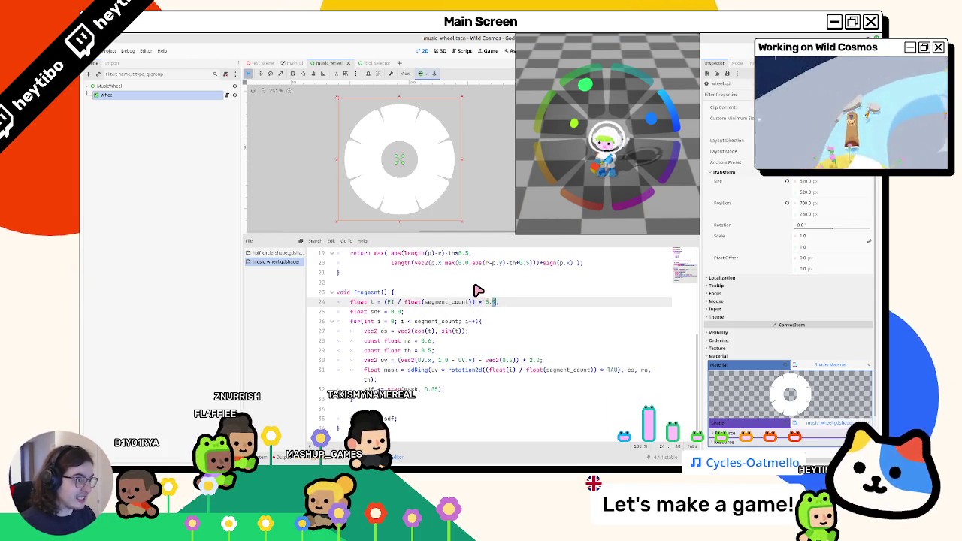
key(BackSpace)
text(4)
key(BackSpace)
text(8)
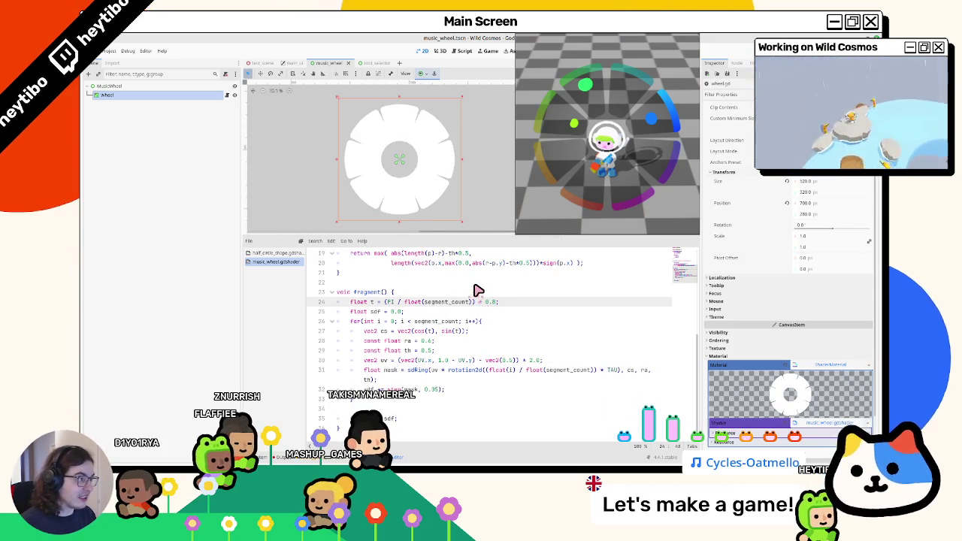
key(BackSpace)
text(6)
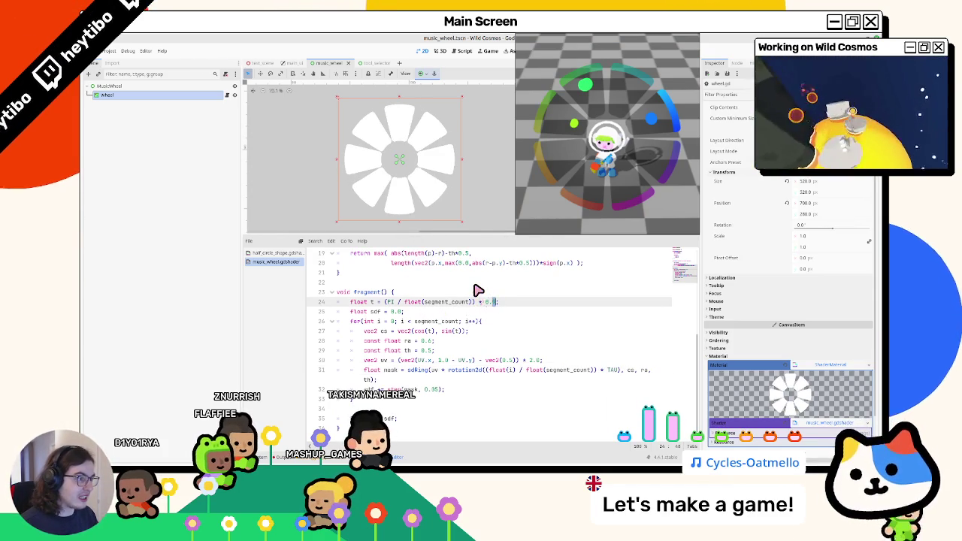
key(BackSpace)
text(4)
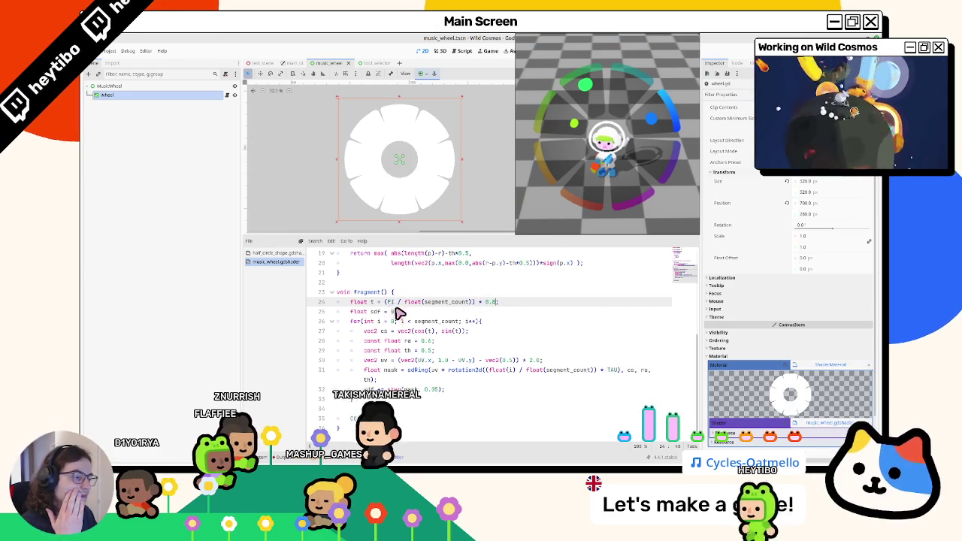
Step: Set the step threshold on line 32 to 0.35
click(433, 352)
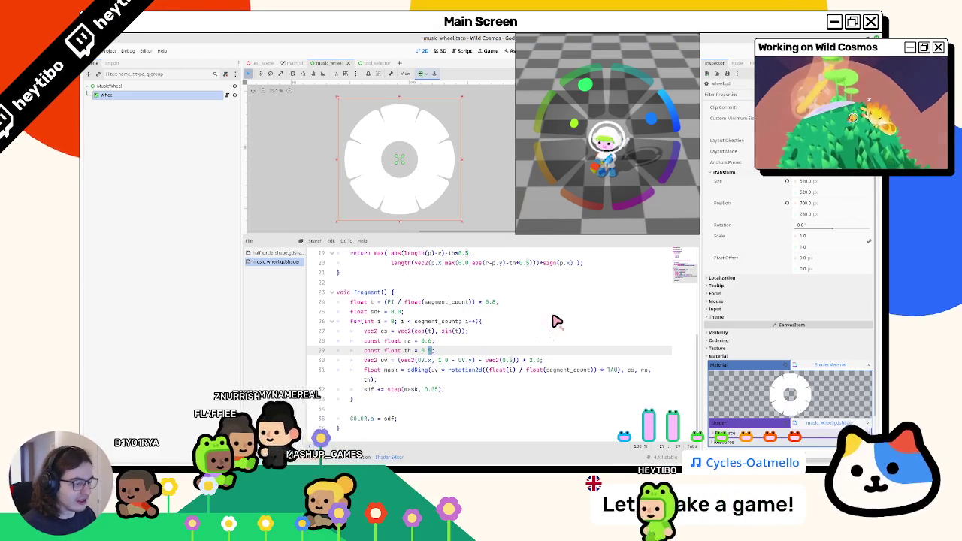
key(Down)
key(Down)
key(Down)
key(Delete)
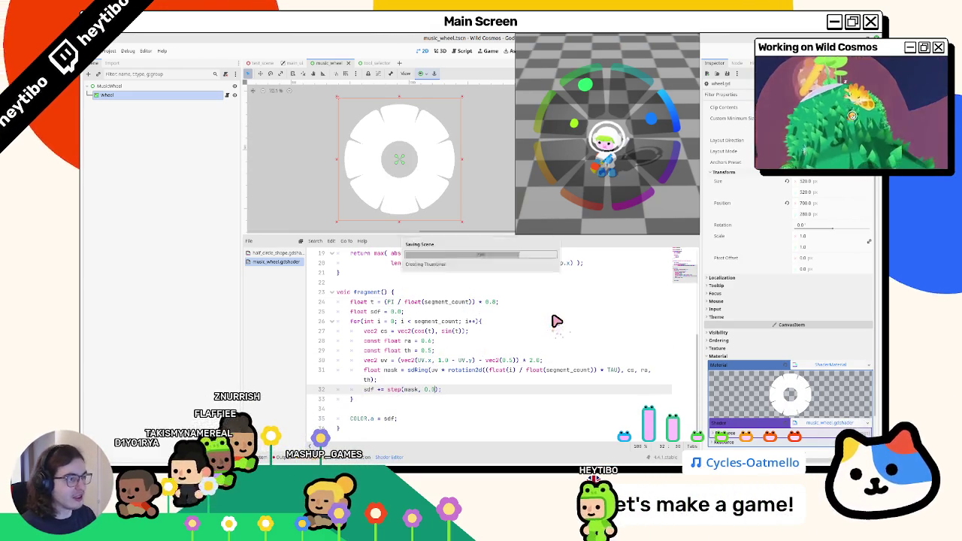
text(3)
key(BackSpace)
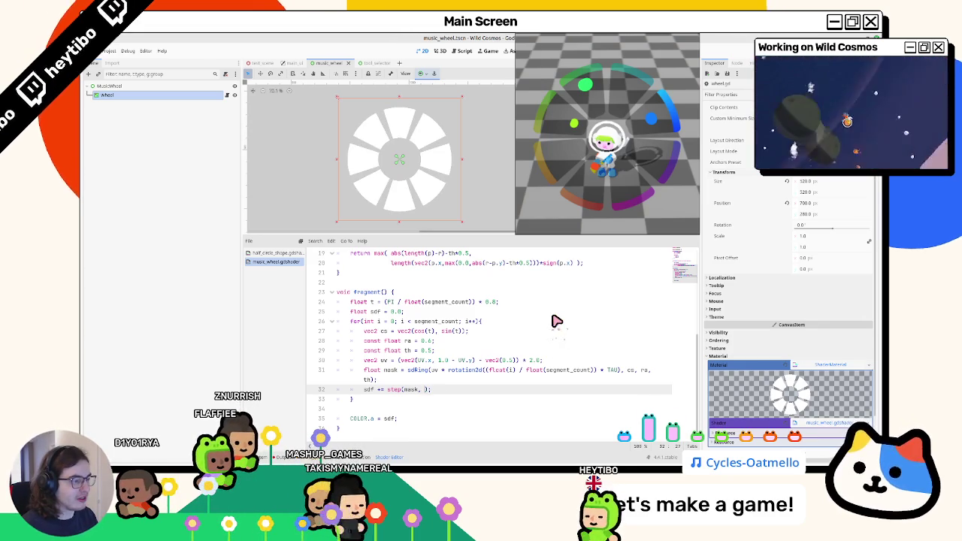
text(0.5)
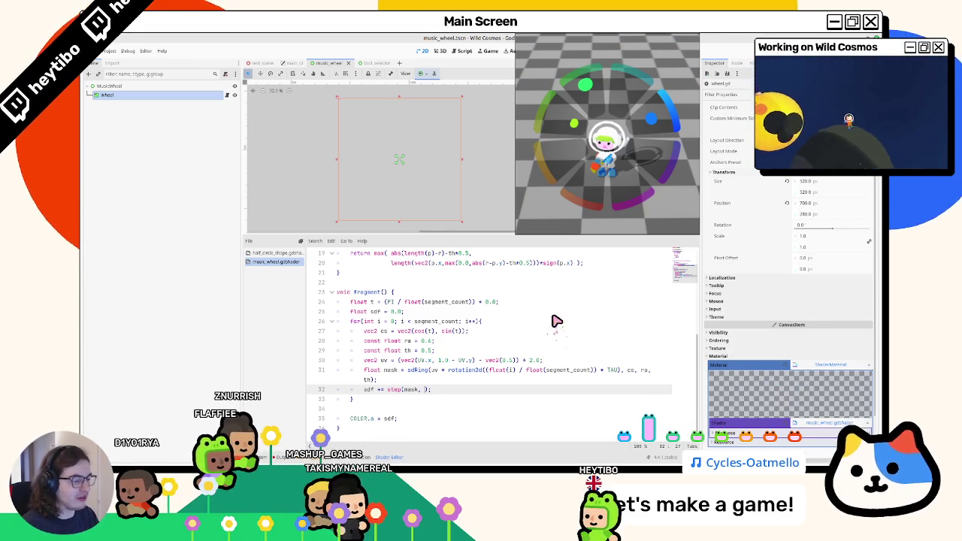
text(0.35)
text(1)
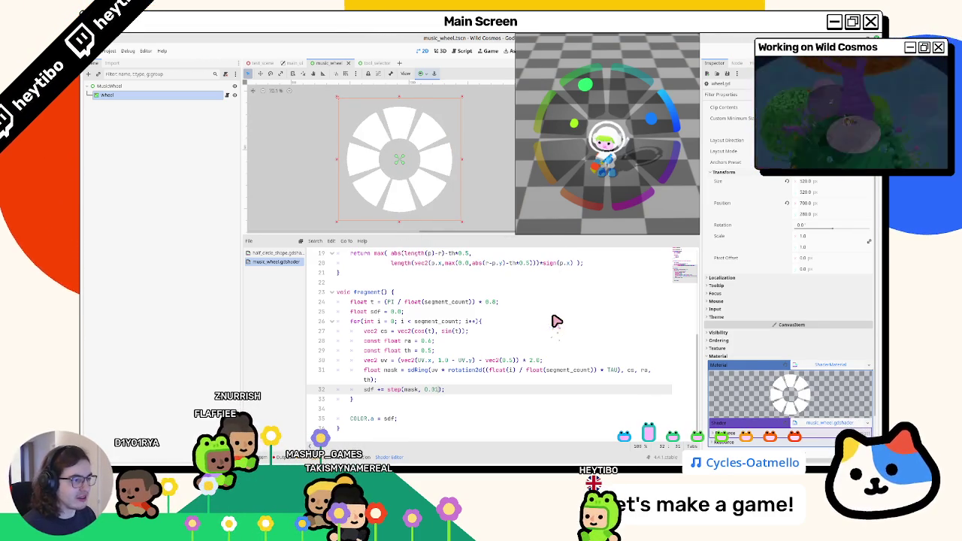
key(BackSpace)
text(4)
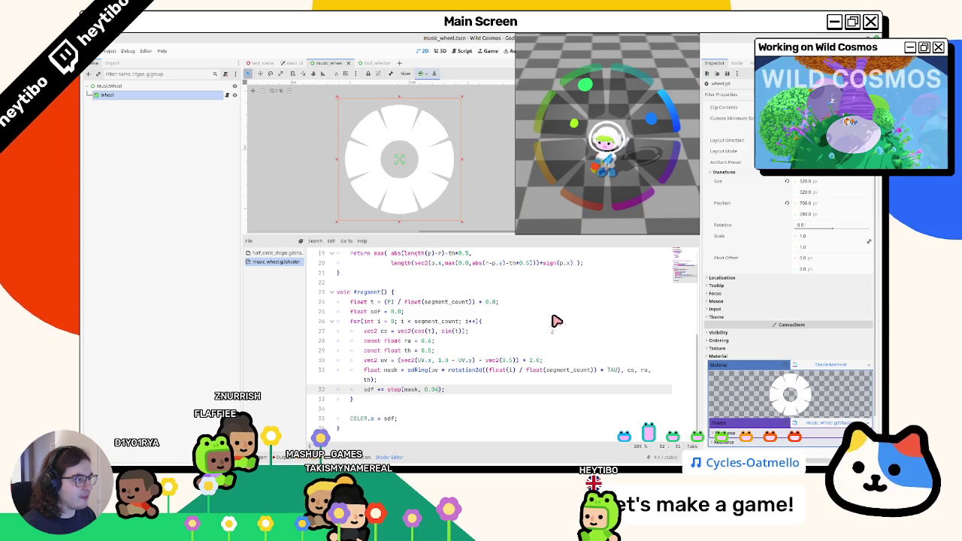
text(2)
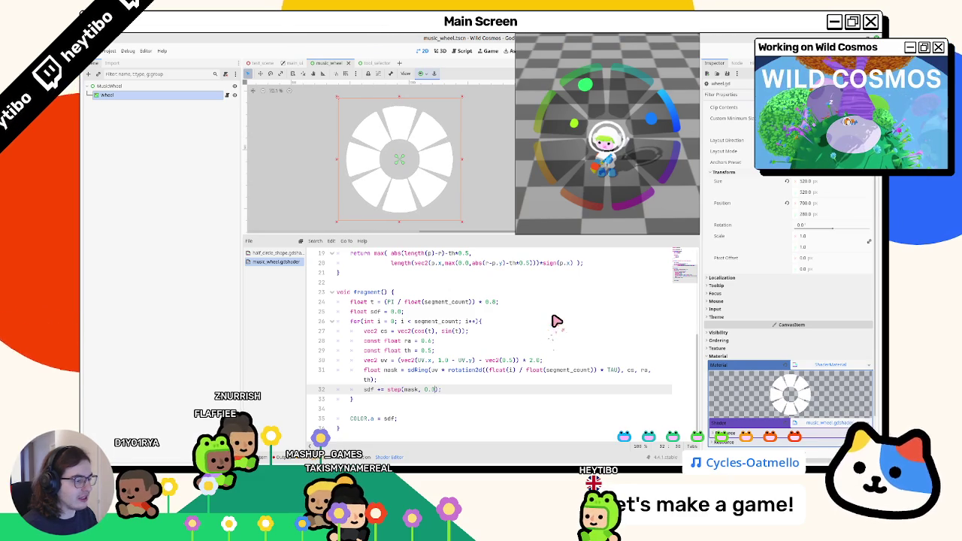
text(5)
key(Up)
key(Up)
key(Up)
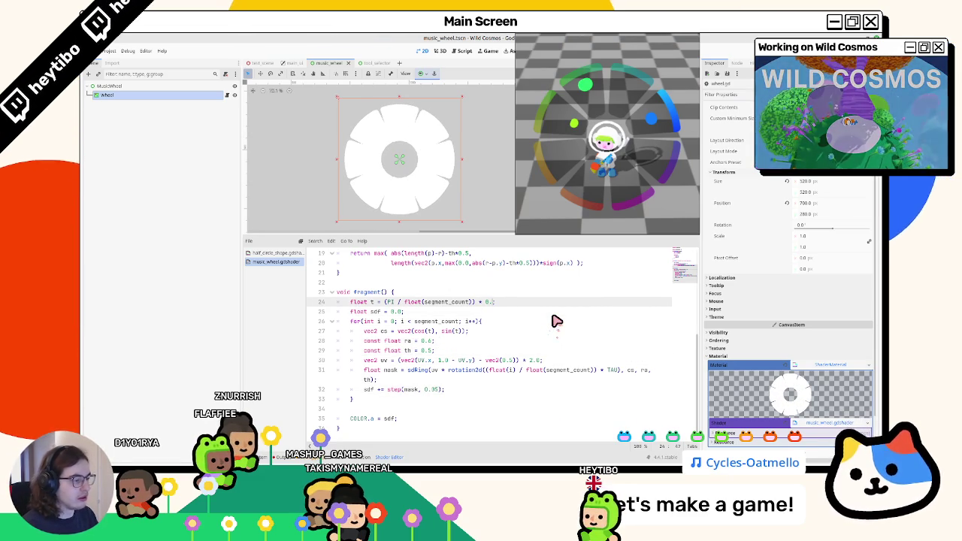
Step: Change the segment angle factor on line 24 from 0.8 to 0.6
key(BackSpace)
text(8)
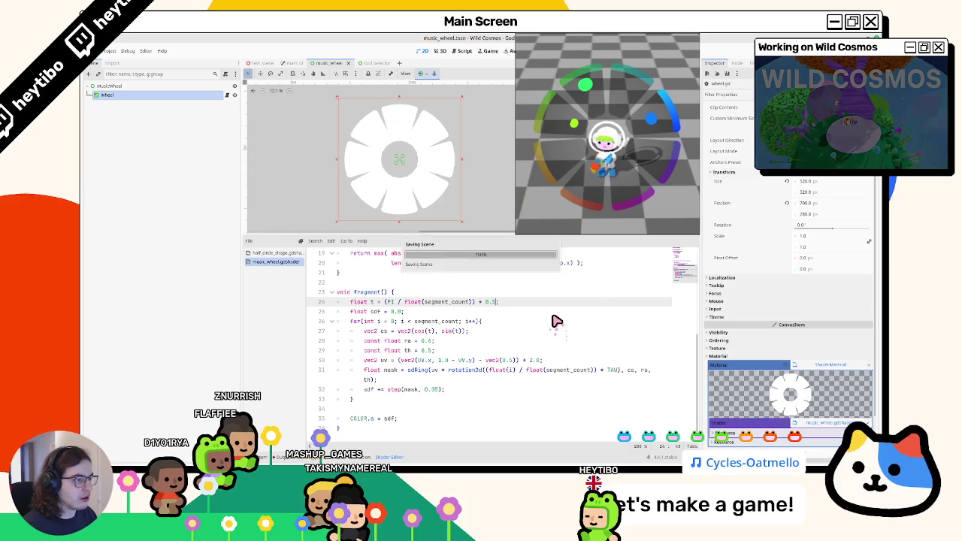
text(6)
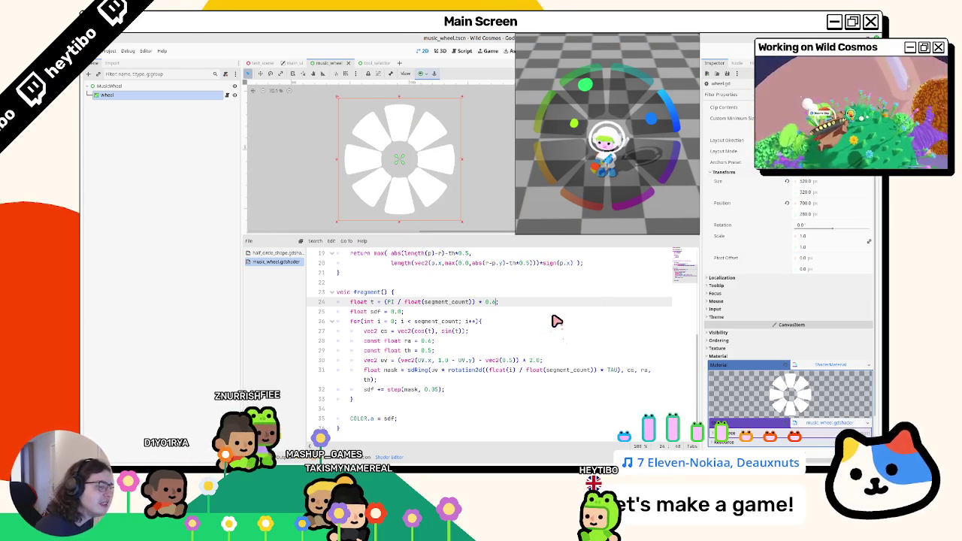
drag(388, 389, 421, 390)
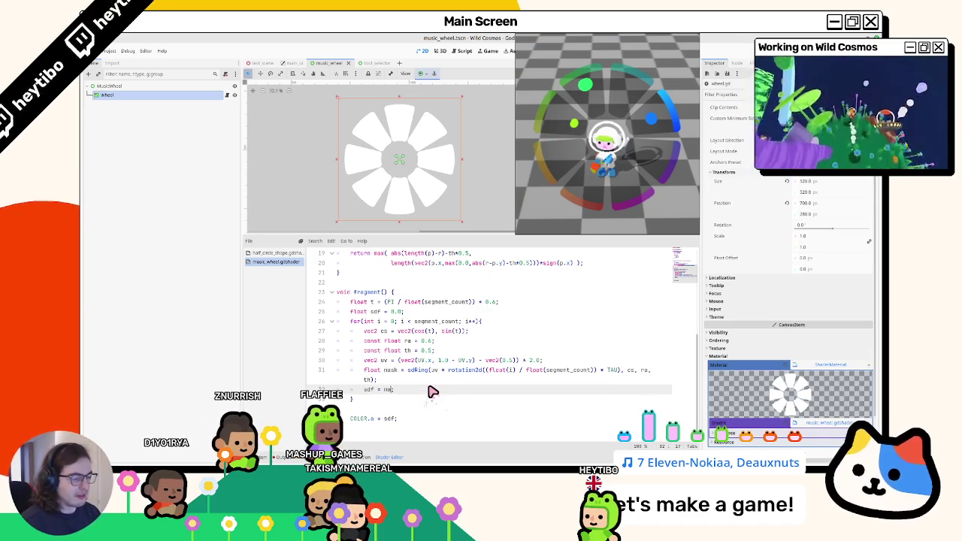
Step: Rewrite line 32 as sdf = max(sdf, step(mask, 0.05))
text(step(mask, 0.5))
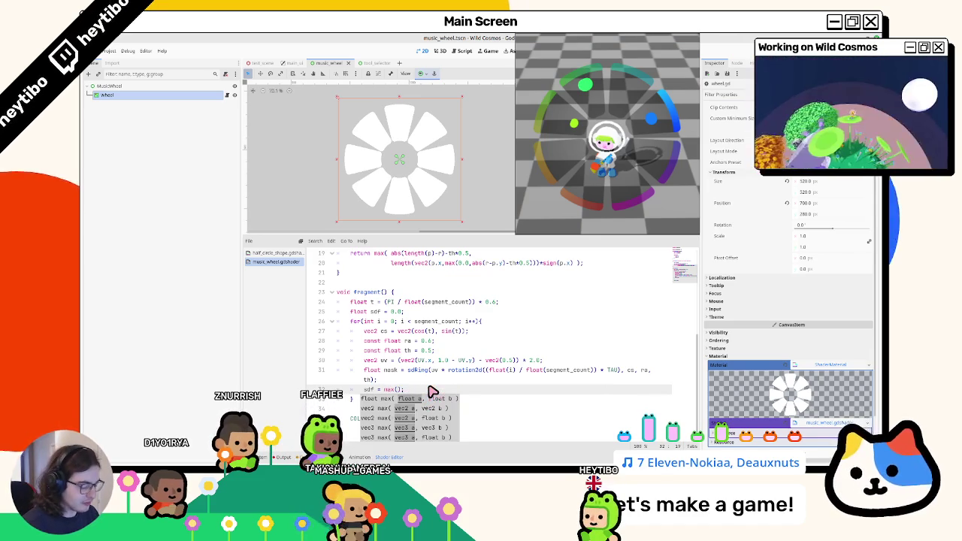
key(Escape)
text(df, step(mask, 0.05))
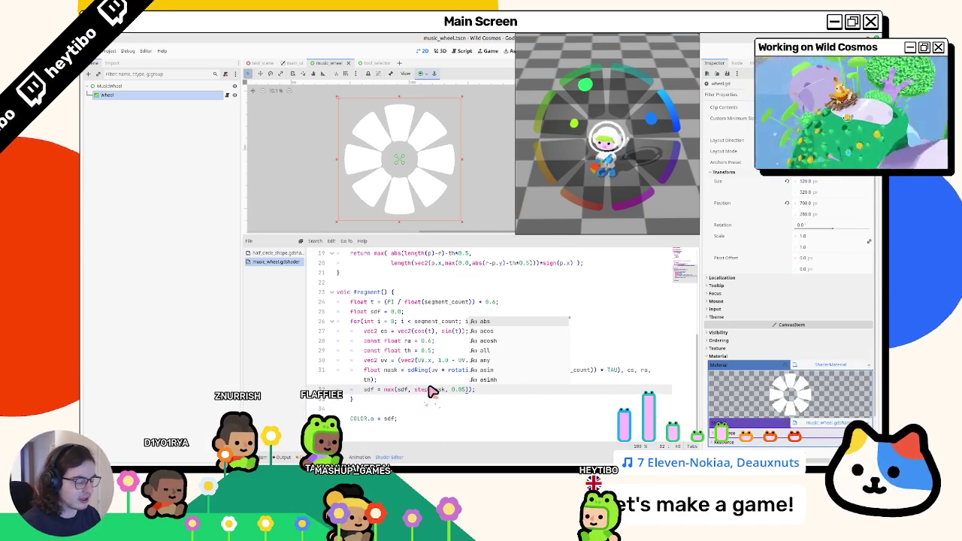
key(Escape)
double_click(421, 369)
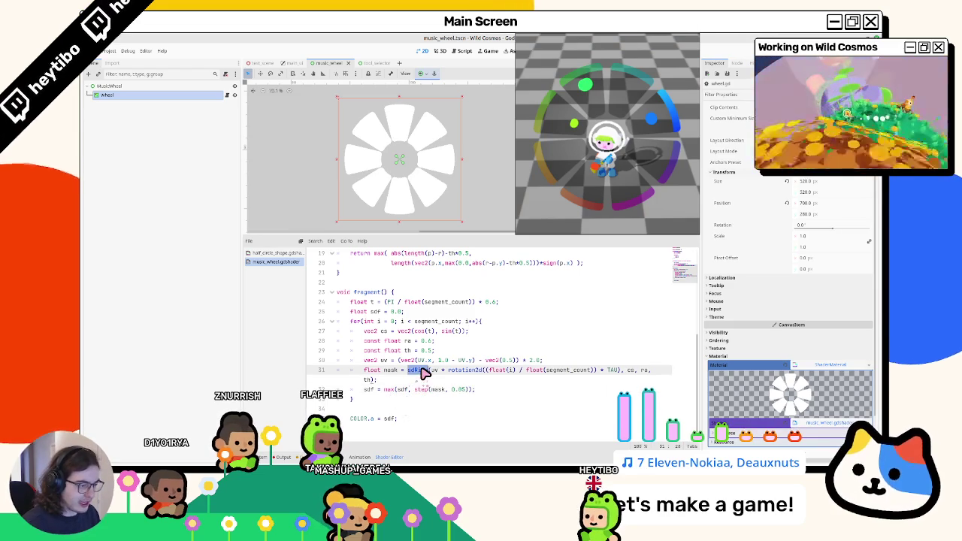
double_click(421, 389)
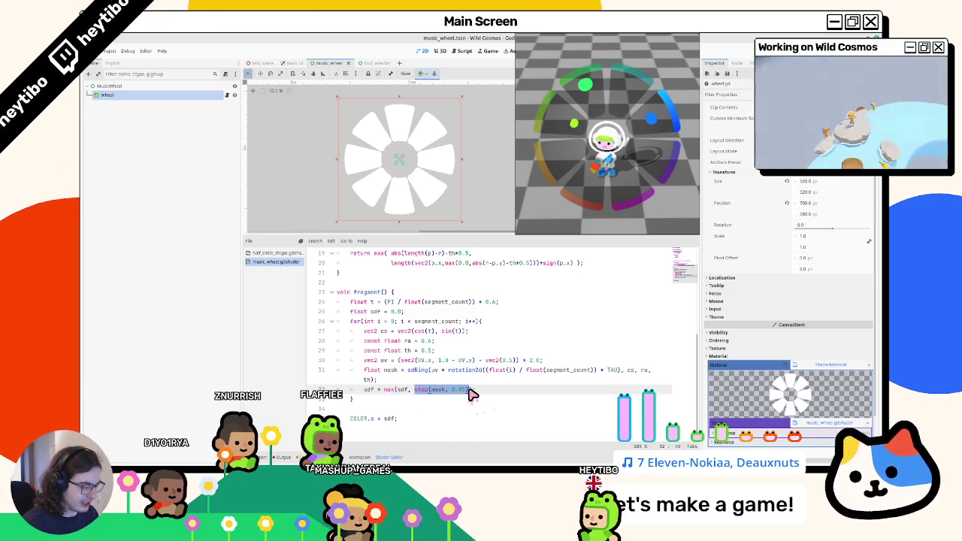
text(mask)
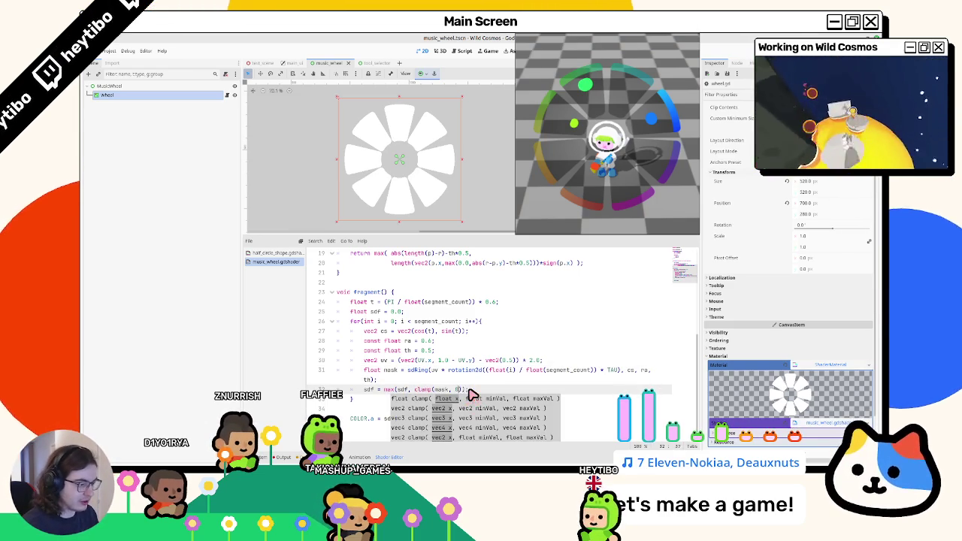
text(0))
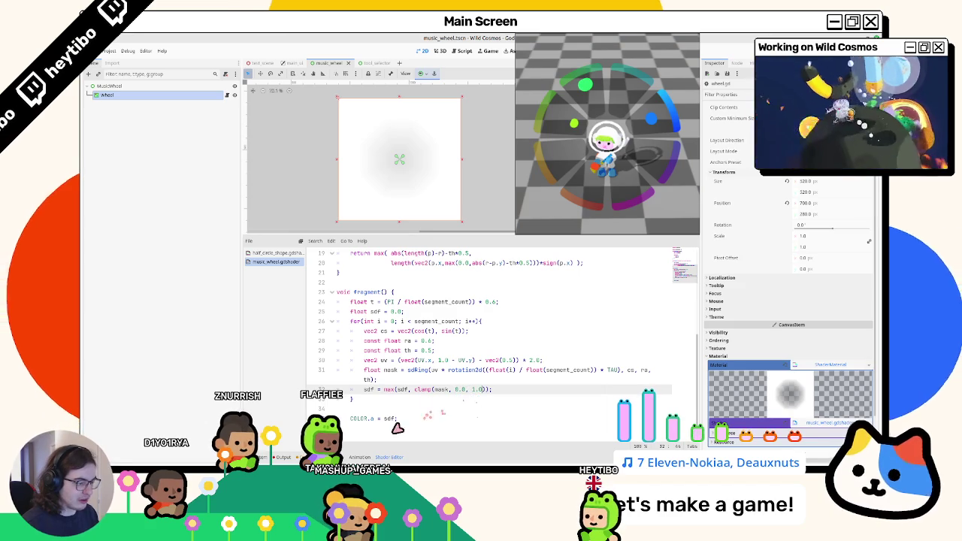
Step: Try a step on the COLOR.a alpha value, then revert to the max merge with step(mask, 0.05)
double_click(390, 419)
text(st)
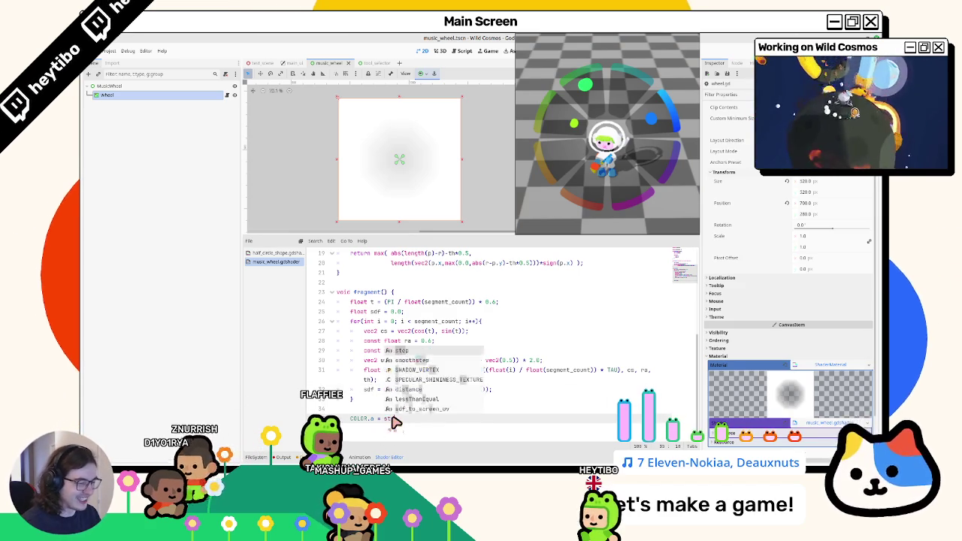
text(ep(sdf, 0.)
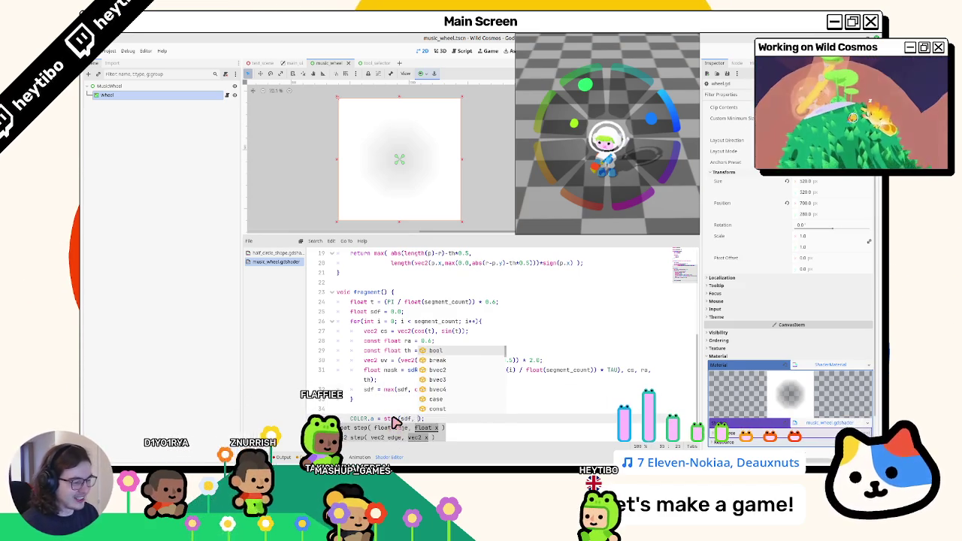
text(5)
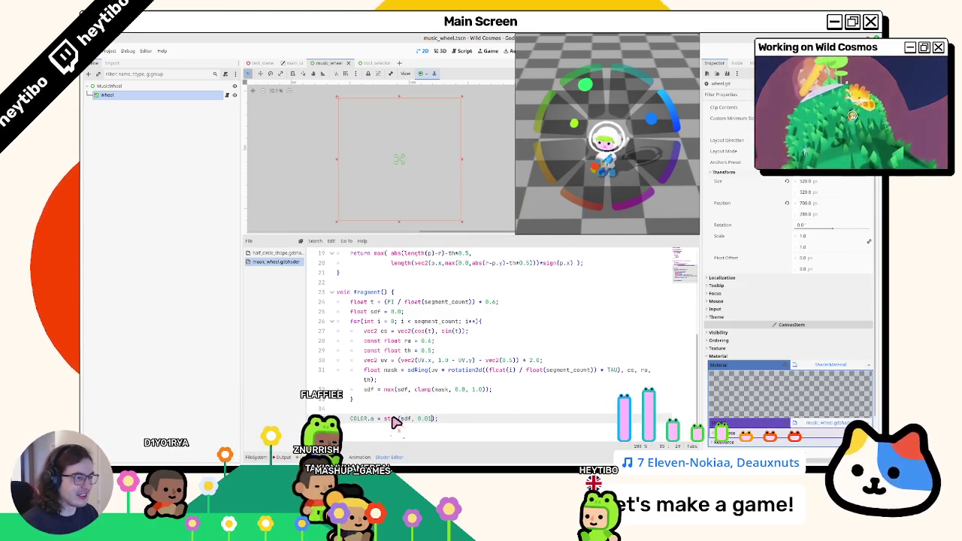
key(BackSpace)
key(BackSpace)
key(BackSpace)
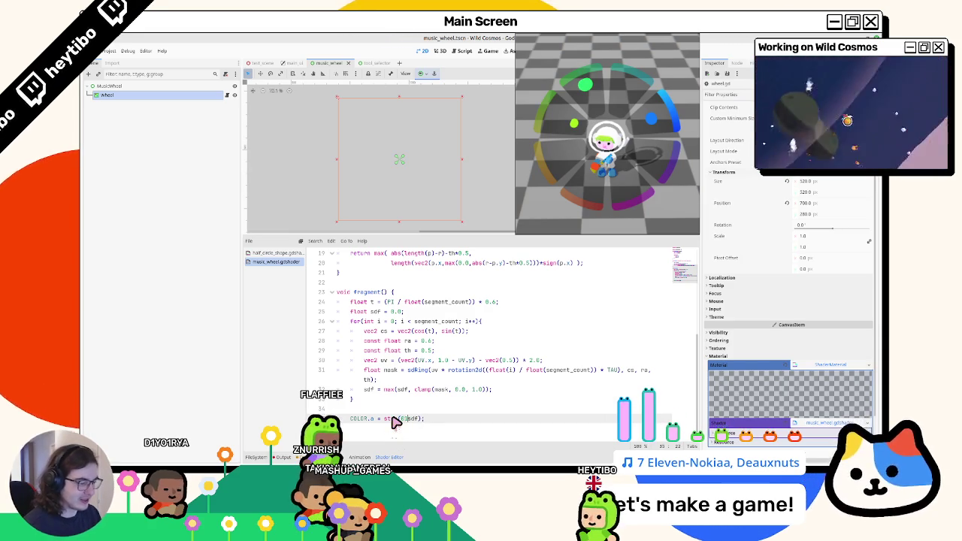
key(BackSpace)
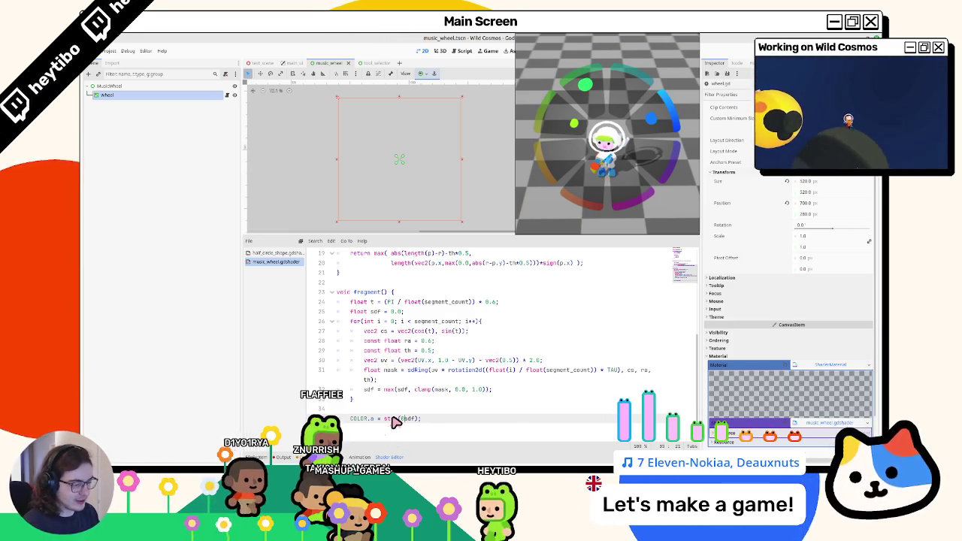
text(0.05,)
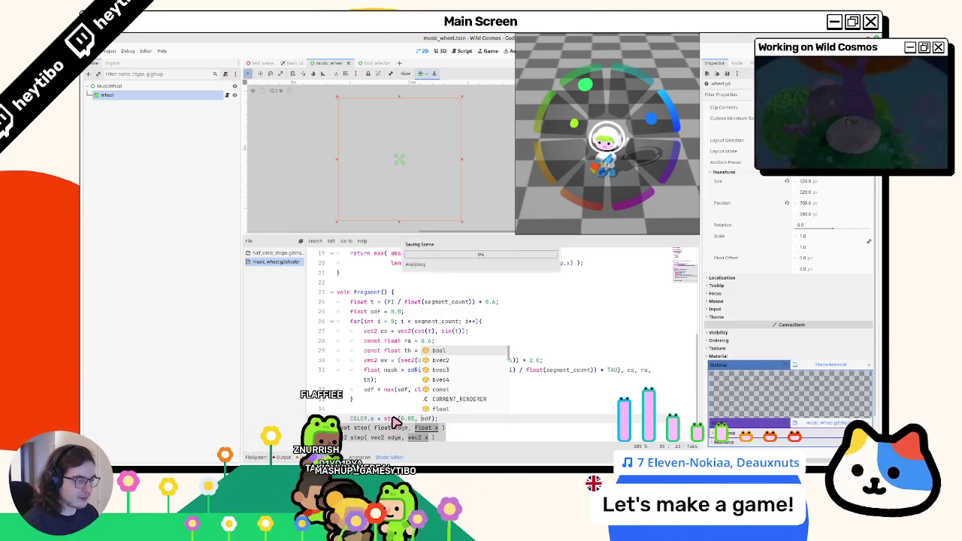
key(BackSpace)
key(BackSpace)
key(BackSpace)
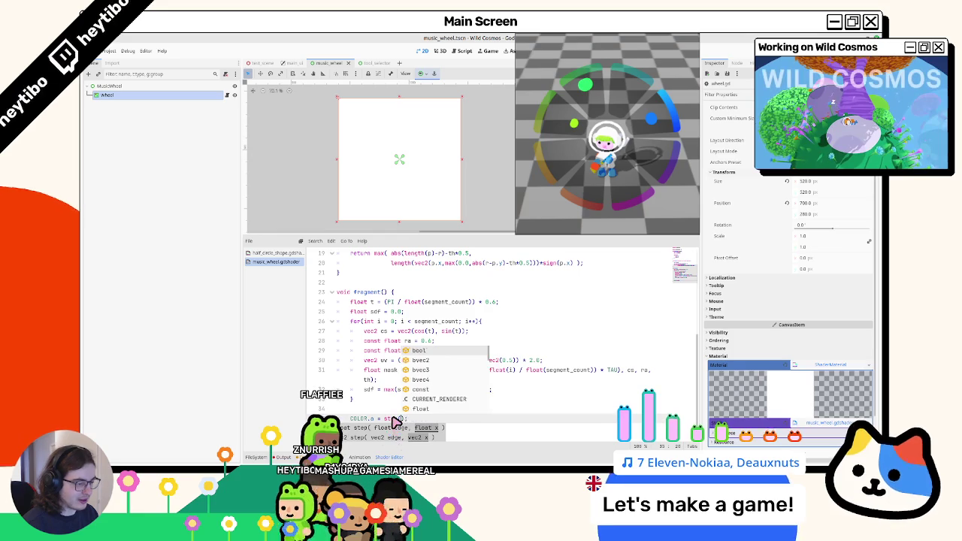
key(Up)
key(Up)
key(Up)
text(step(mask, 0.05)
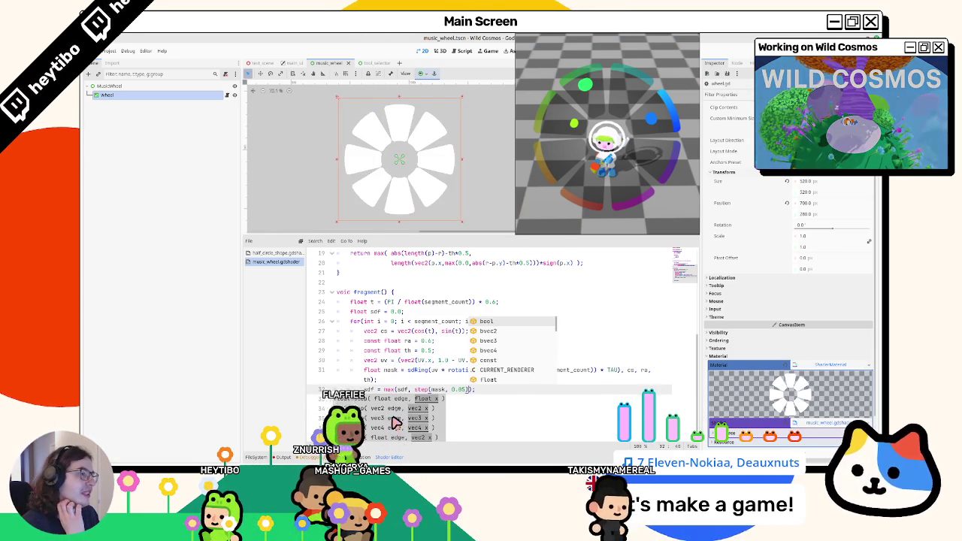
Step: Try ring thickness 0.2 and 0.8, settle on 0.6, and set the ring radius ra to 0.8
click(428, 350)
key(BackSpace)
text(2)
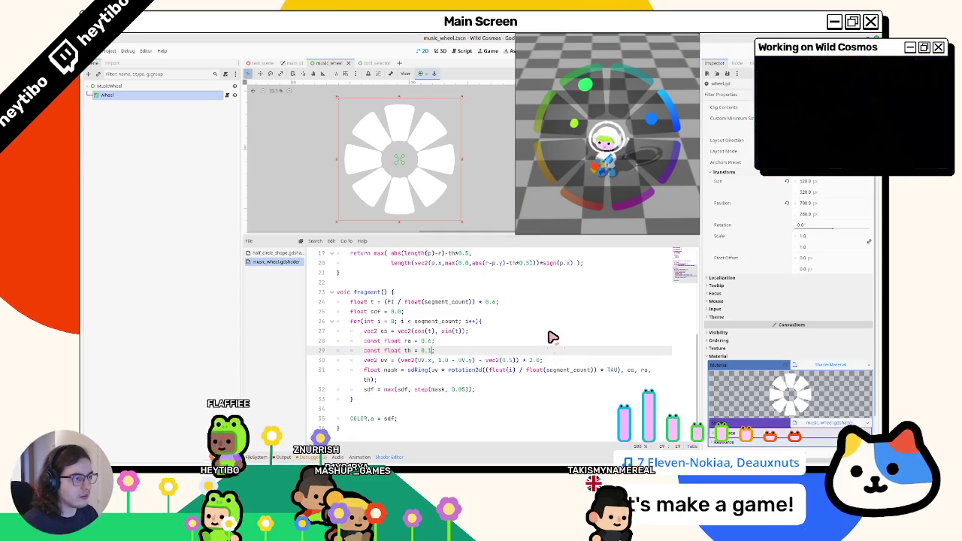
key(BackSpace)
text(8)
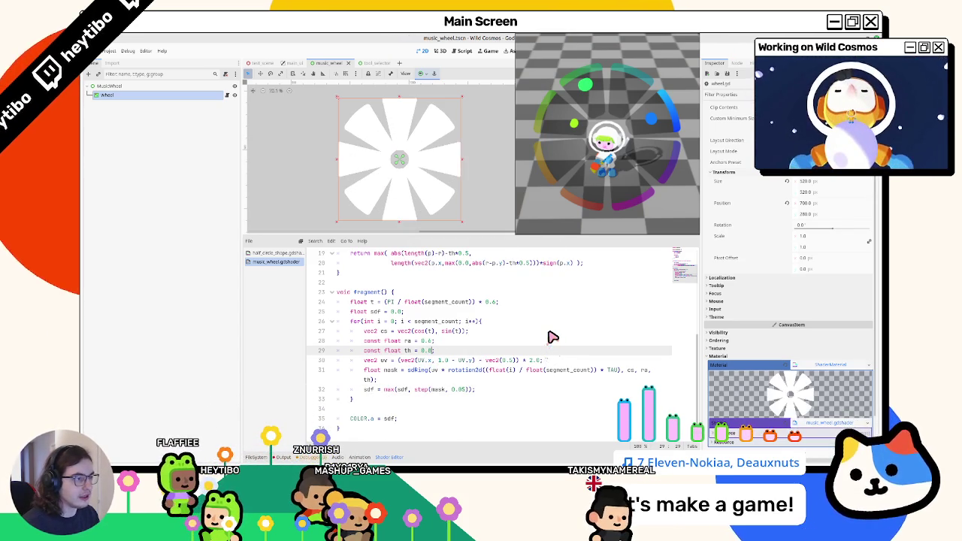
text(7)
text(6)
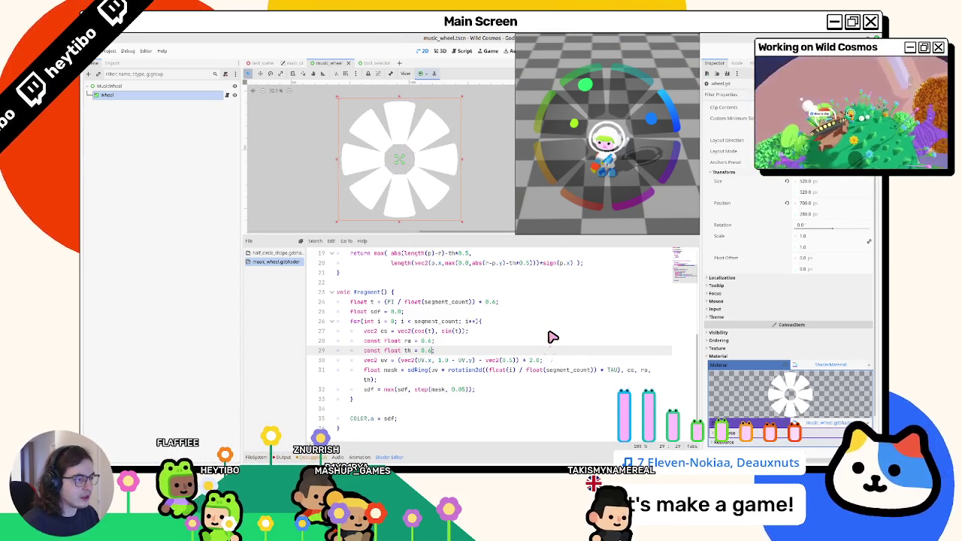
key(Up)
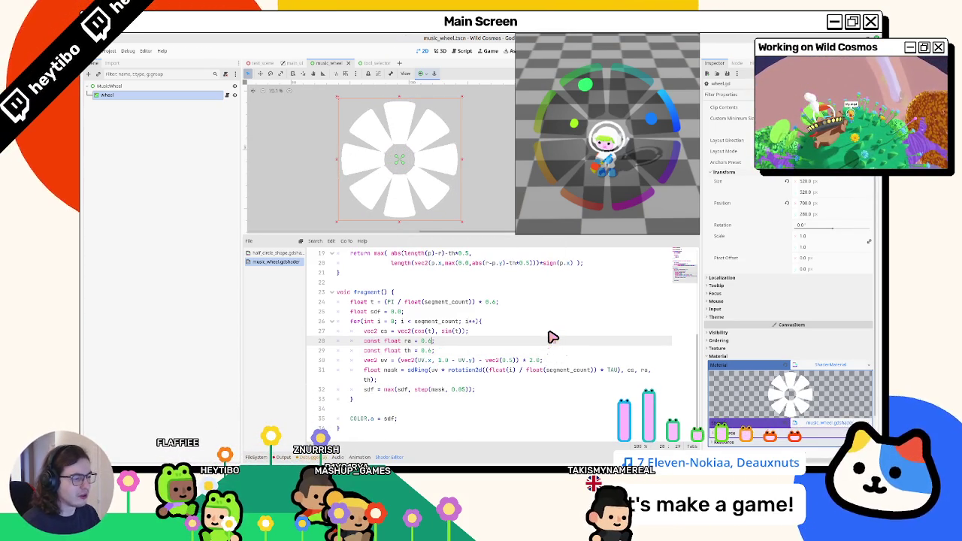
text(5)
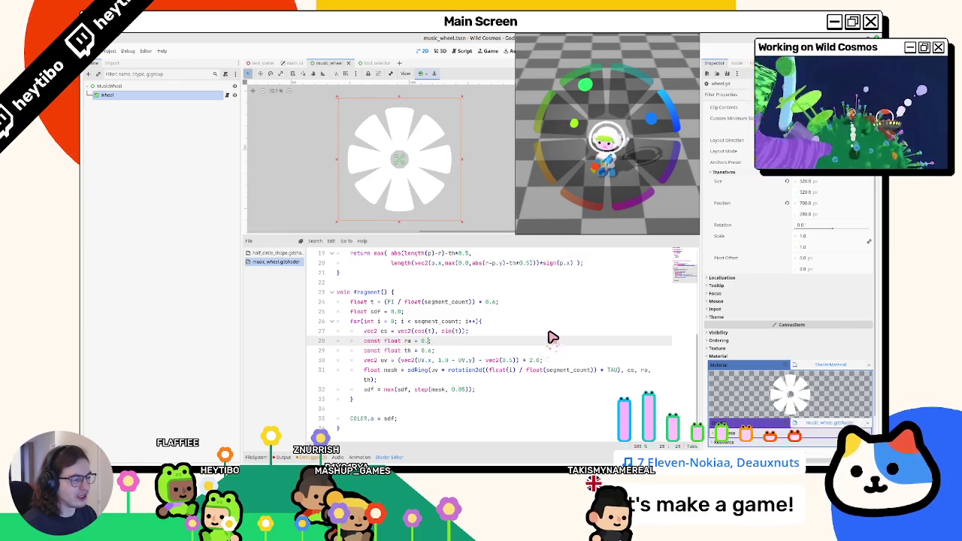
text(8)
text(6)
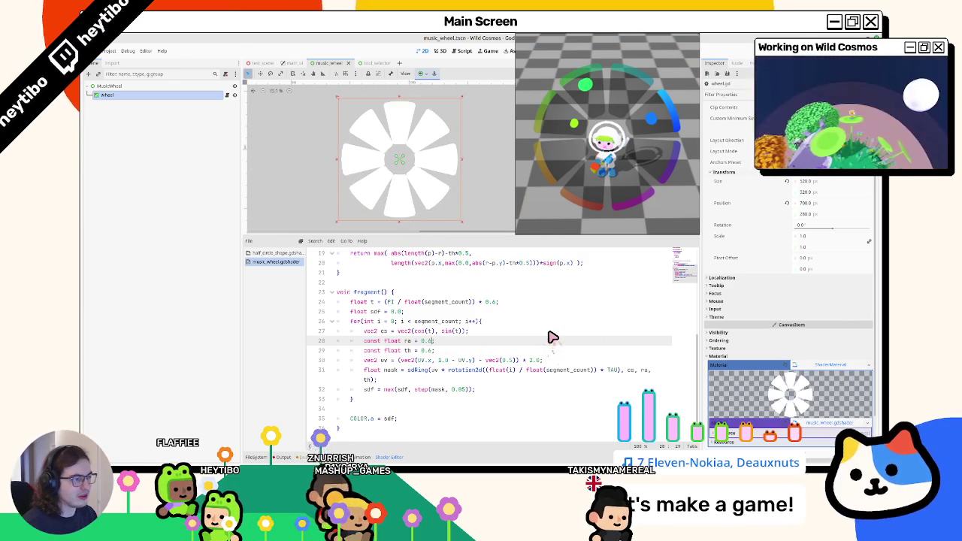
key(BackSpace)
text(8)
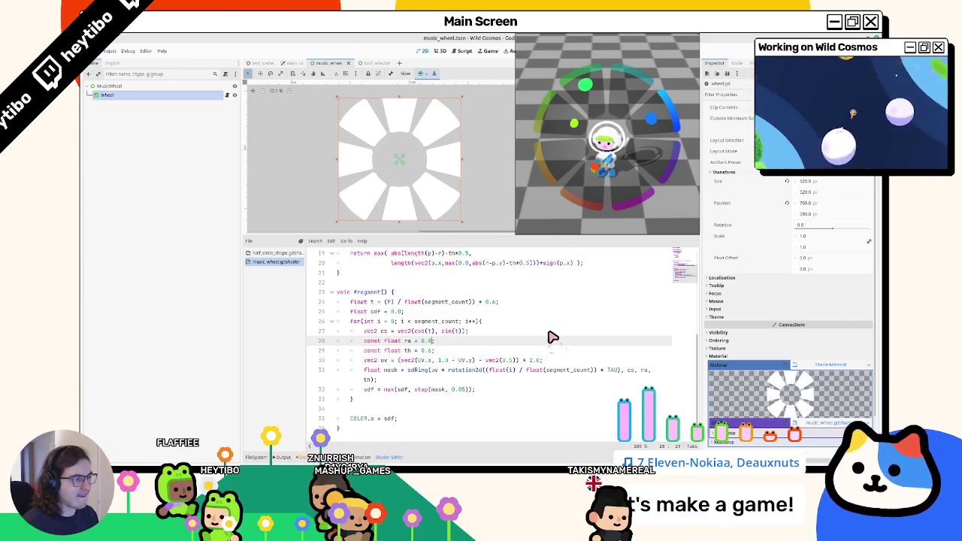
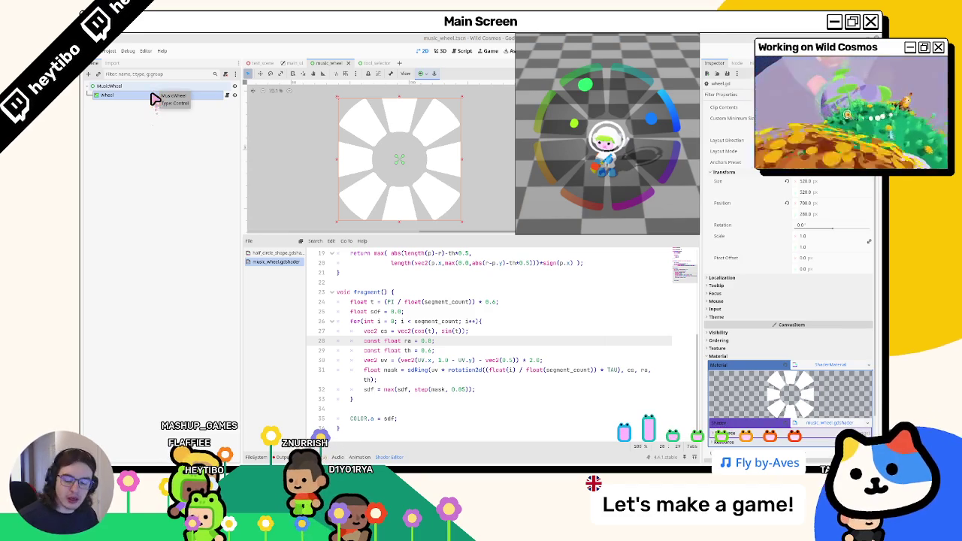
Step: Change the wheel shader constants to ra = 0.6 on line 28 and th = 0.5 on line 29
click(408, 428)
click(429, 341)
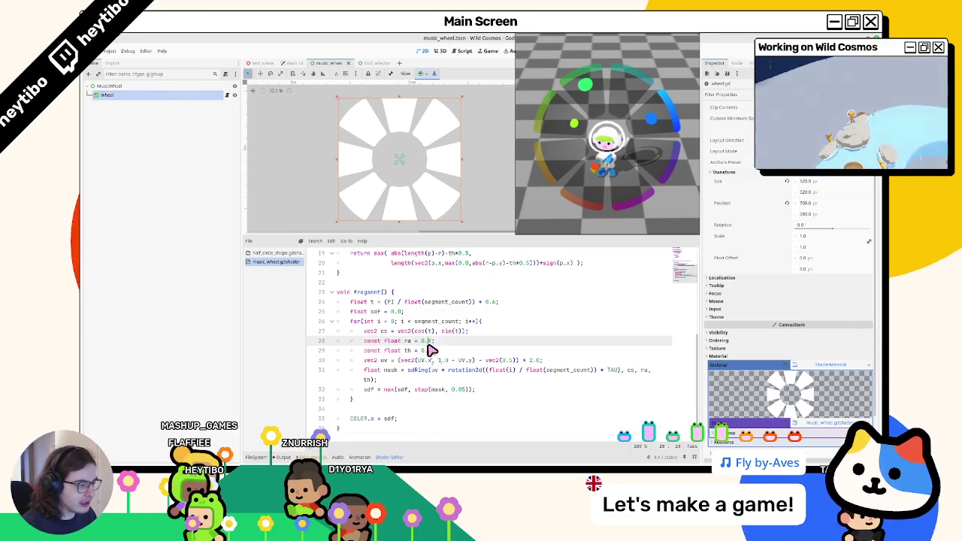
text(4)
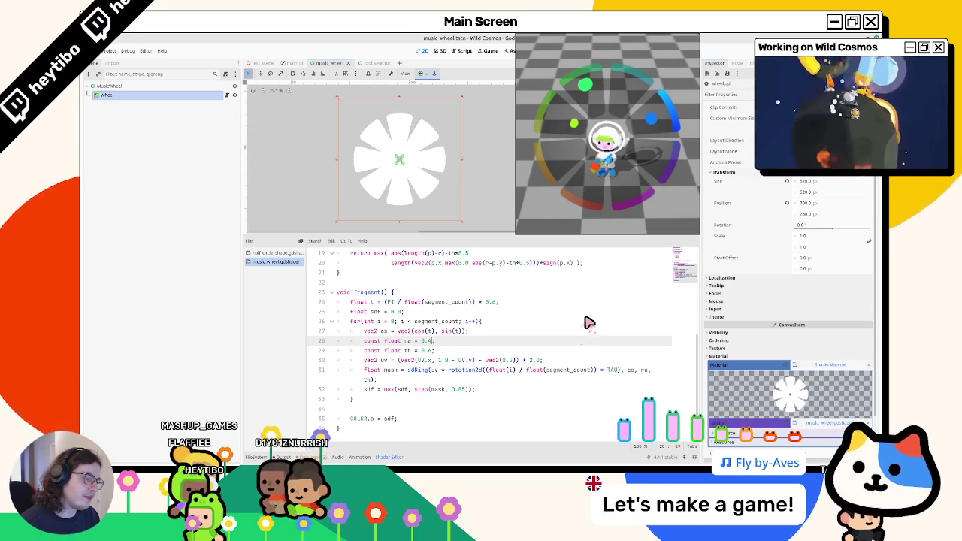
key(Down)
key(Down)
key(Down)
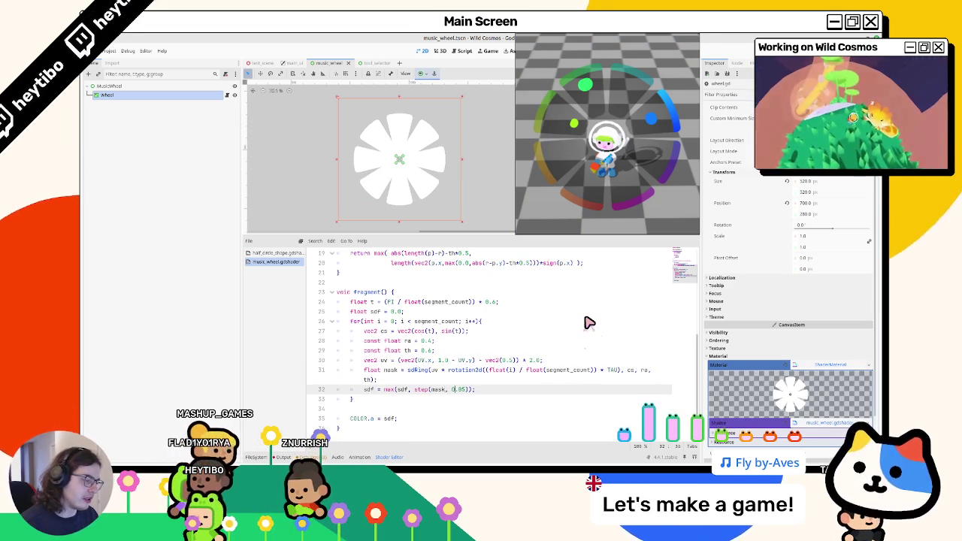
key(BackSpace)
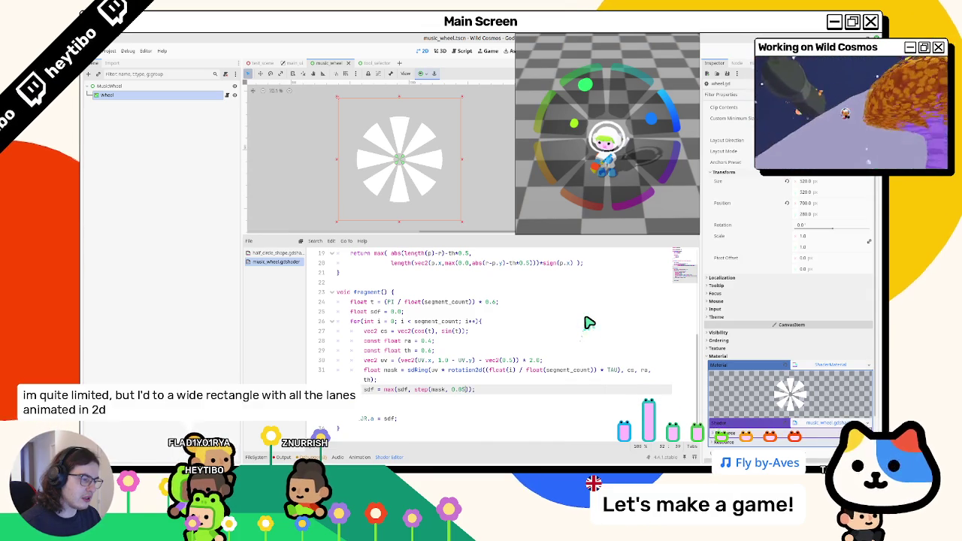
key(ctrl+z)
key(ctrl+z)
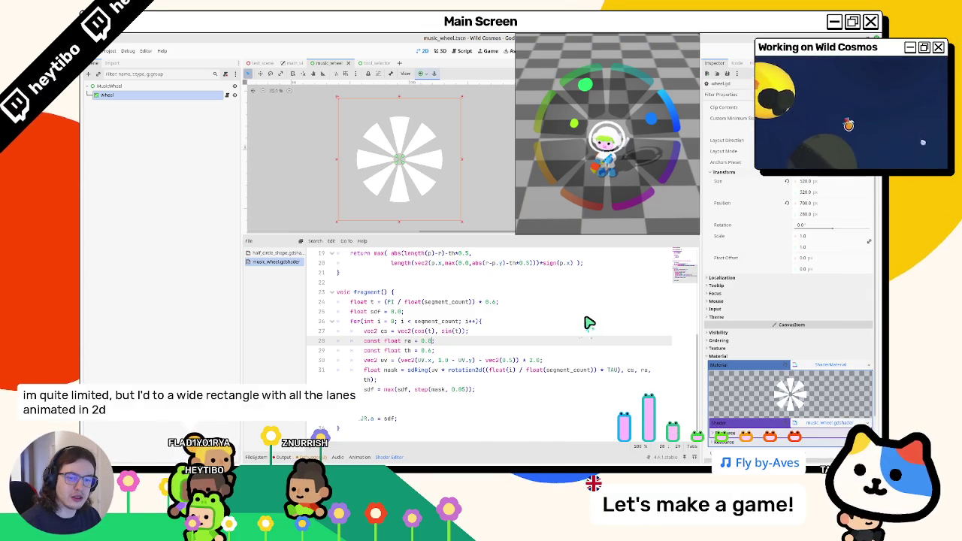
text(8)
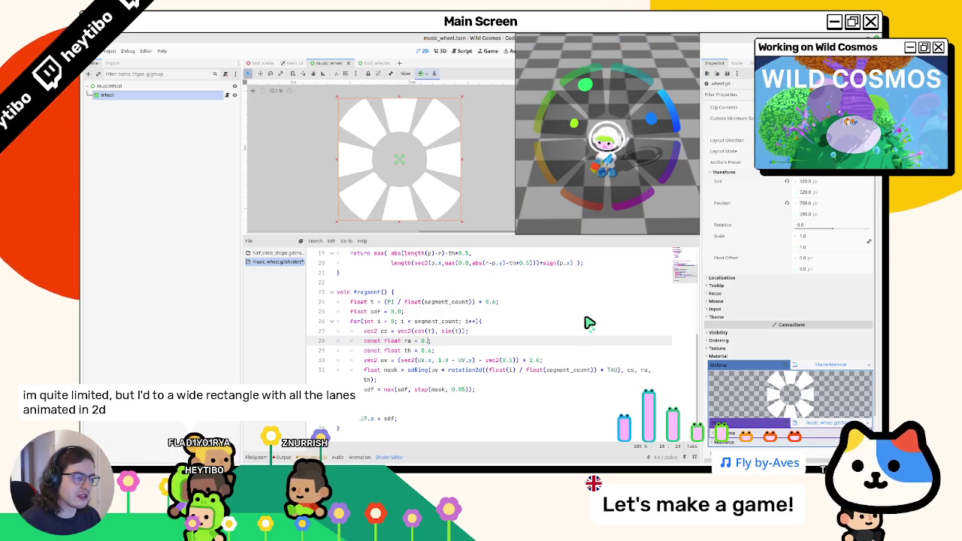
text(6)
key(Down)
key(BackSpace)
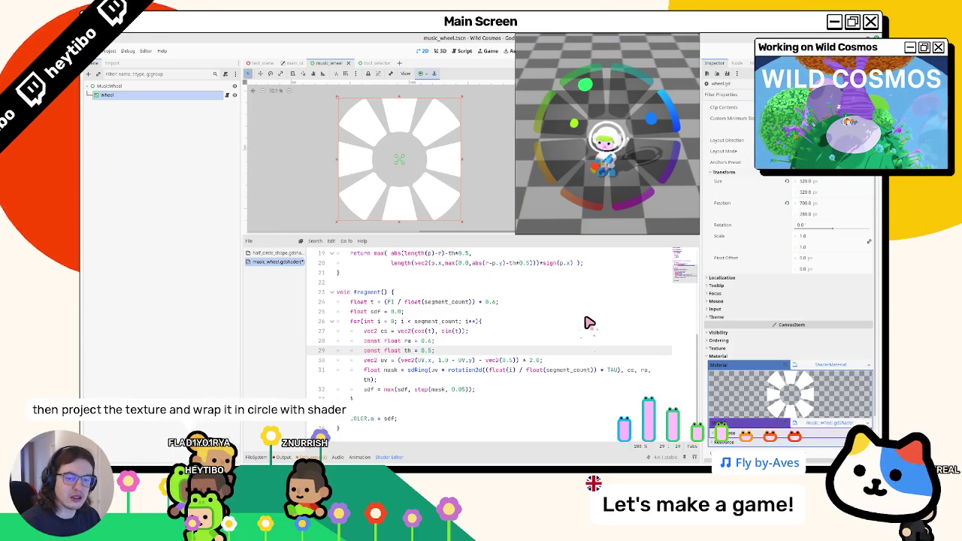
text(5)
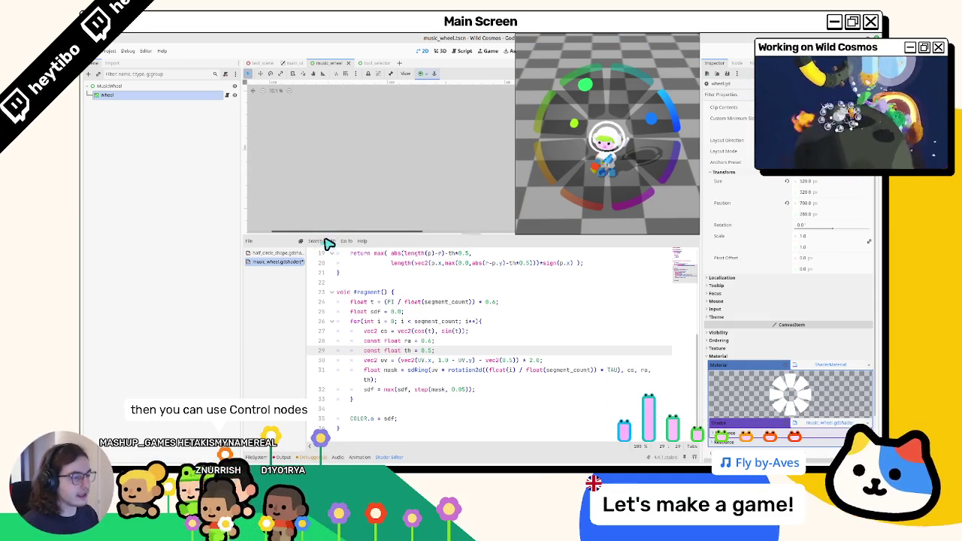
Step: Enlarge the 2D viewport and add an HBoxContainer child under MusicWheel
drag(329, 236, 314, 350)
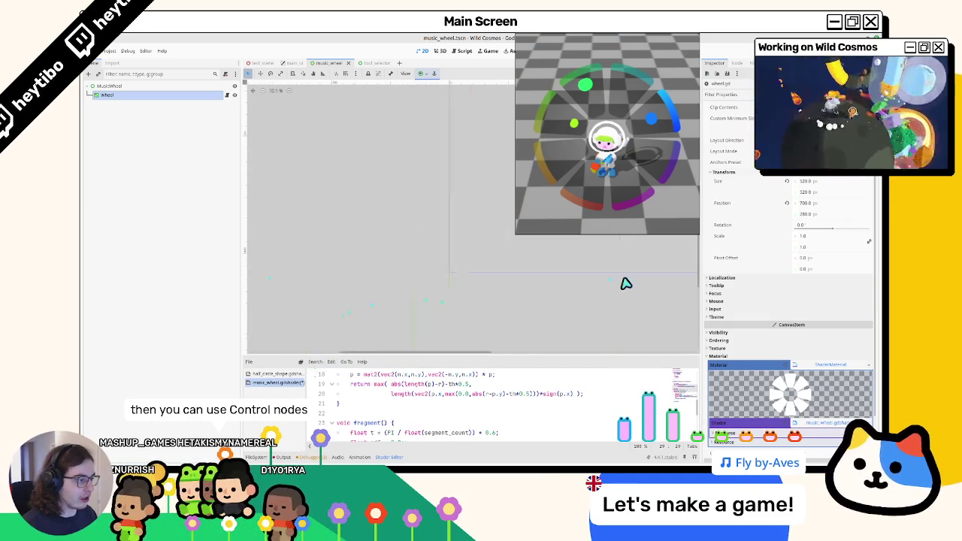
key(f)
scroll(395, 229, down, 1)
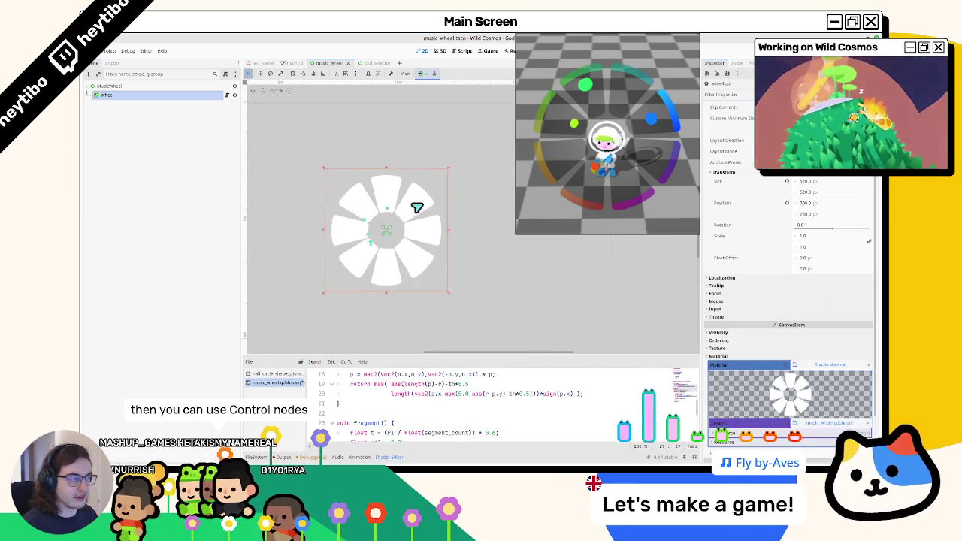
scroll(363, 149, up, 2)
scroll(363, 149, down, 2)
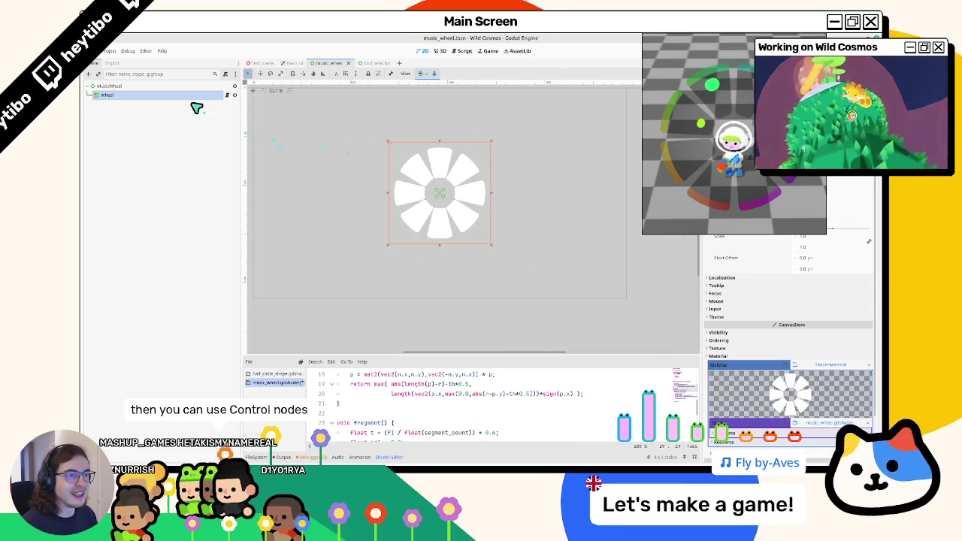
click(165, 87)
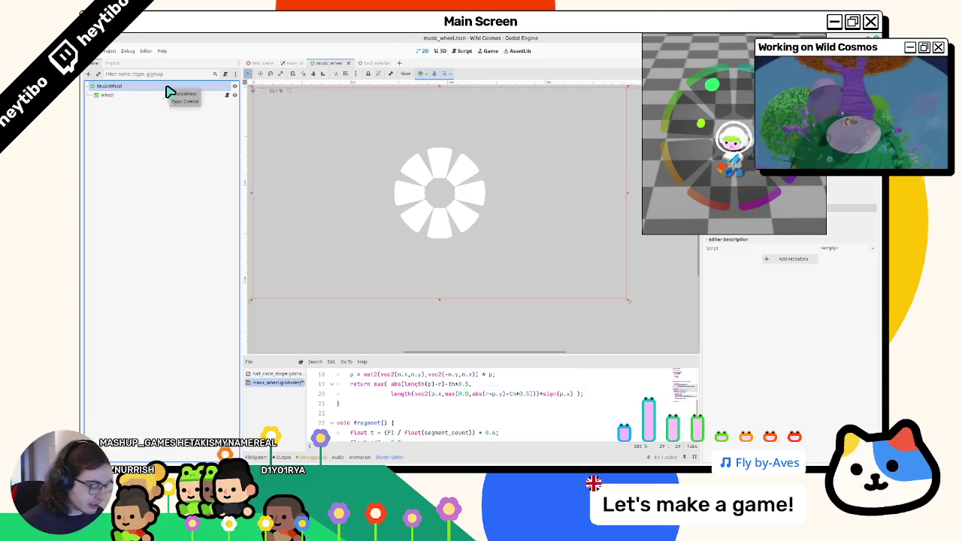
key(ctrl+a)
text(vbg)
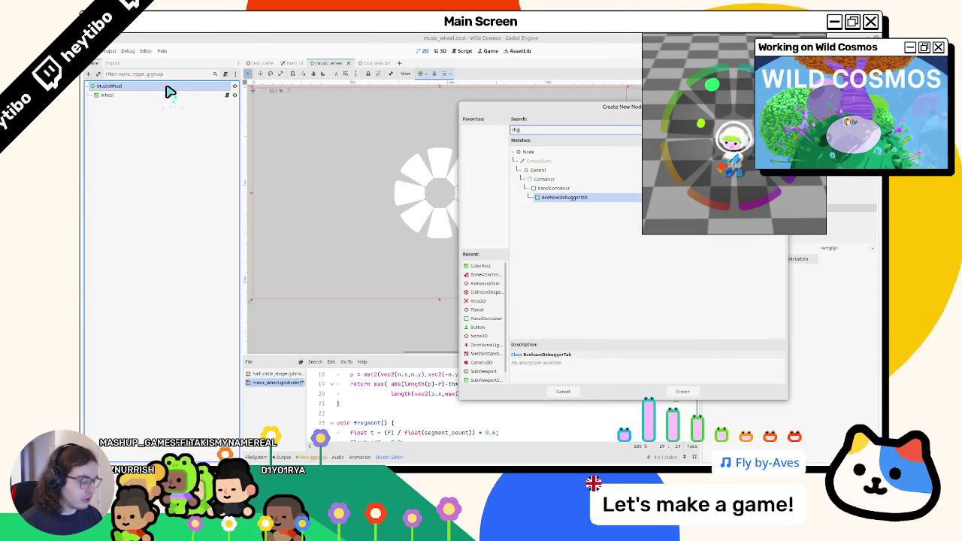
key(BackSpace)
key(BackSpace)
key(BackSpace)
text(hbox)
key(Return)
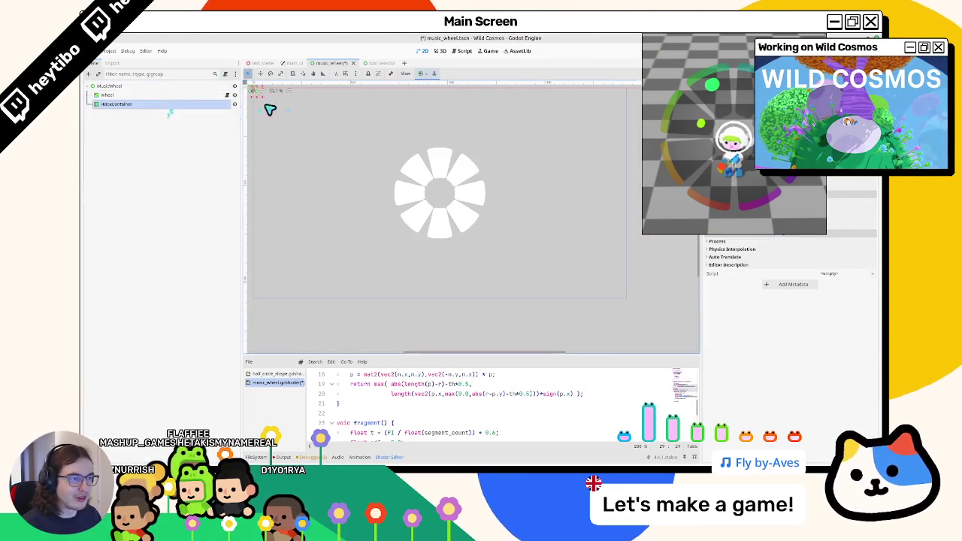
Step: Add a Panel node inside the HBoxContainer
scroll(405, 172, left, 5)
scroll(406, 173, up, 2)
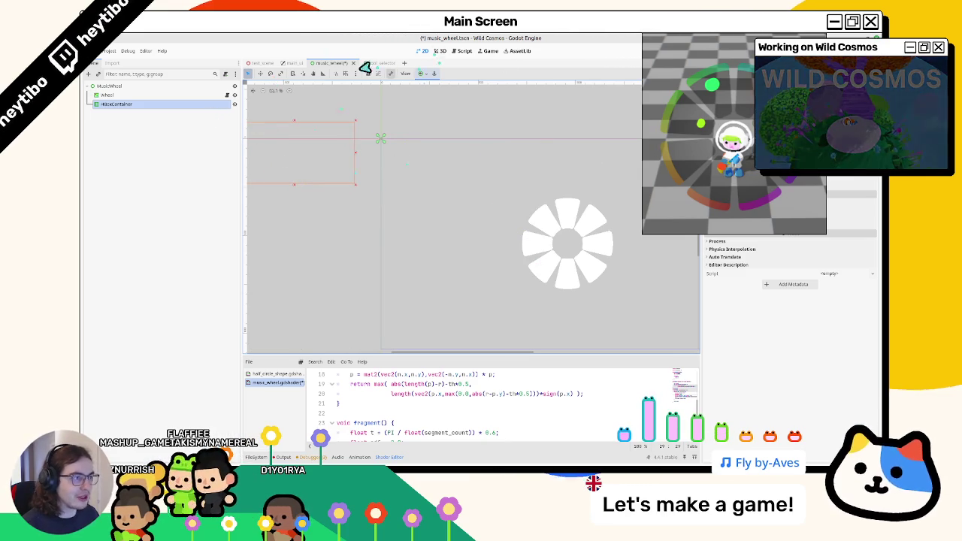
scroll(438, 203, left, 4)
scroll(438, 204, up, 1)
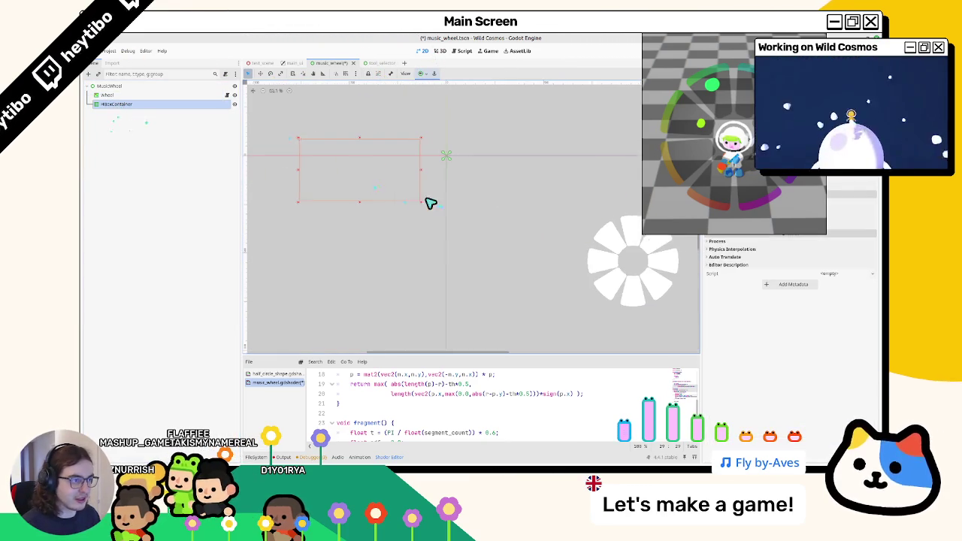
key(ctrl+a)
text(coll)
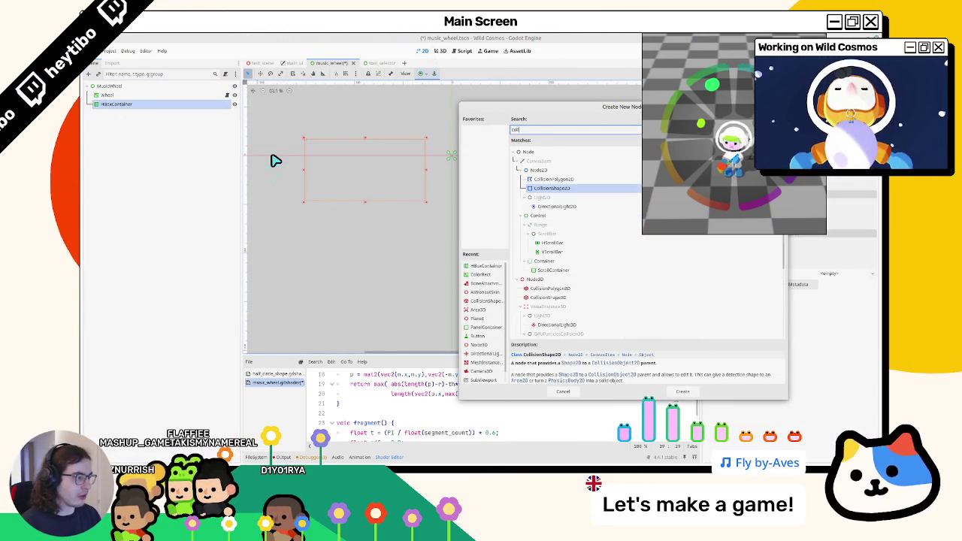
key(ctrl+a)
text(panel)
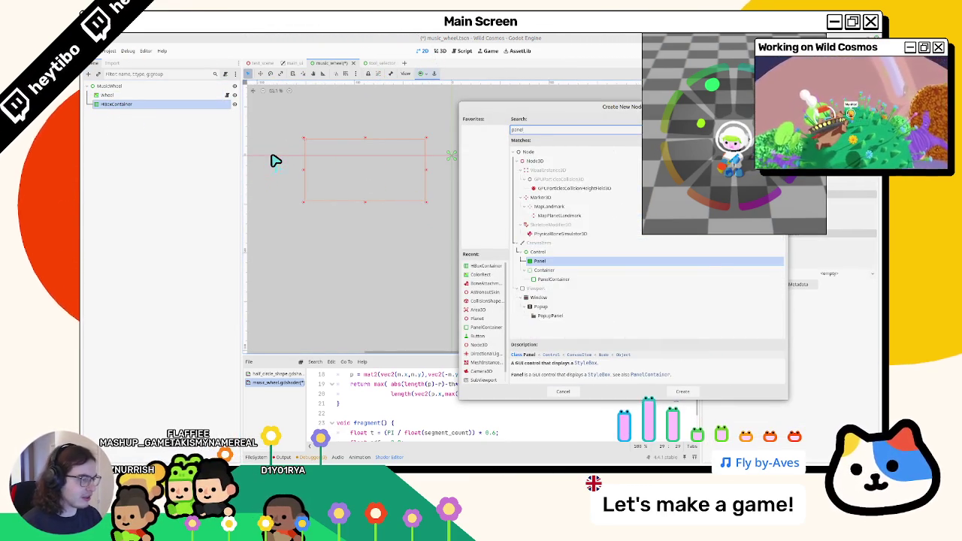
key(Return)
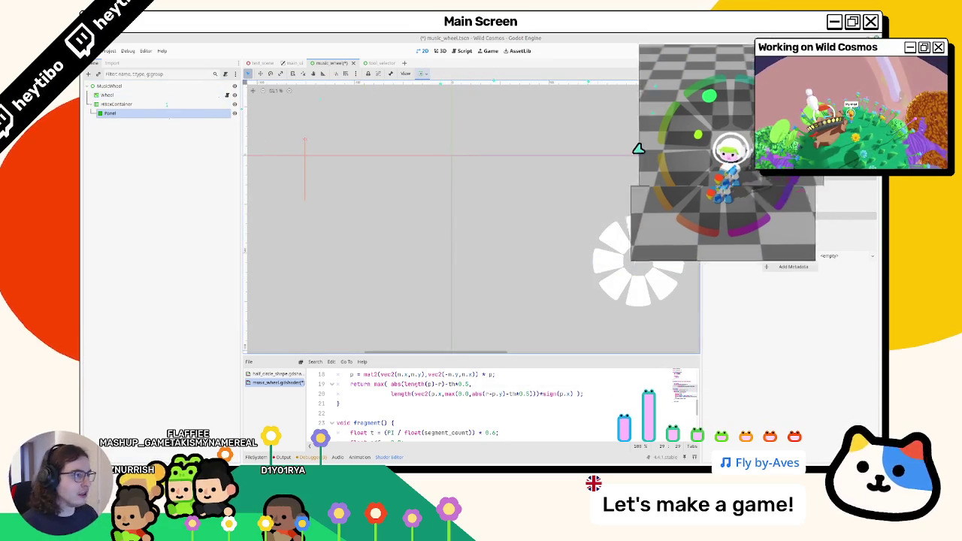
click(422, 74)
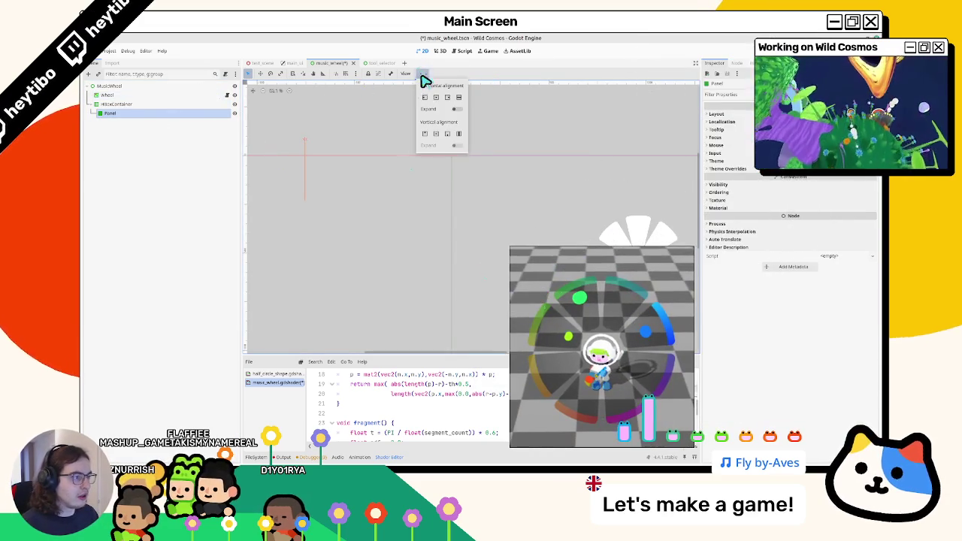
Step: Set the Panel's horizontal sizing to Expand and duplicate it into eight panels, Panel through Panel8
click(456, 110)
click(145, 114)
key(ctrl+d)
key(ctrl+d)
key(ctrl+d)
drag(135, 127, 129, 122)
key(ctrl+d)
Step: Try widening the HBoxContainer, cancel the resize, and reselect the first Panel
click(130, 105)
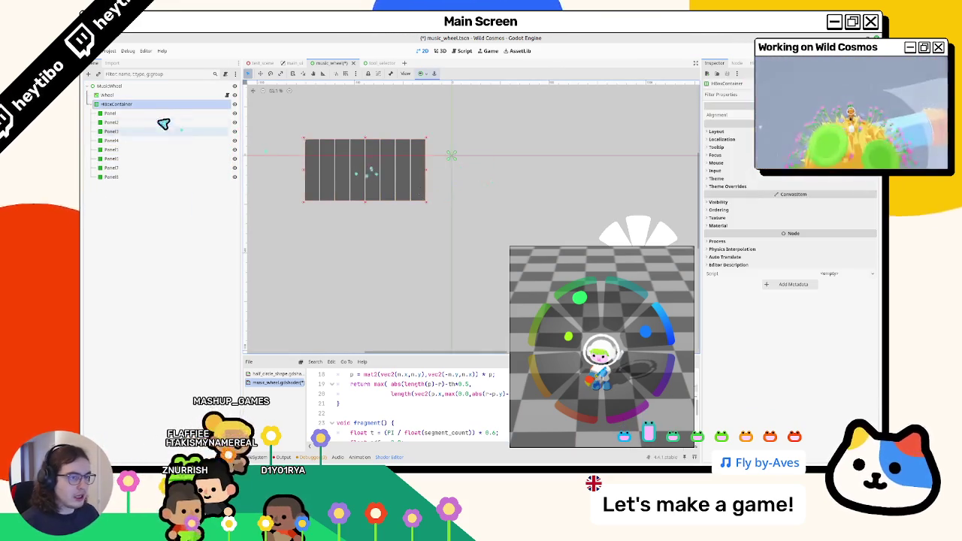
click(420, 169)
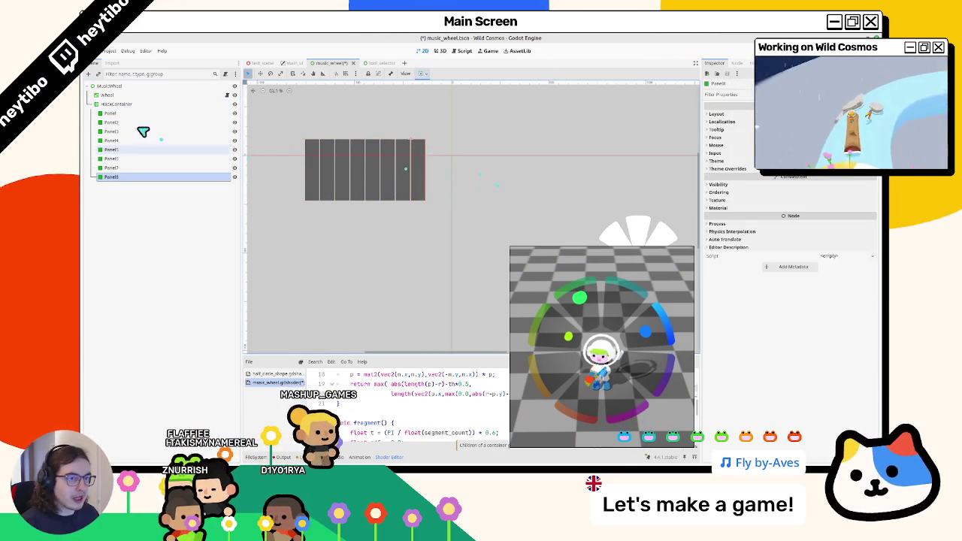
click(119, 104)
mouse_move(427, 169)
mouse_down()
mouse_move(550, 185)
mouse_move(413, 186)
mouse_move(518, 196)
mouse_move(399, 188)
mouse_up()
right_click(394, 186)
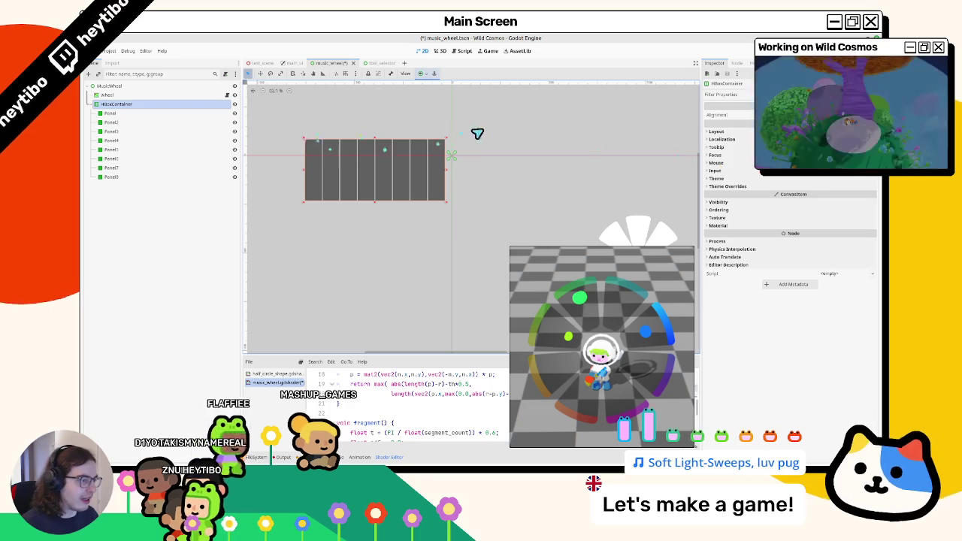
click(111, 113)
Step: Give all eight panels a new StyleBoxFlat with 16 px corner radius
shift+click(109, 176)
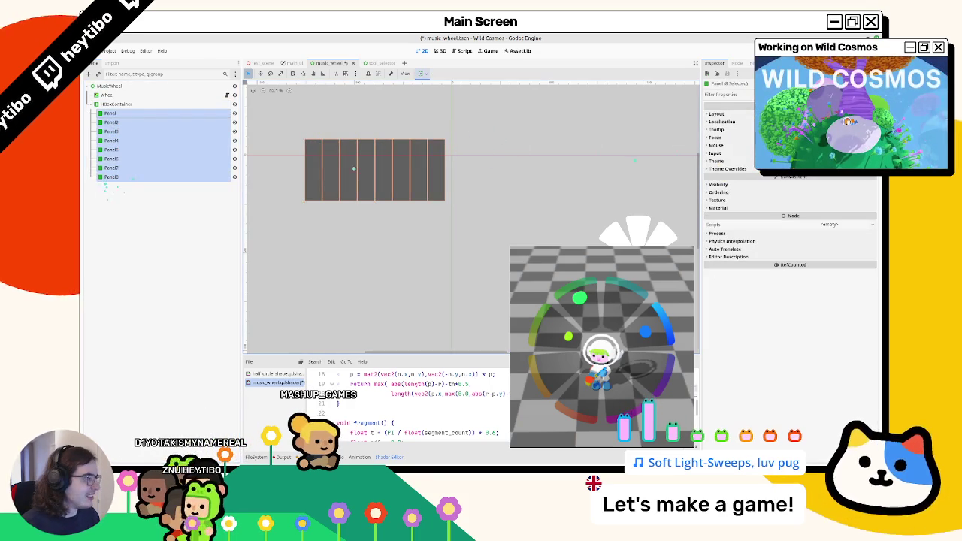
click(728, 168)
click(718, 176)
click(831, 185)
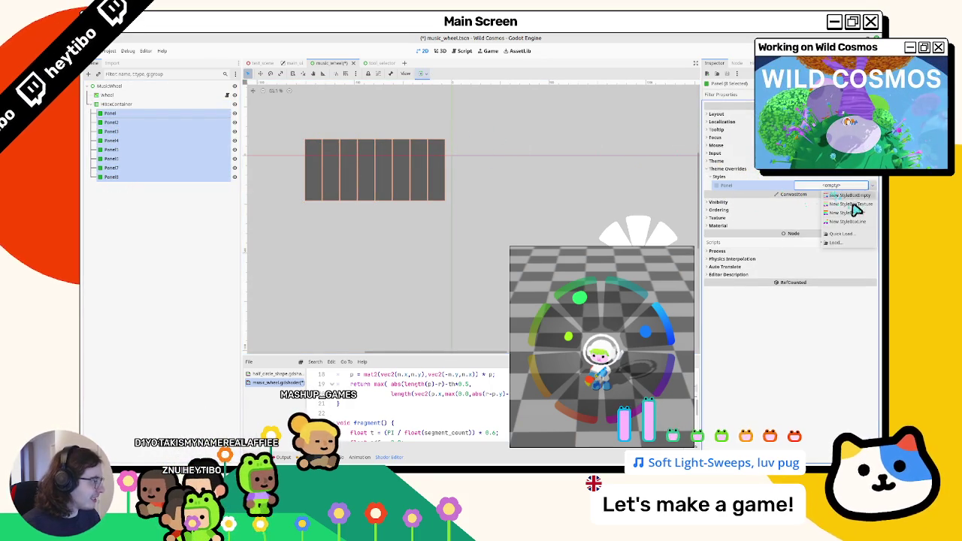
click(865, 213)
drag(601, 254, 528, 251)
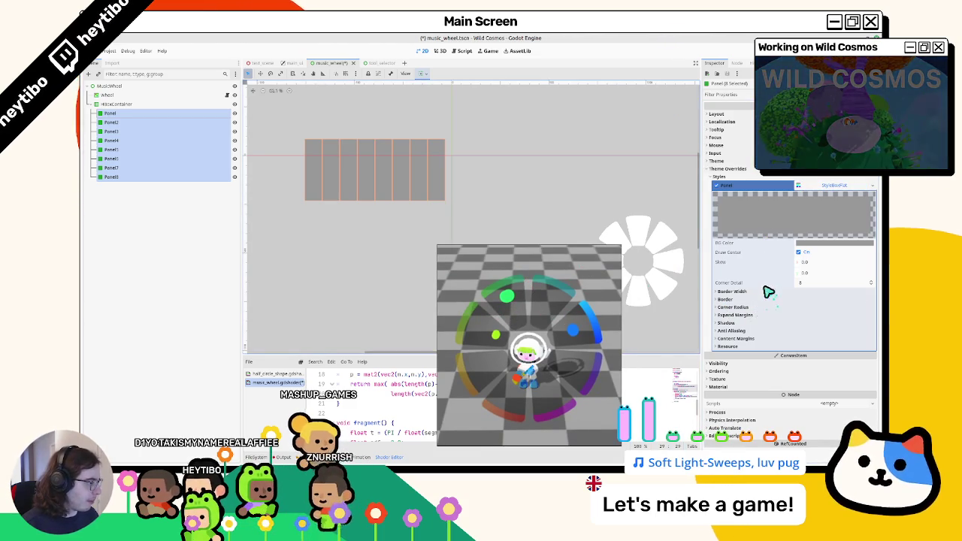
click(731, 333)
click(728, 332)
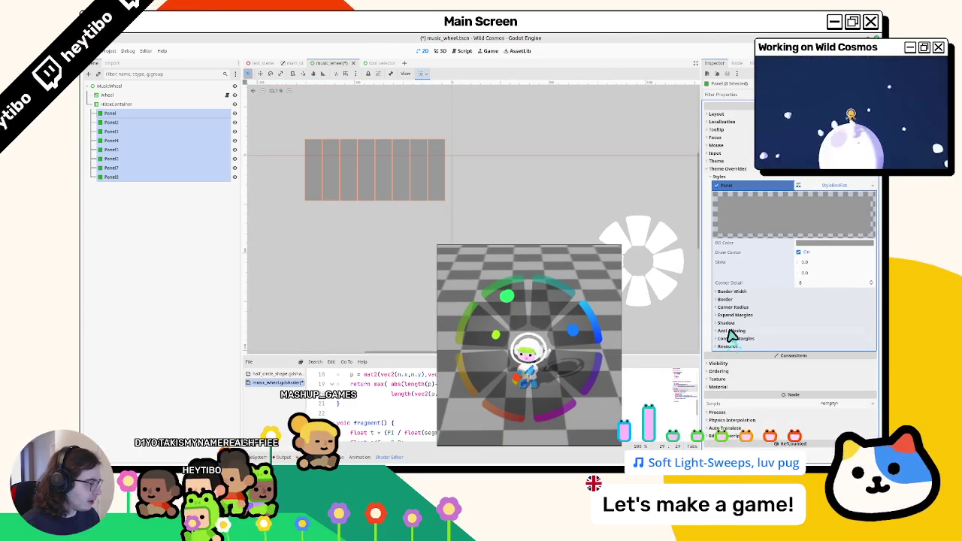
click(732, 307)
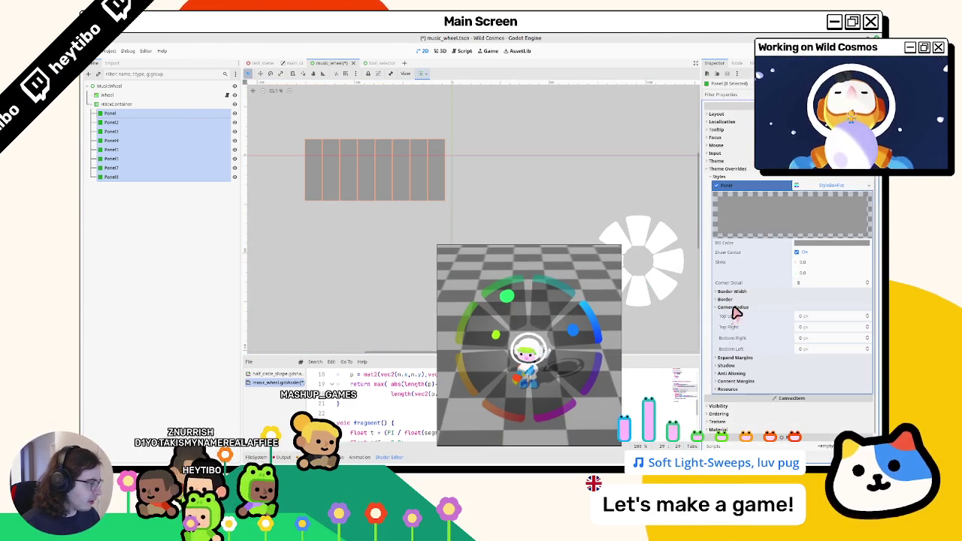
click(819, 325)
key(Tab)
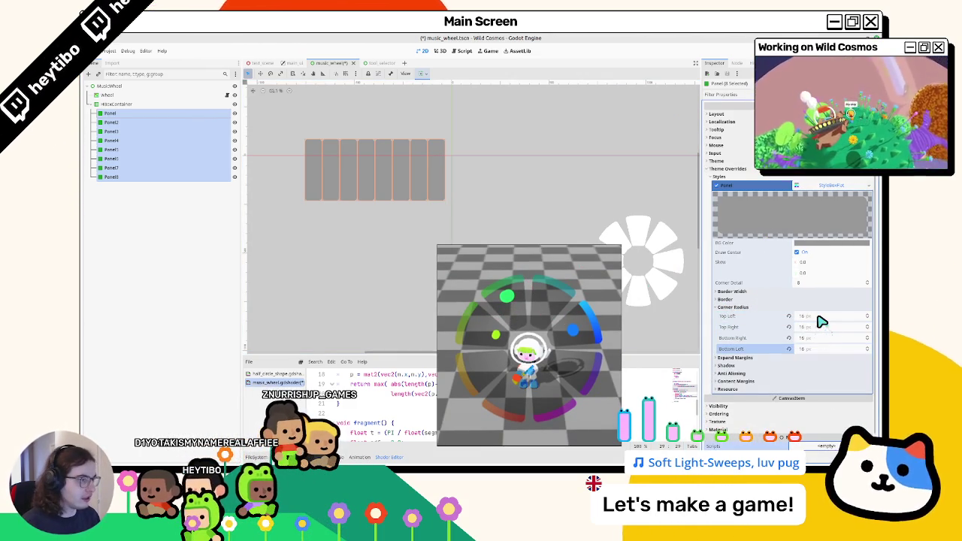
click(736, 176)
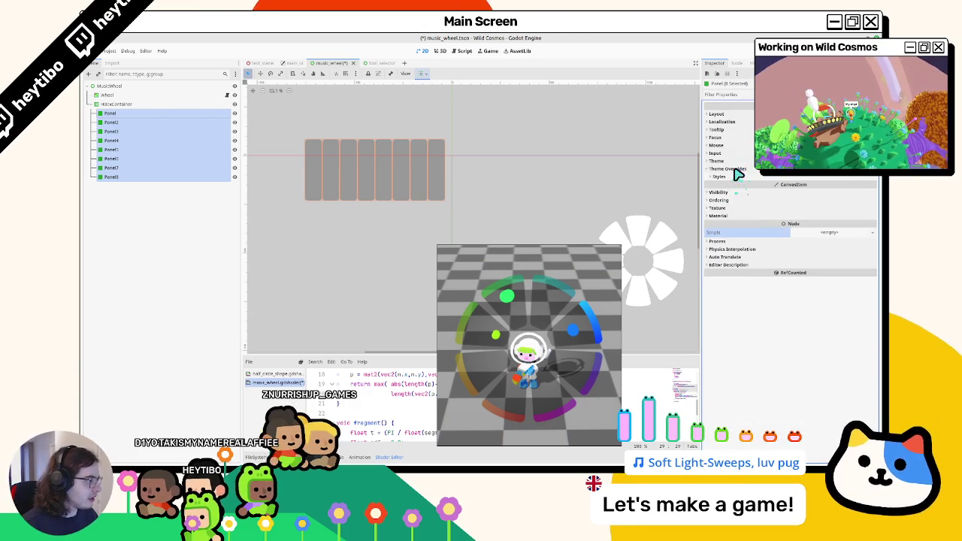
Step: Set the HBoxContainer's Separation theme override to 8
click(179, 103)
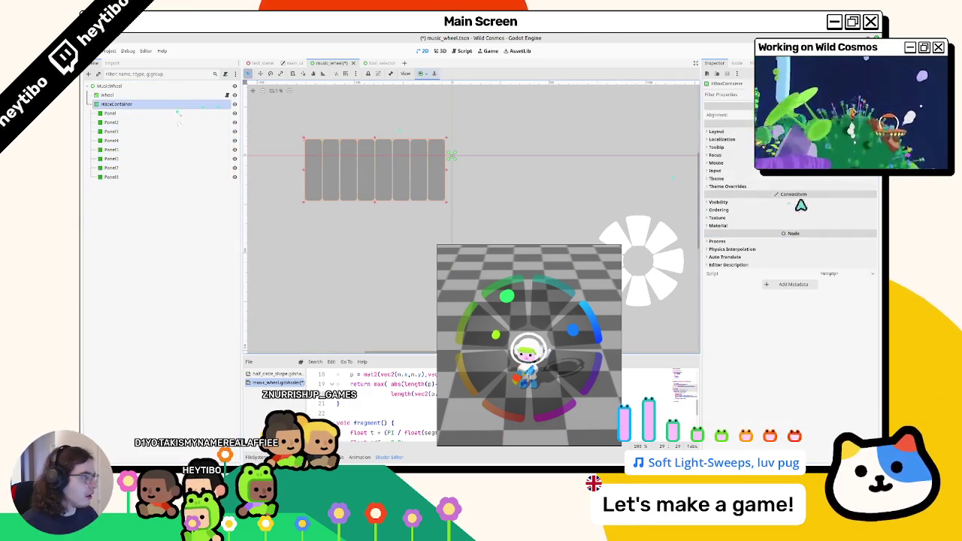
click(726, 186)
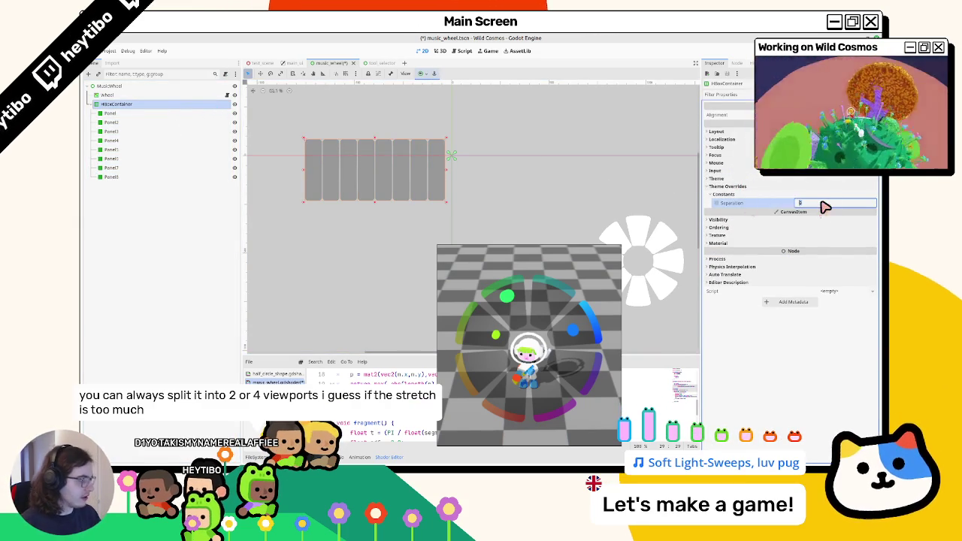
drag(797, 204, 822, 206)
mouse_move(365, 142)
mouse_down()
mouse_move(326, 142)
mouse_move(376, 146)
mouse_move(344, 147)
mouse_up()
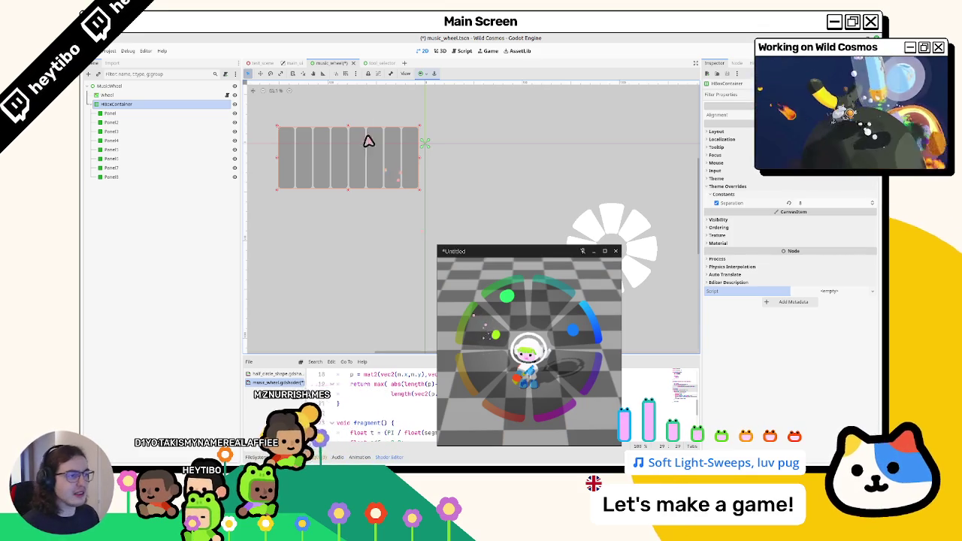
Step: Add a SubViewportContainer under MusicWheel with a SubViewport inside it
click(153, 96)
click(154, 105)
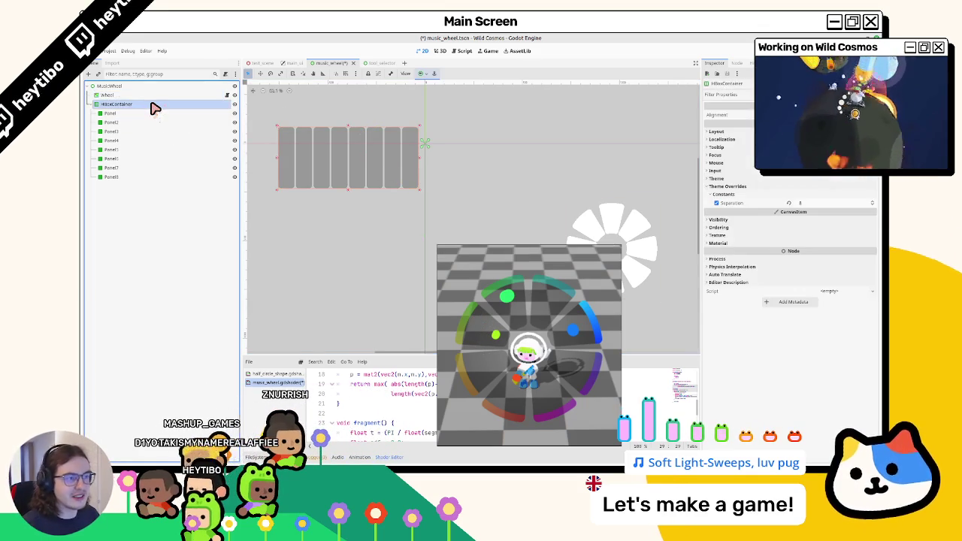
click(157, 87)
key(ctrl+a)
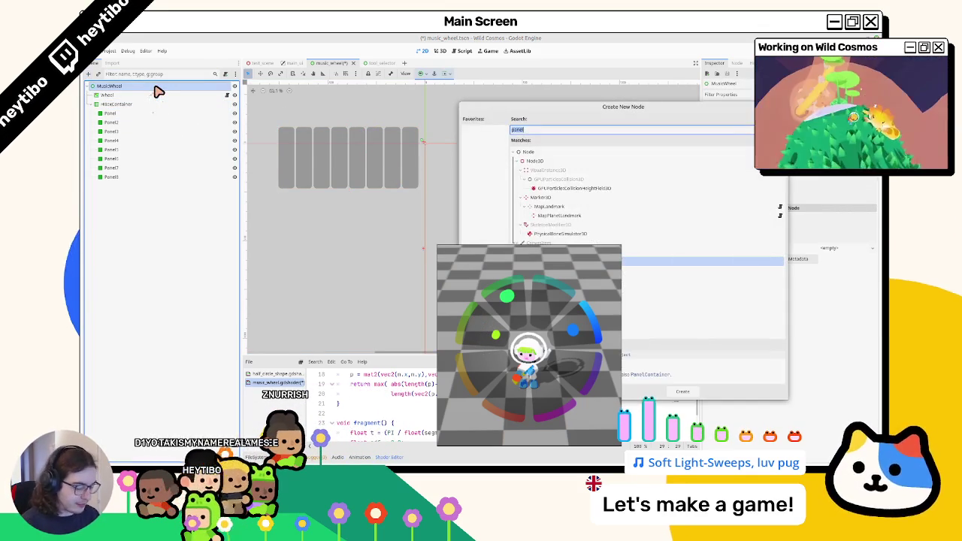
text(viewport)
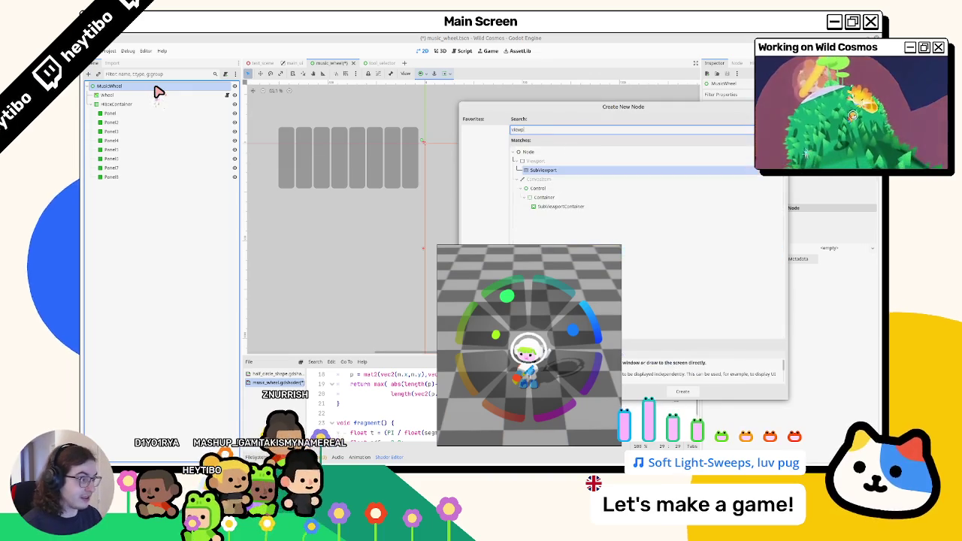
key(Down)
key(Down)
key(Down)
key(Return)
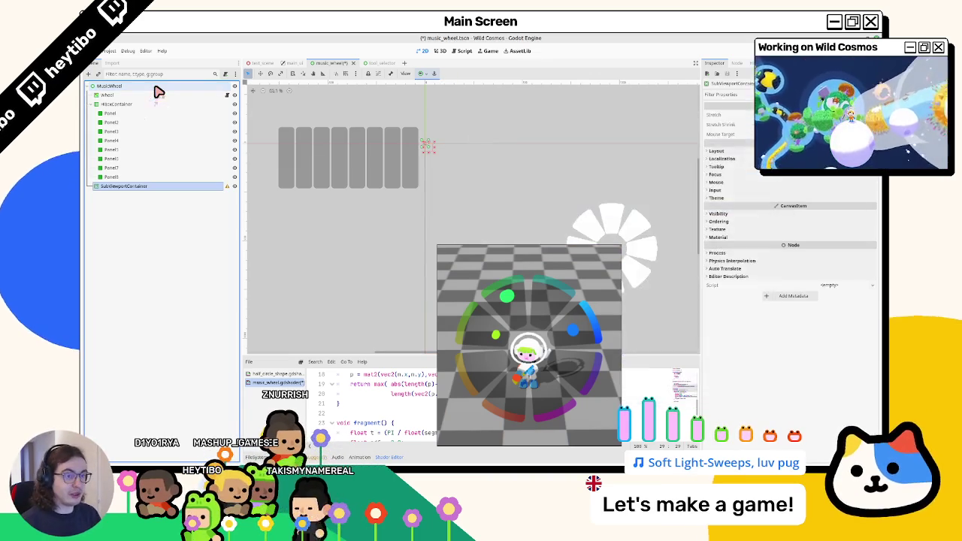
key(ctrl+a)
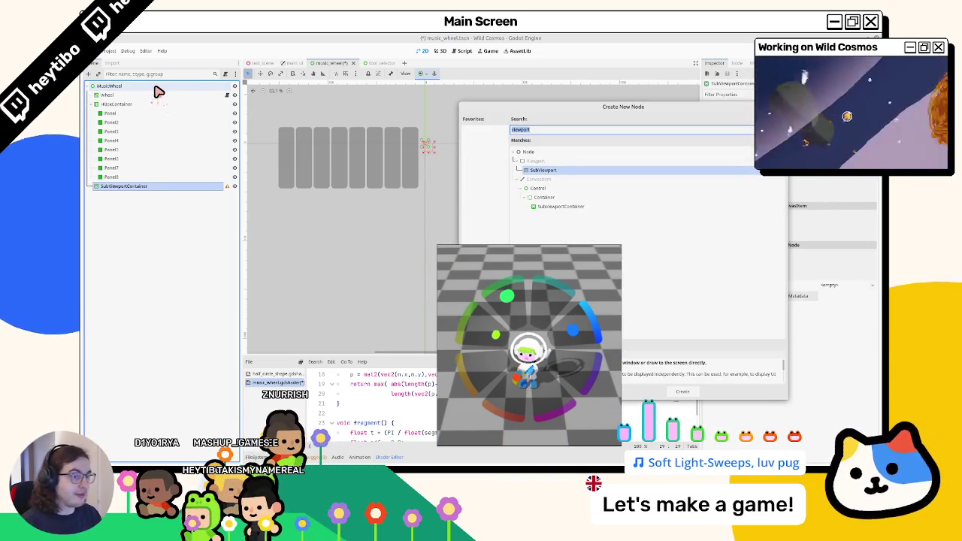
key(Return)
Step: Move the HBoxContainer into the SubViewport, then pull the SubViewport out of the SubViewportContainer
drag(110, 187, 113, 198)
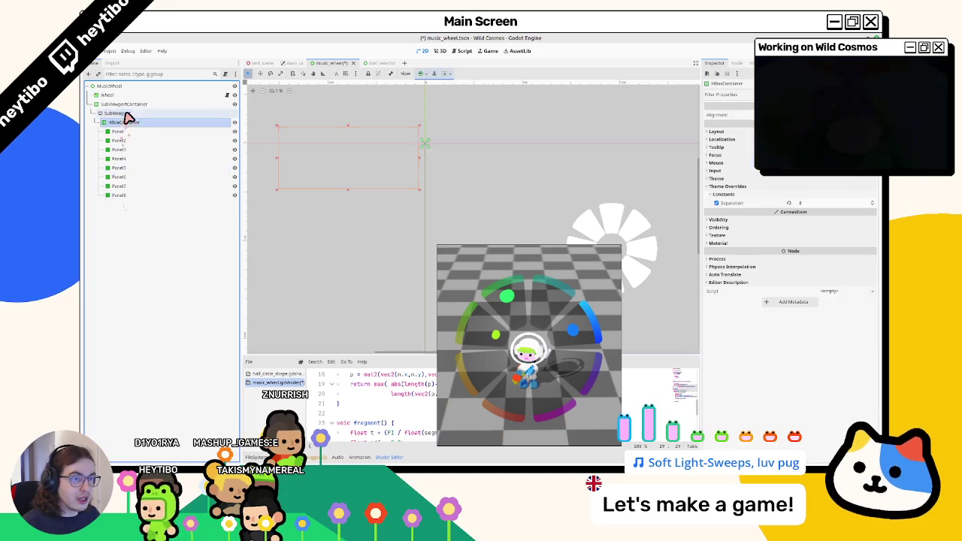
click(131, 106)
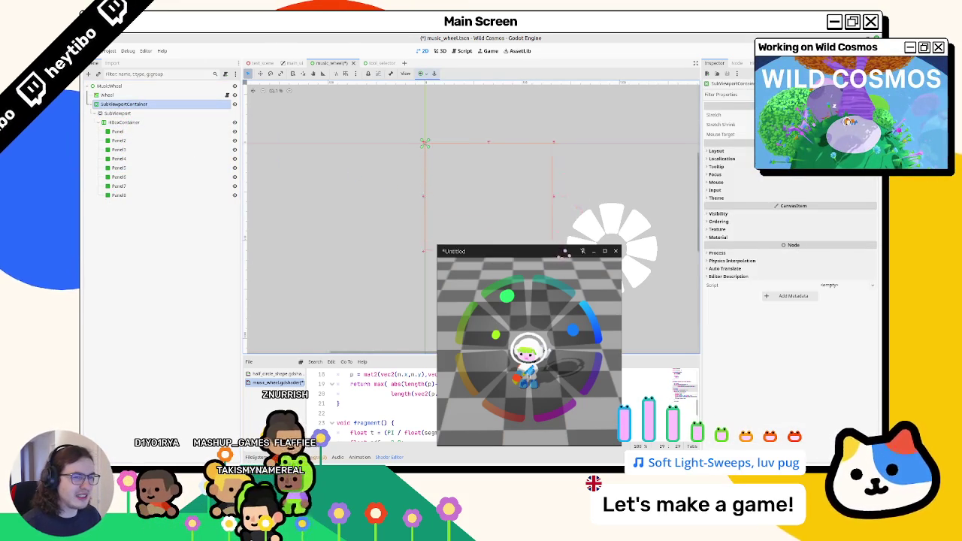
scroll(569, 168, up, 2)
scroll(560, 173, down, 2)
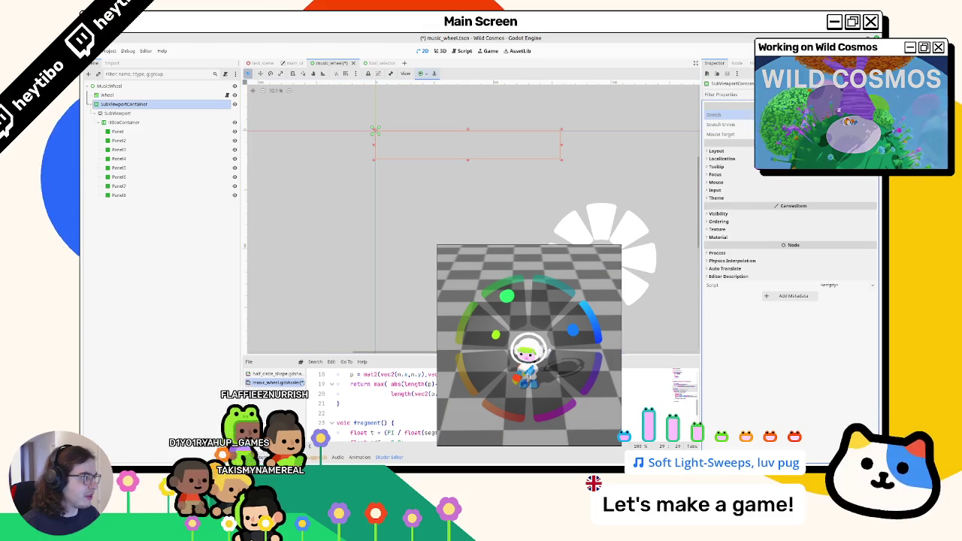
click(118, 113)
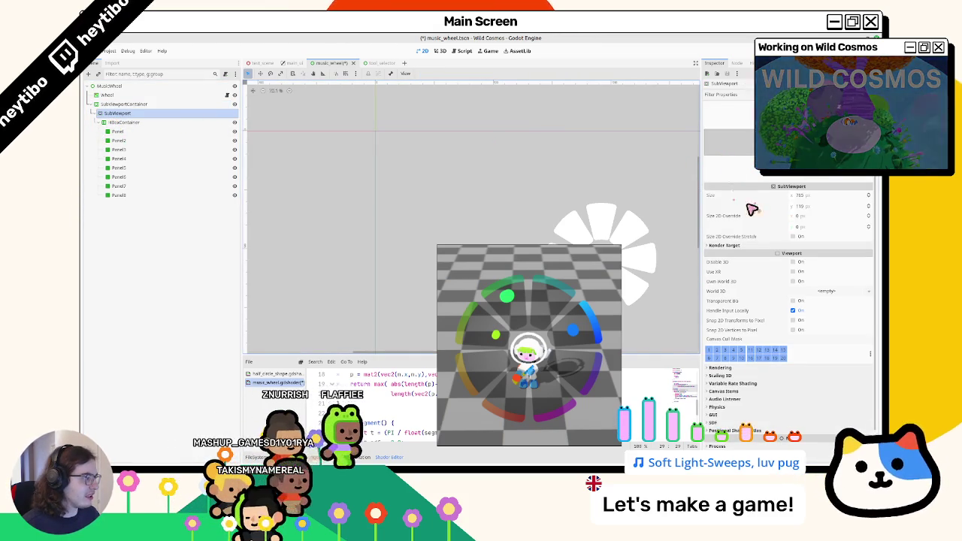
click(224, 105)
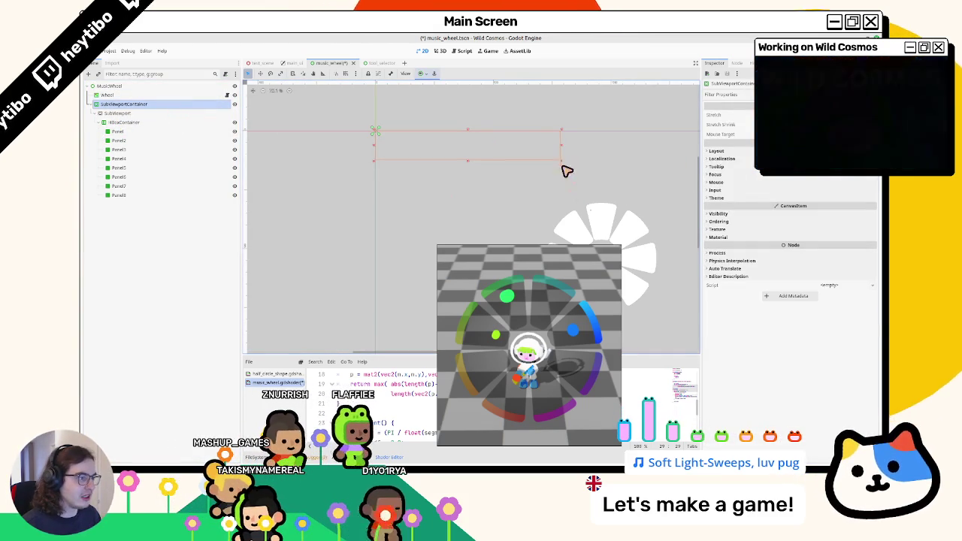
drag(564, 191, 556, 195)
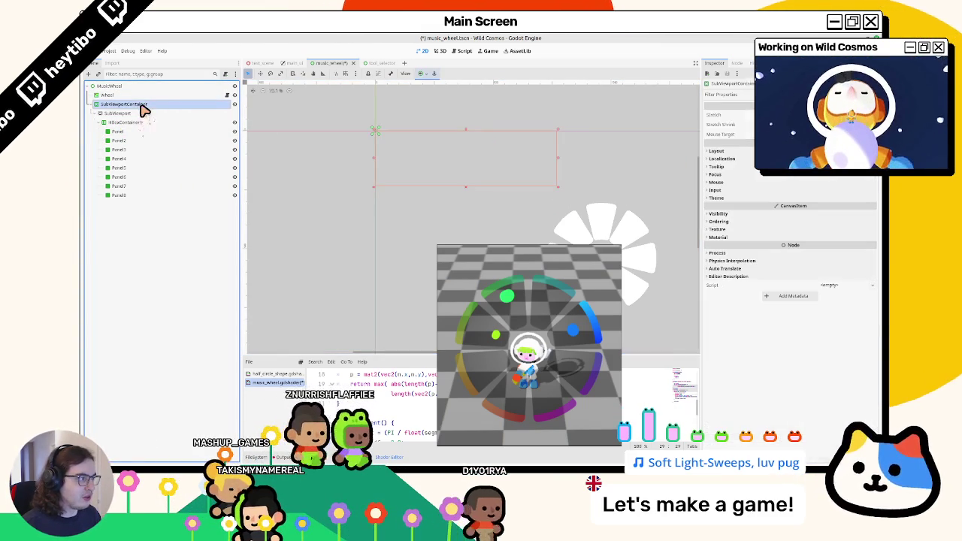
drag(141, 118, 118, 101)
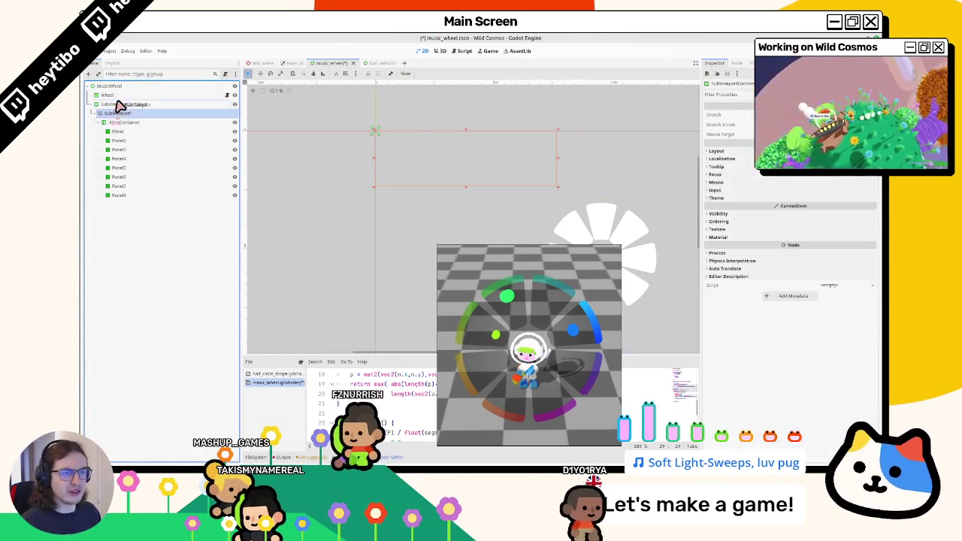
click(113, 197)
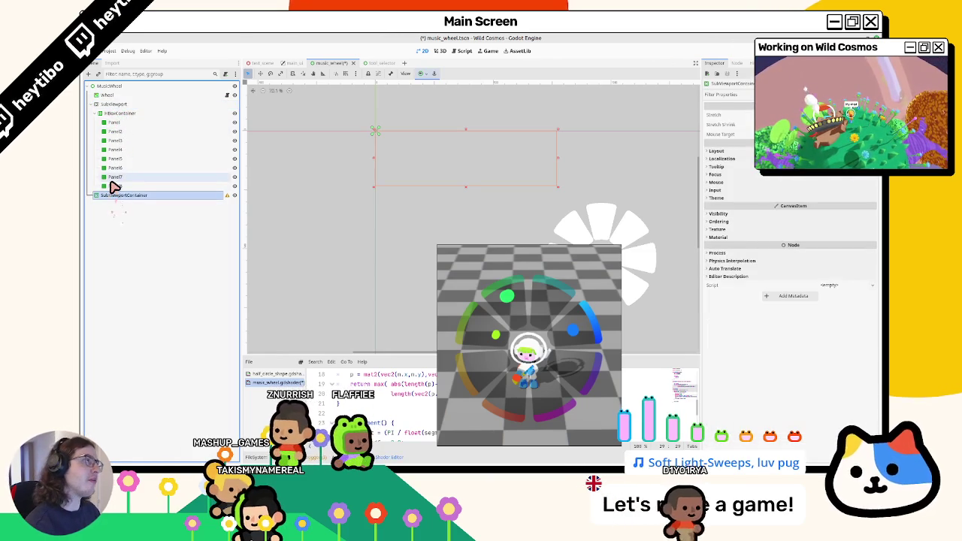
Step: Delete the SubViewportContainer and revert the HBoxContainer's Size and Position to defaults
key(Delete)
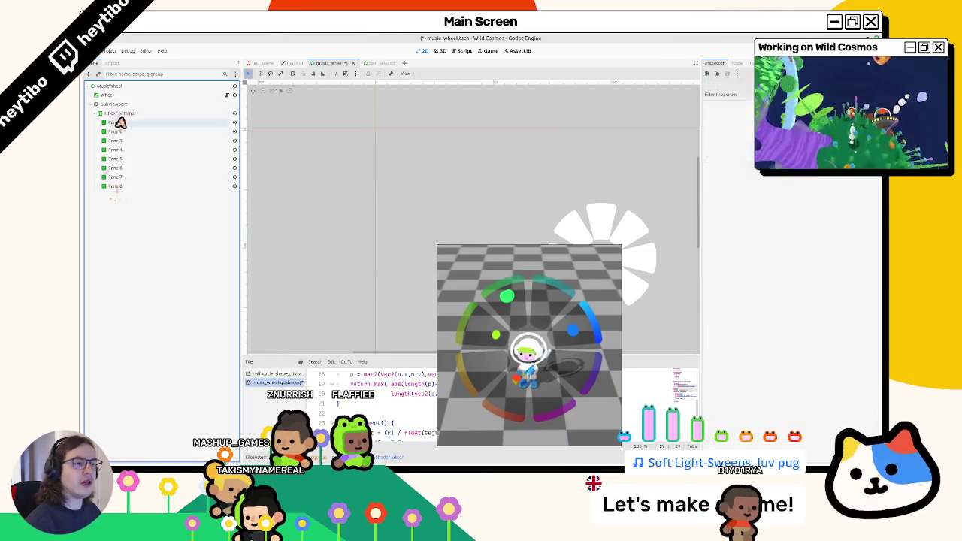
click(120, 113)
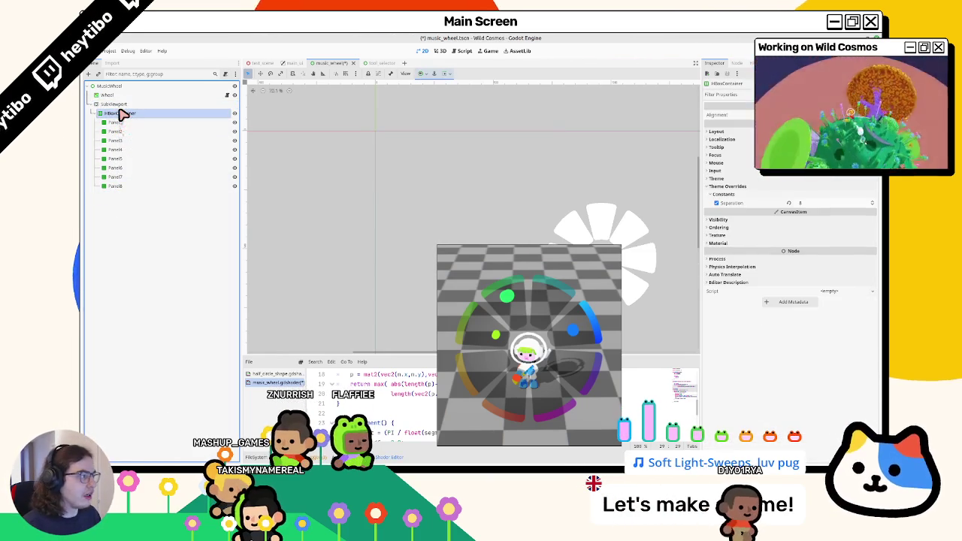
click(120, 104)
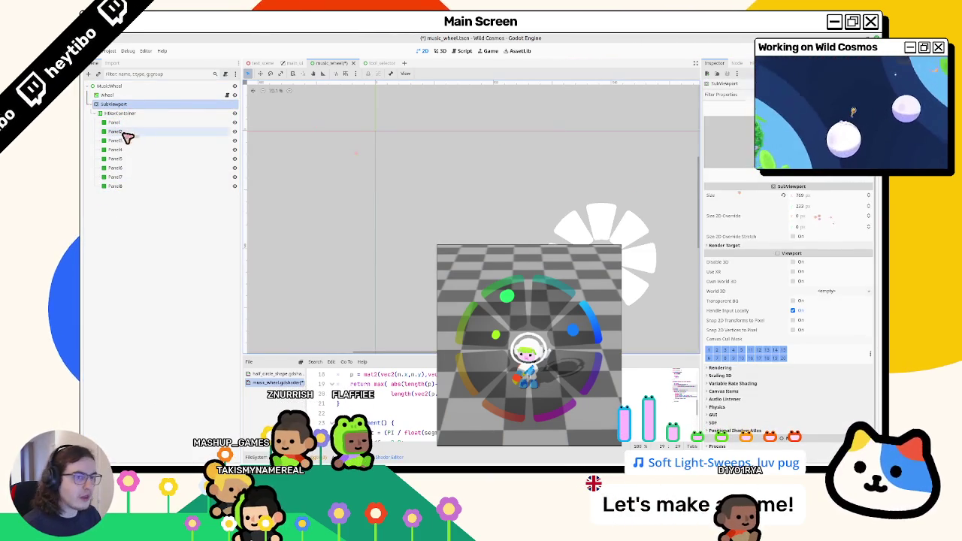
click(128, 113)
click(718, 132)
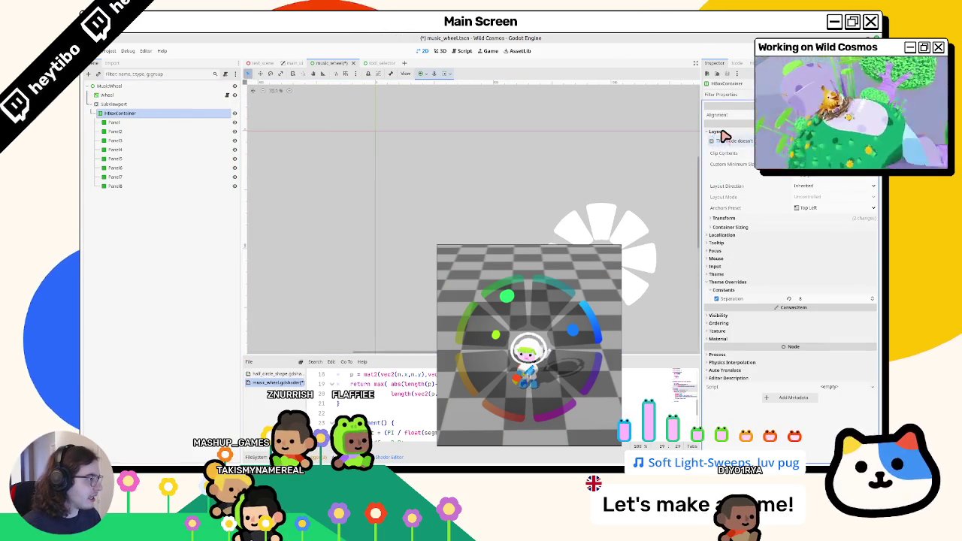
click(729, 218)
click(788, 227)
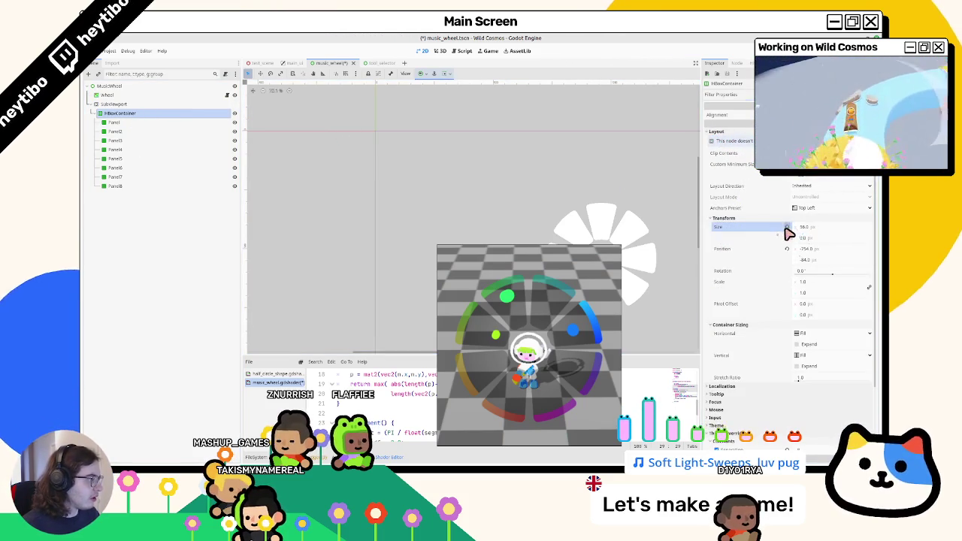
click(789, 249)
Step: Move the HBoxContainer out of the SubViewport and size it 512×128 px
drag(120, 113, 217, 105)
click(421, 75)
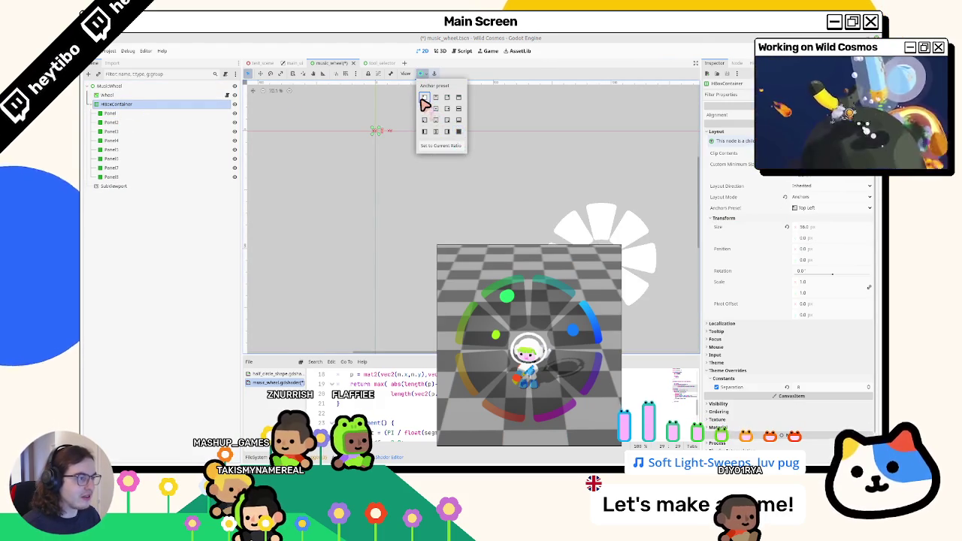
click(830, 228)
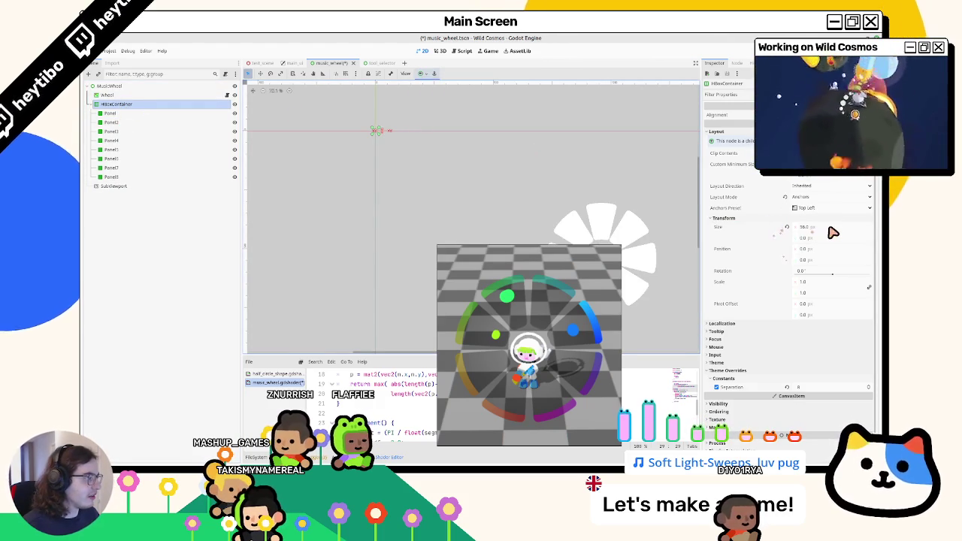
key(Tab)
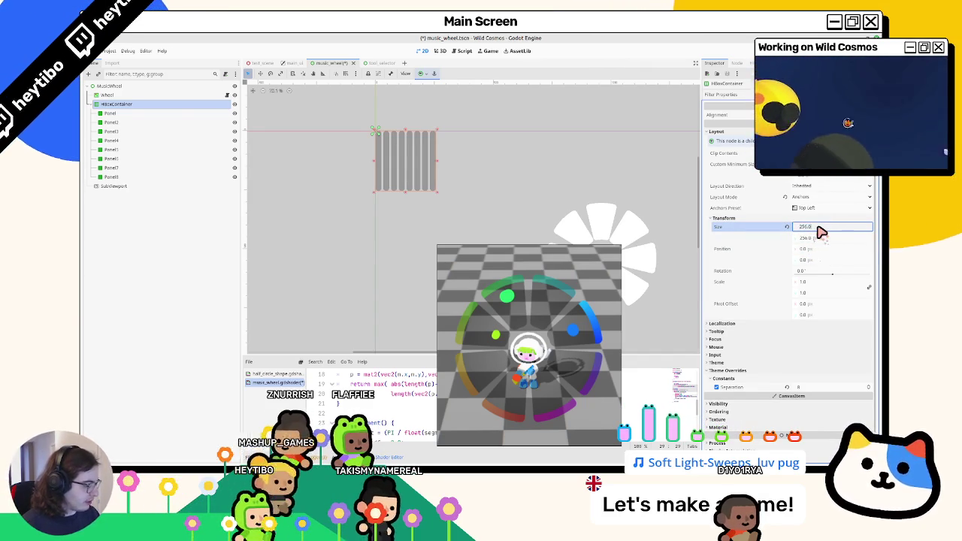
key(Tab)
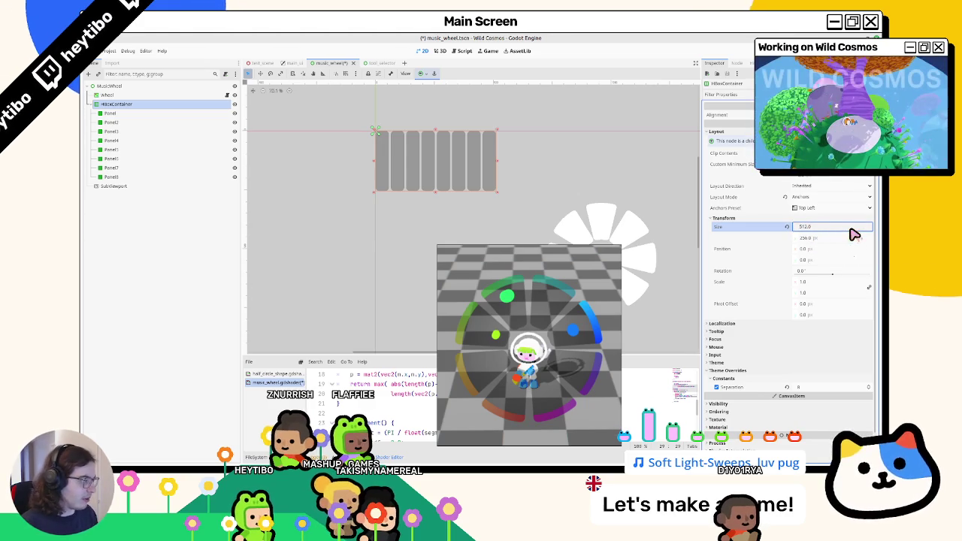
text(8)
key(Tab)
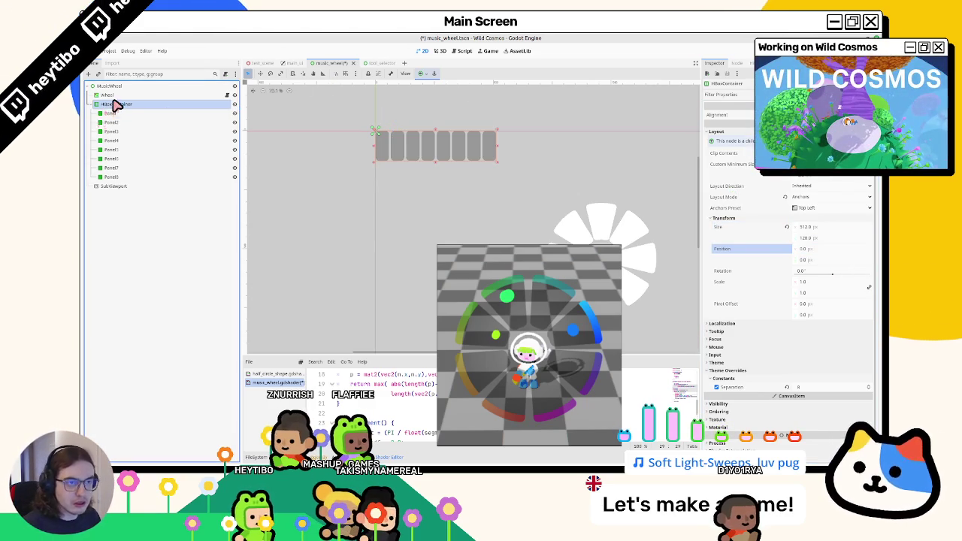
click(107, 94)
click(113, 104)
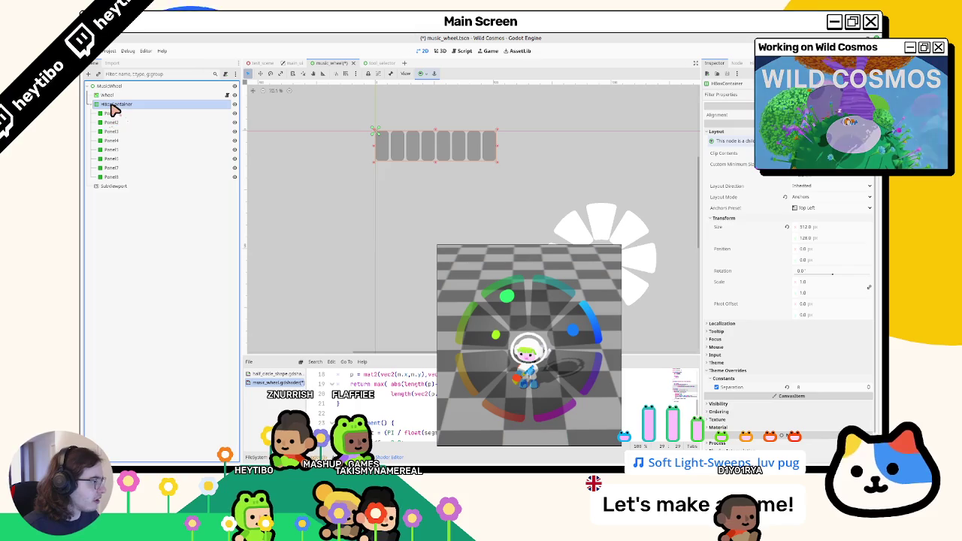
Step: Set the SubViewport size to 512×128 and reparent the HBoxContainer into it
click(113, 187)
click(816, 197)
text(512)
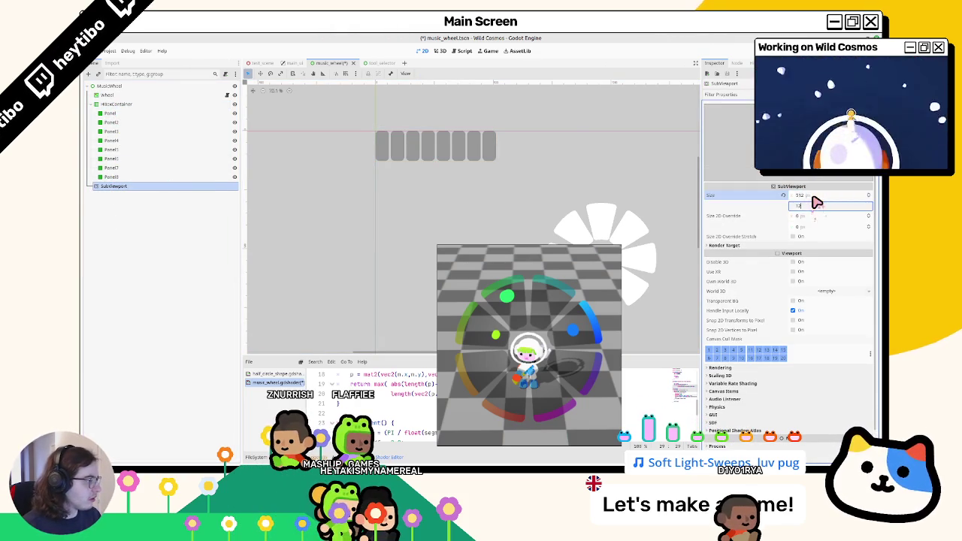
text(8)
key(Tab)
drag(112, 103, 123, 188)
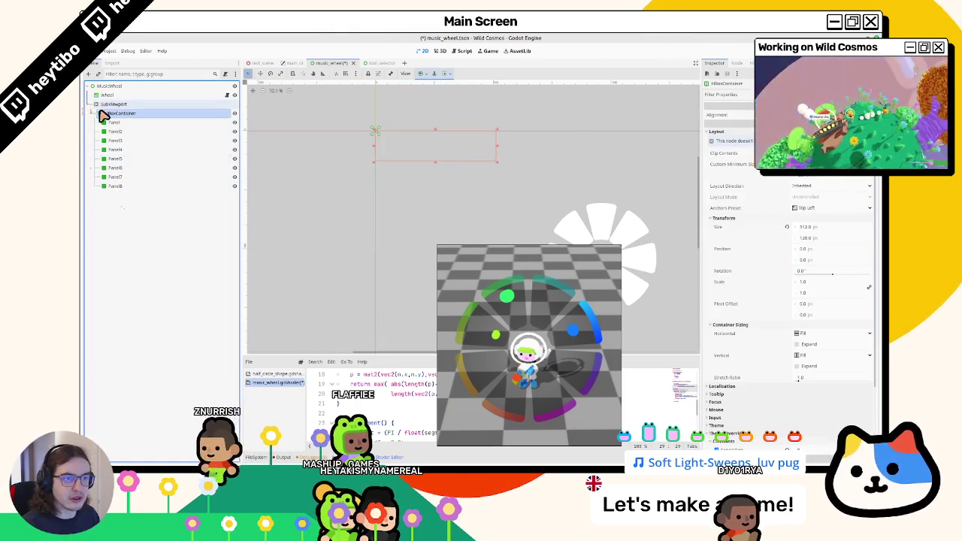
Step: Add a ColorPickerButton under MusicWheel by mistake, then delete it
click(105, 104)
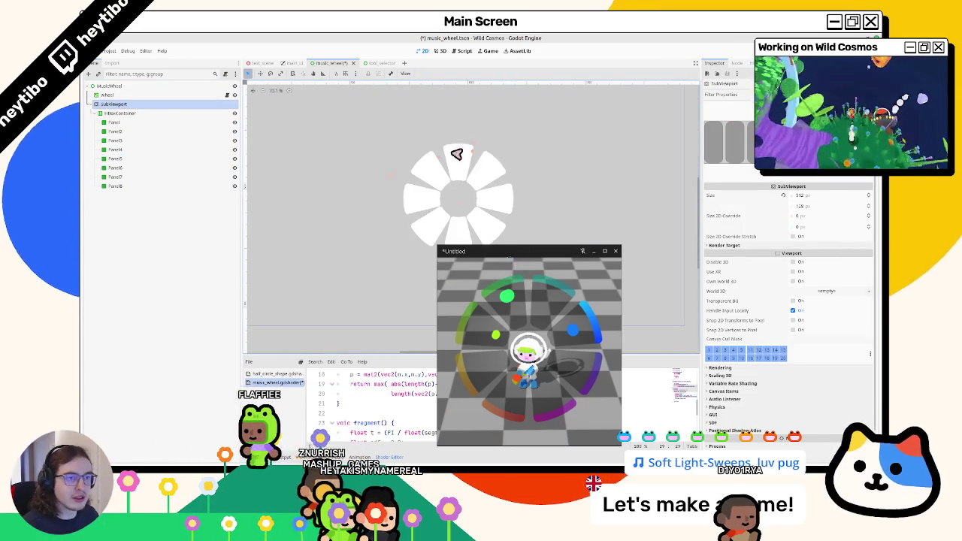
click(115, 85)
key(ctrl+a)
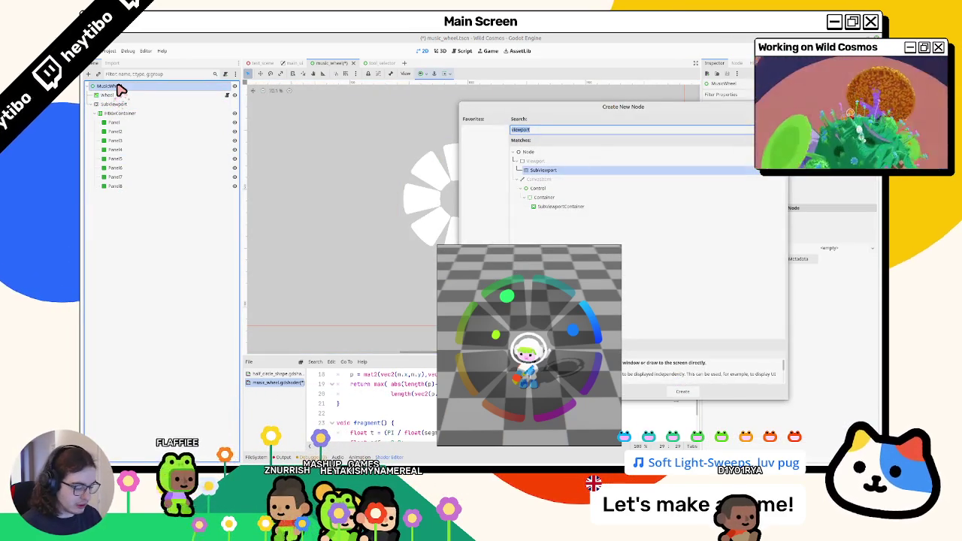
text(colorpickerbutton)
key(Return)
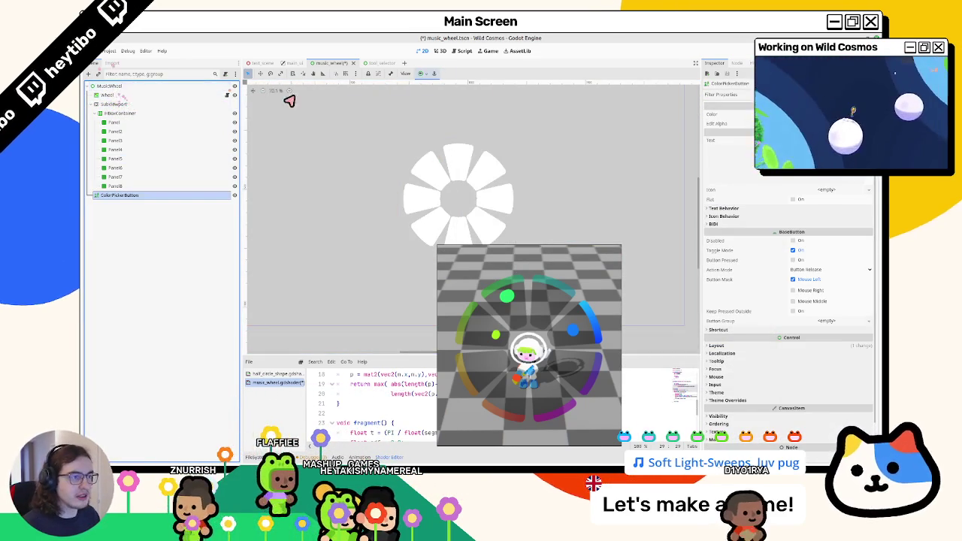
drag(331, 110, 460, 128)
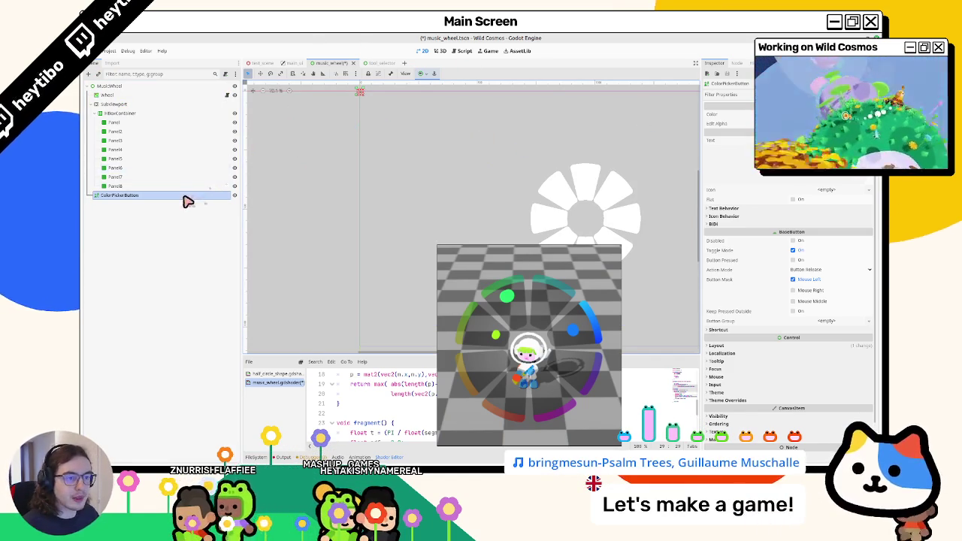
key(Delete)
Step: Add a ColorRect under MusicWheel and enlarge it into a bigger square
key(ctrl+a)
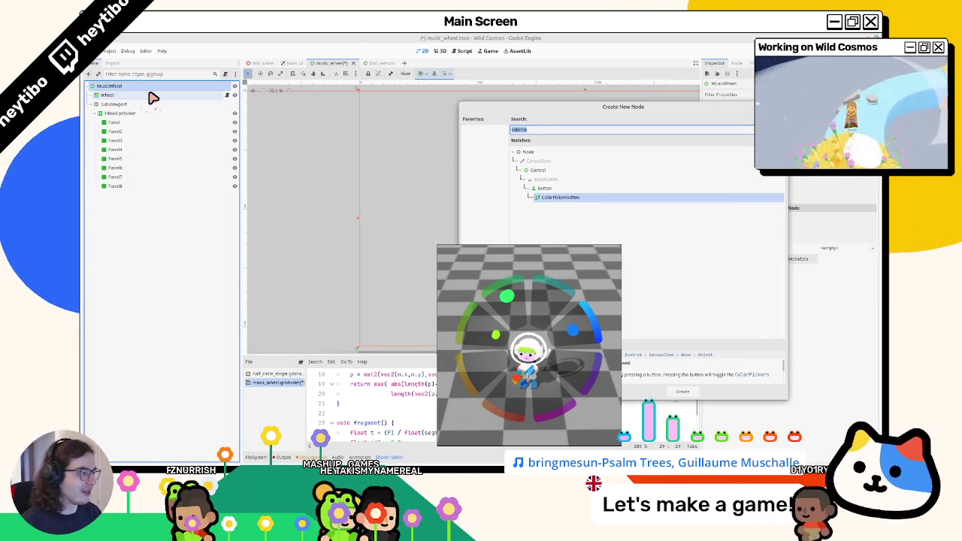
text(colorrect)
key(Return)
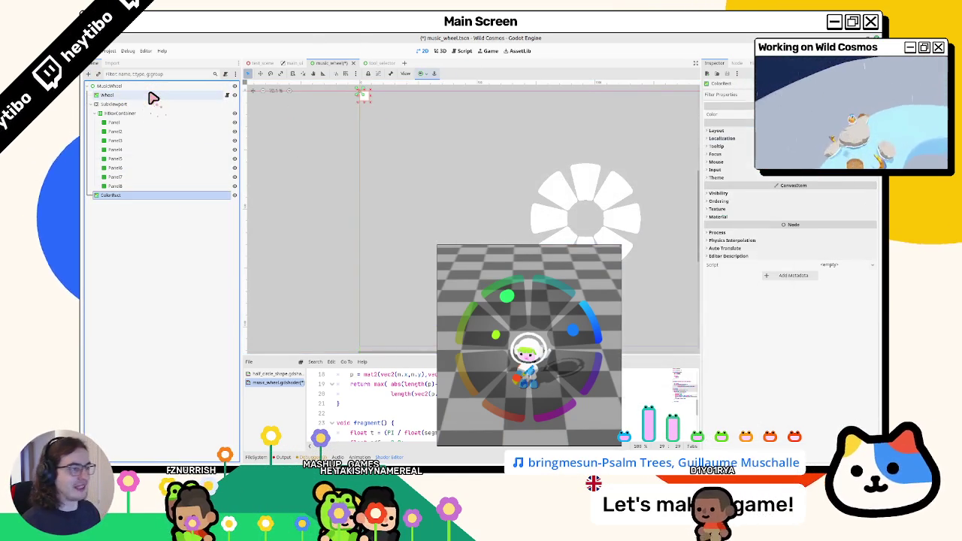
click(716, 130)
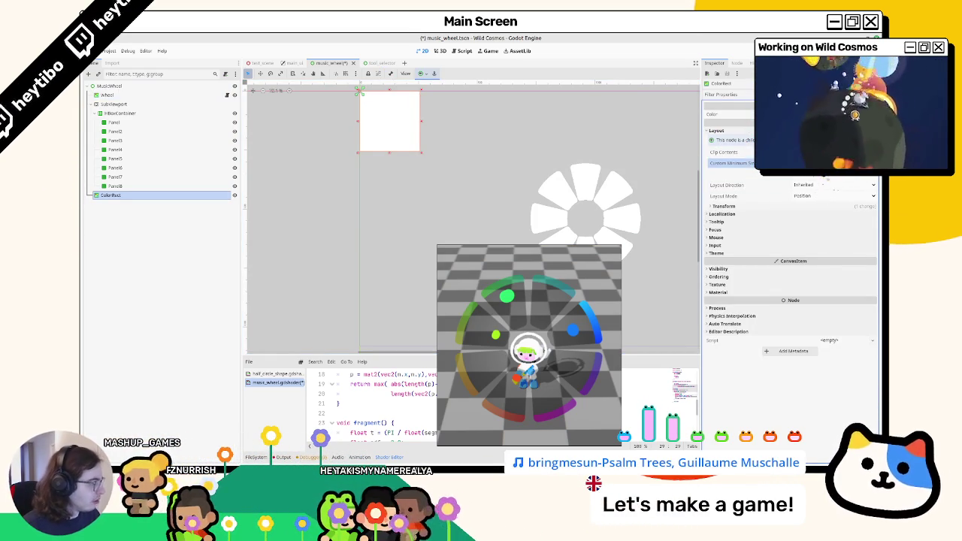
drag(823, 177, 834, 182)
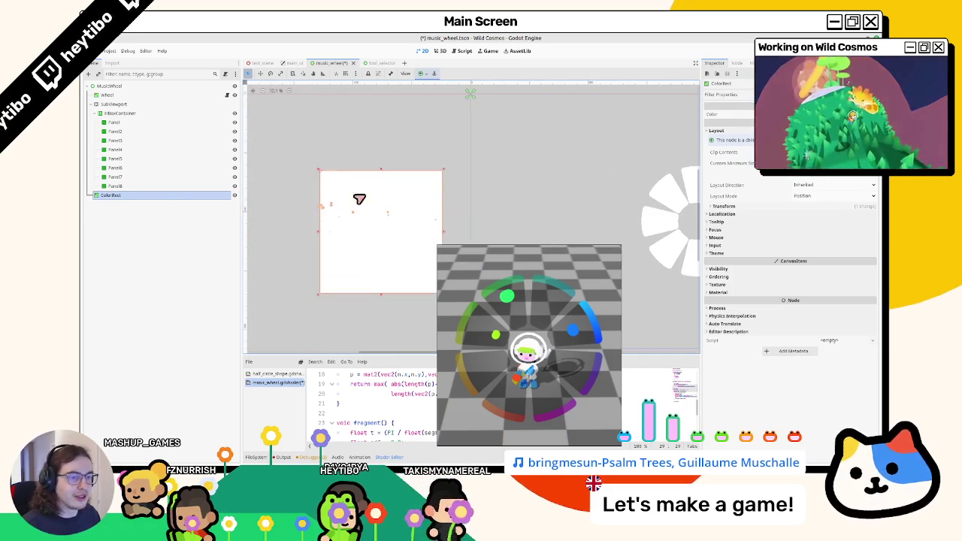
Step: Rename the ColorRect to ViewportWheel
double_click(160, 197)
text(Wheel)
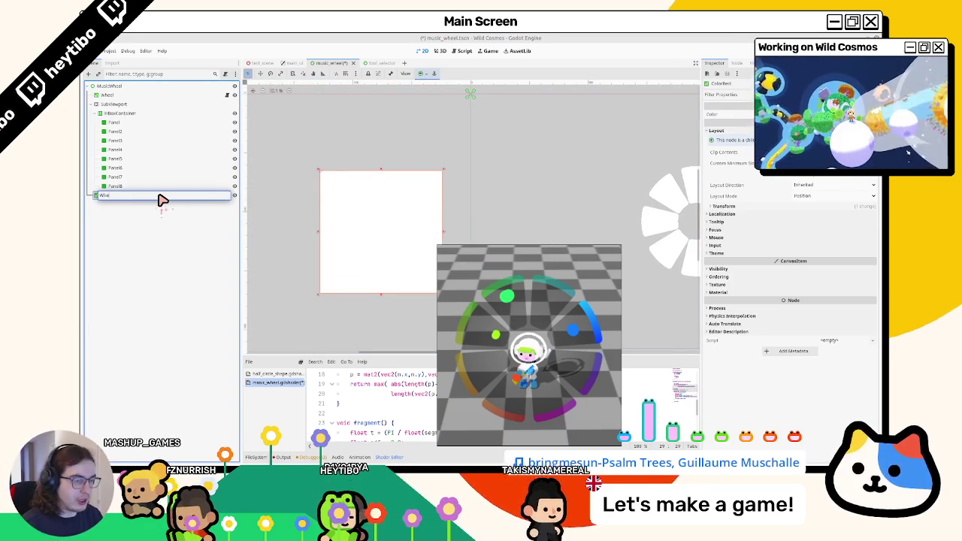
text(l)
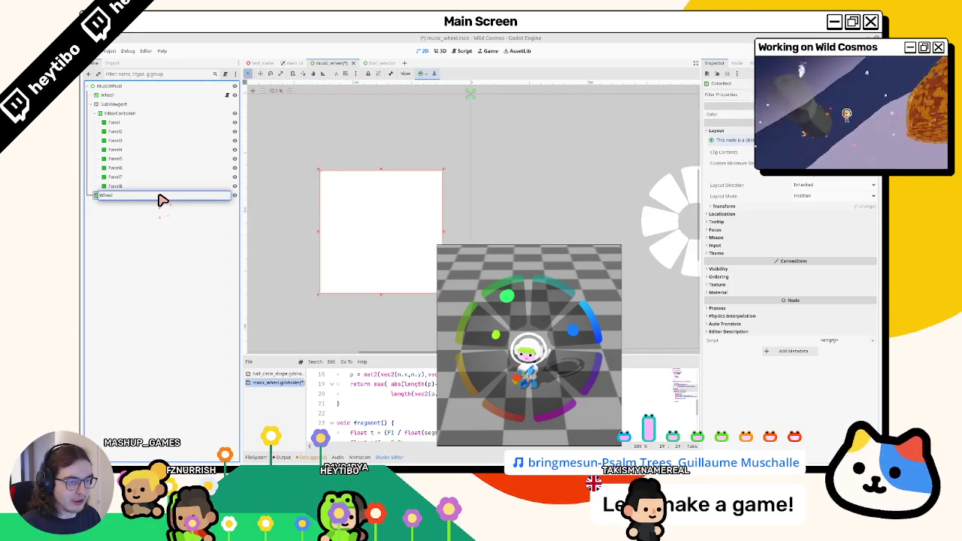
key(Home)
text(Viewport)
key(Return)
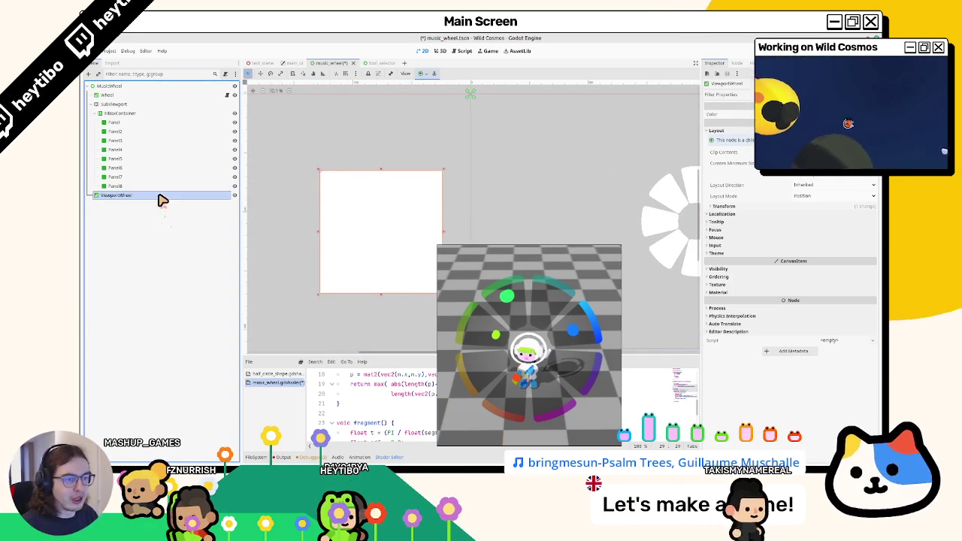
Step: Give ViewportWheel a new ShaderMaterial, briefly assigning music_wheel.gdshader before undoing it
click(698, 253)
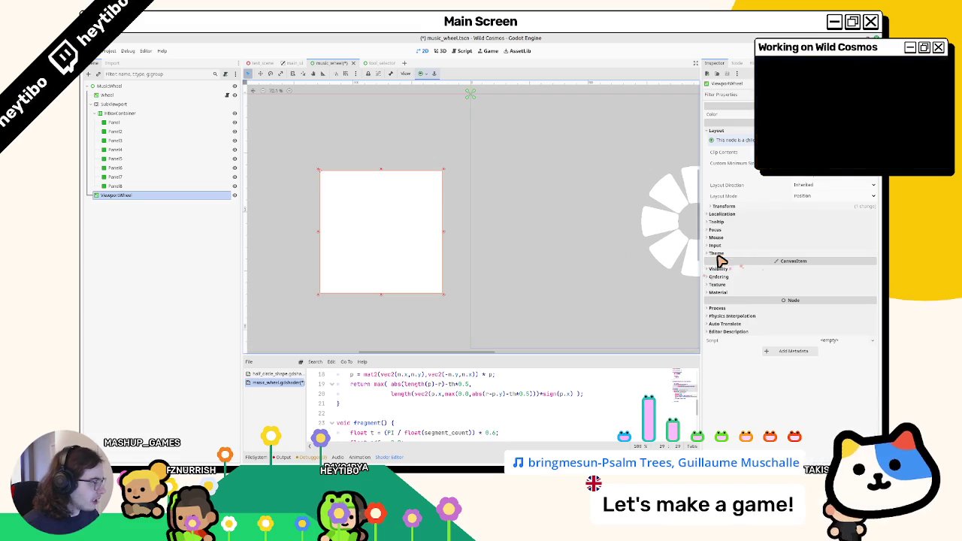
click(720, 292)
click(830, 302)
click(842, 328)
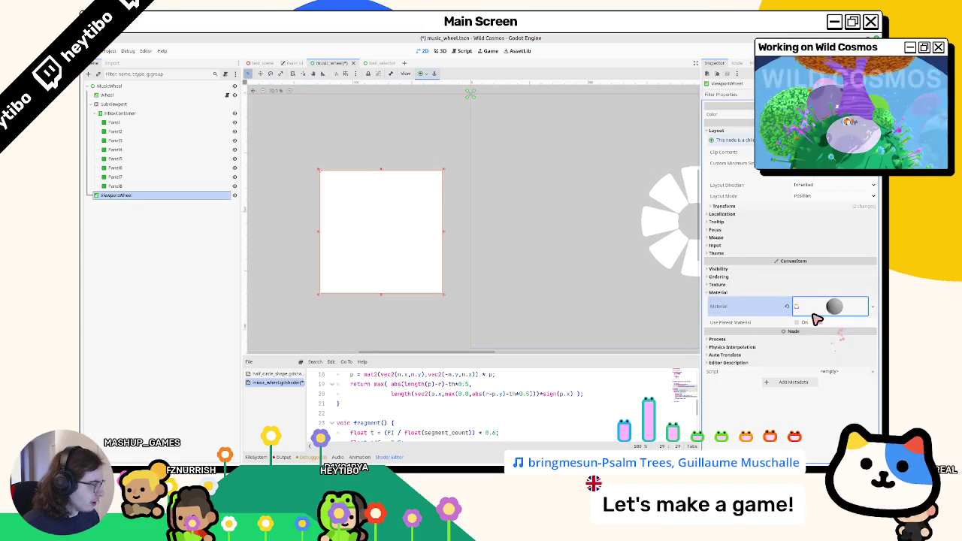
click(823, 308)
click(853, 391)
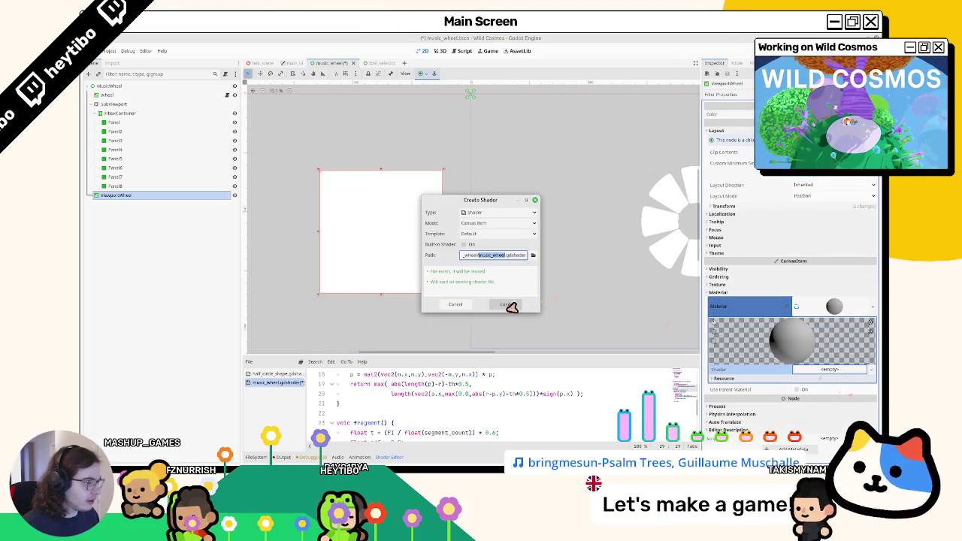
click(513, 304)
drag(391, 356, 429, 285)
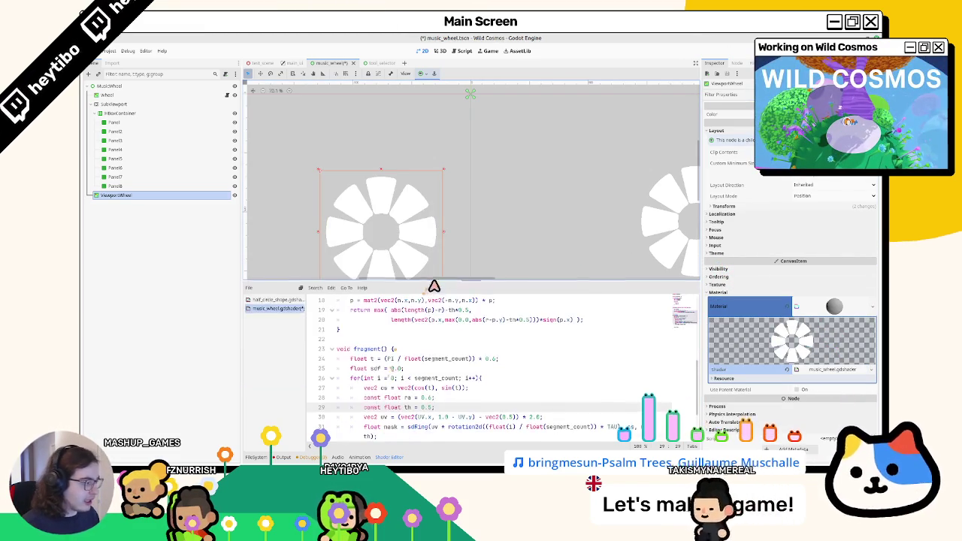
key(ctrl+z)
Step: Create a new viewport_wheel.gdshader for the material and open it in the shader editor
click(871, 369)
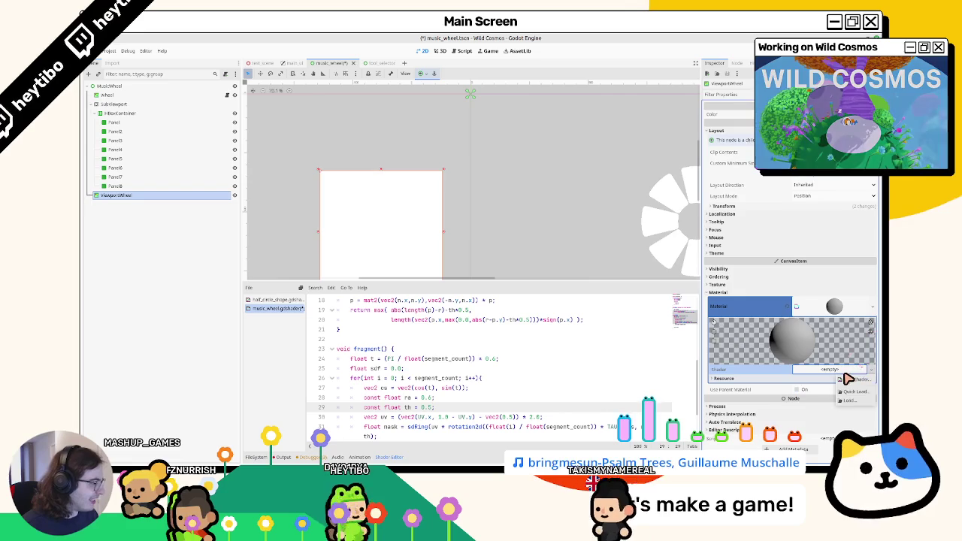
click(849, 379)
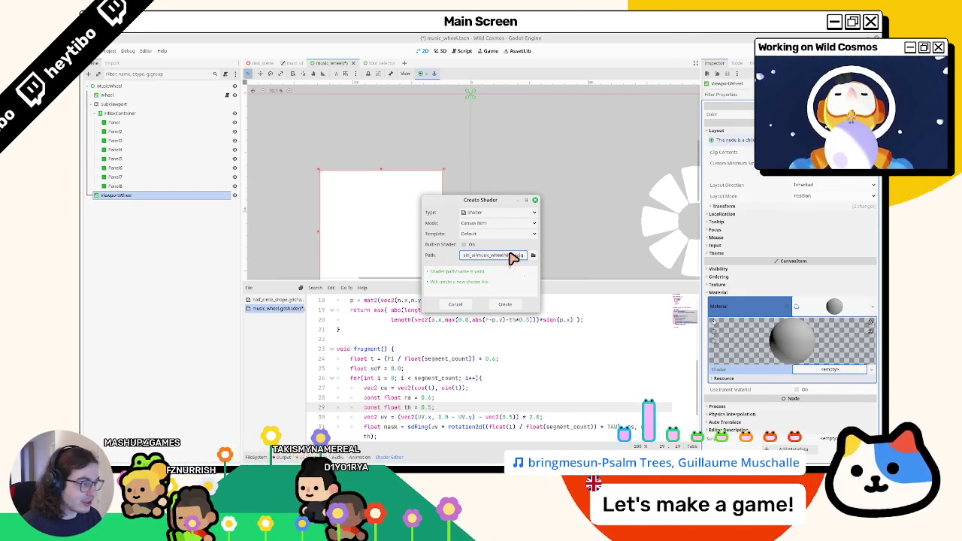
key(Return)
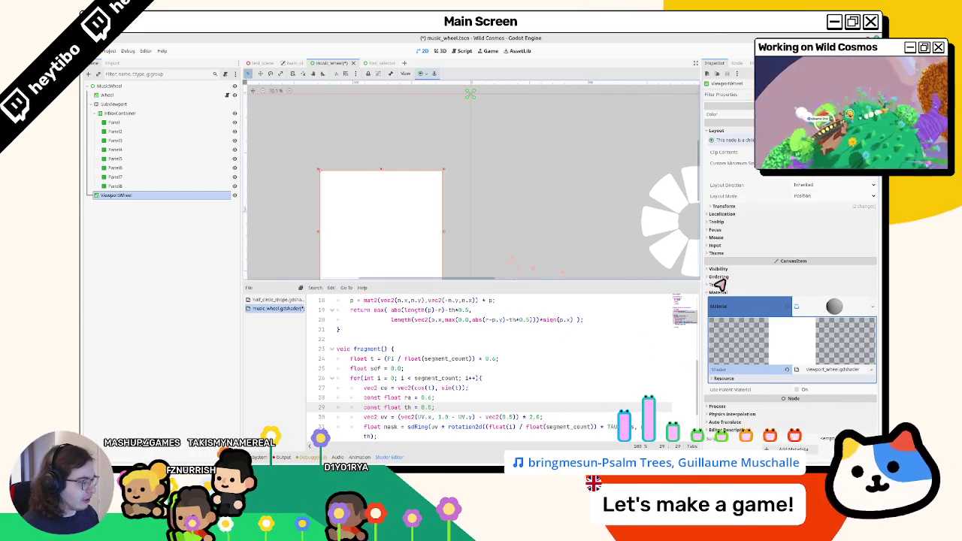
click(832, 369)
middle_click(272, 307)
middle_click(276, 307)
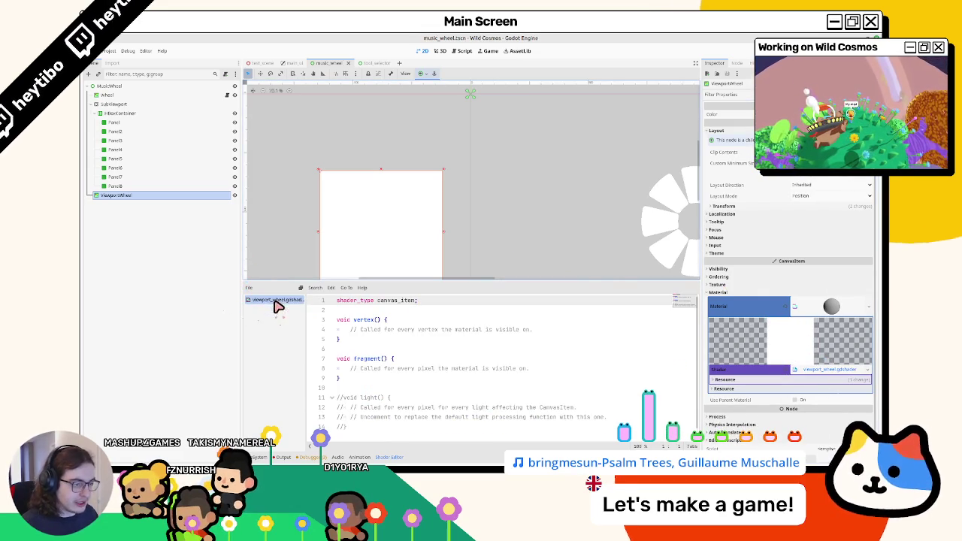
Step: Remove the default vertex function and declare the viewport_sampler uniform with filter_linear
drag(386, 325, 321, 319)
key(BackSpace)
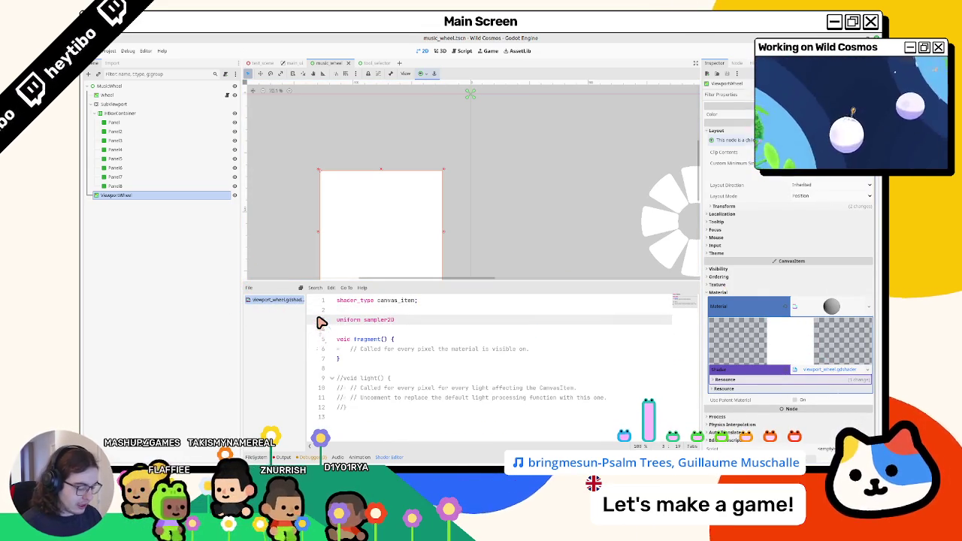
text(viewport_sampler: )
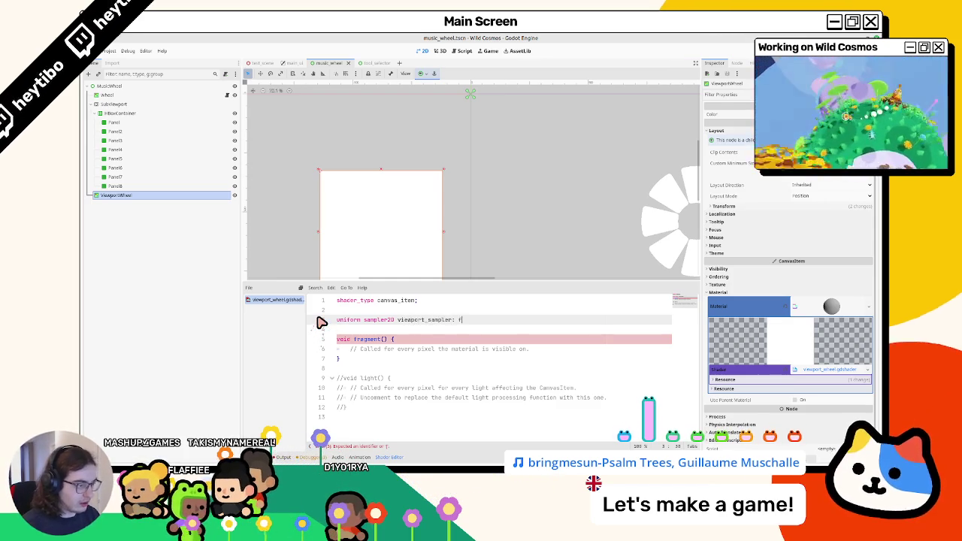
text(filter)
key(Return)
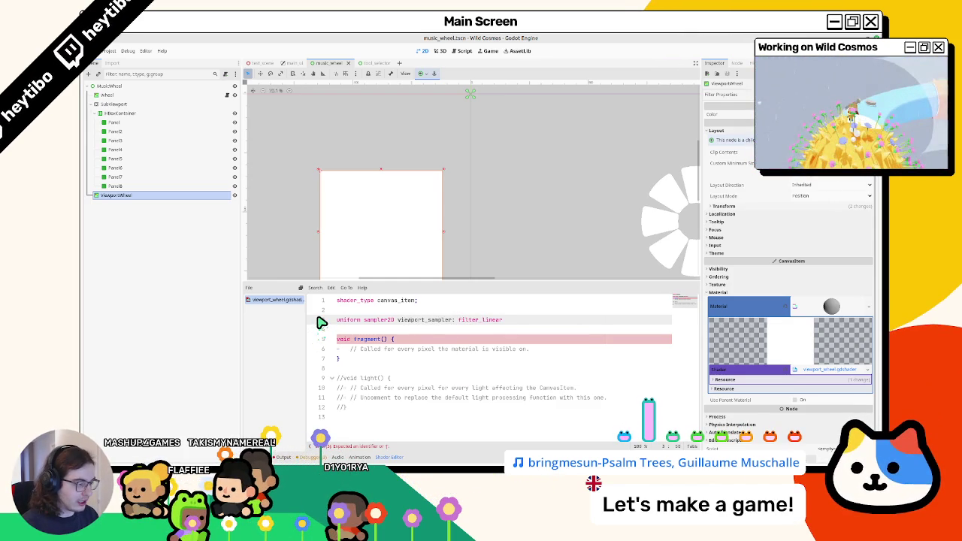
text(;)
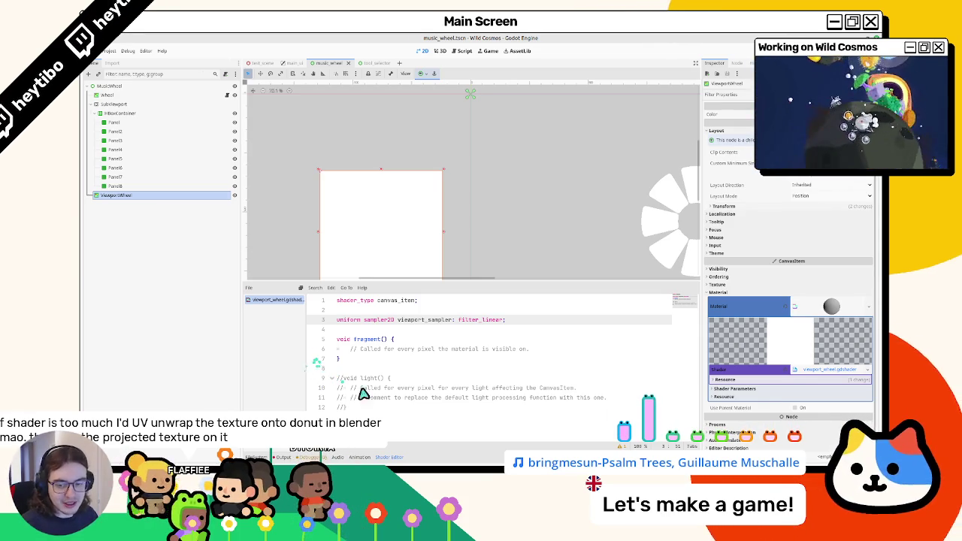
Step: Delete the unused light function and include polar_coordinate.gdshaderinc above fragment()
drag(468, 439, 322, 378)
key(BackSpace)
key(Return)
key(Return)
drag(372, 335, 369, 340)
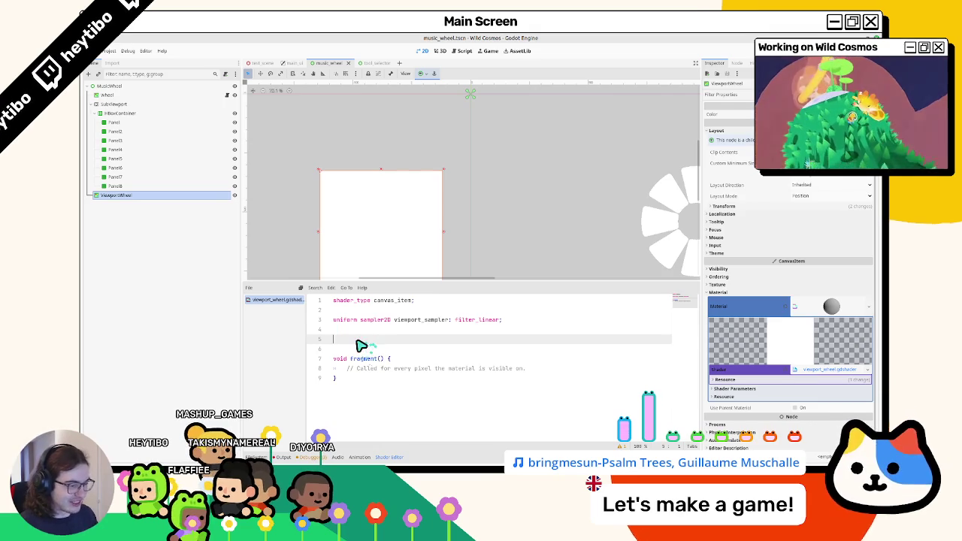
text(#include ")
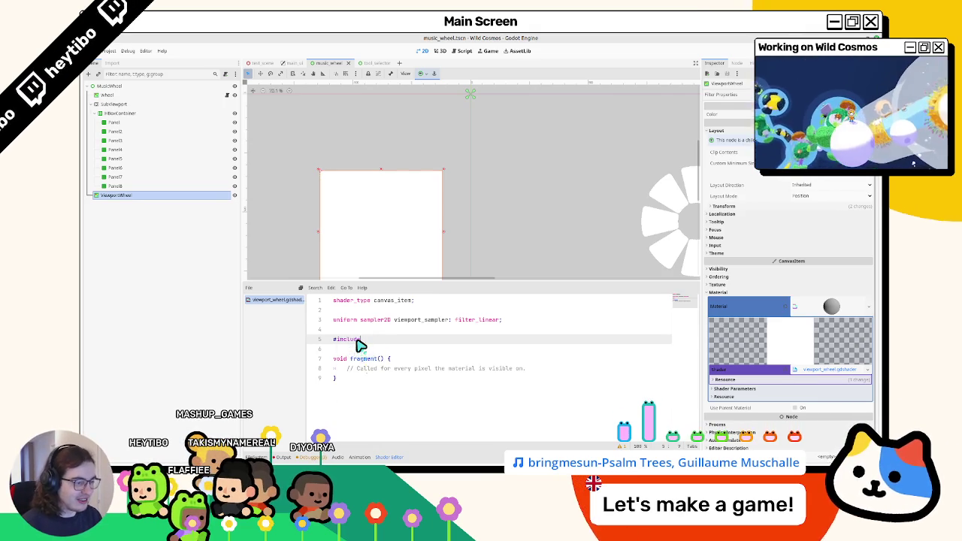
text(pola)
key(Return)
key(Down)
key(Down)
key(Down)
Step: Replace the fragment placeholder comment with COLOR = texture(viewport_sampler, UV);
key(shift+End)
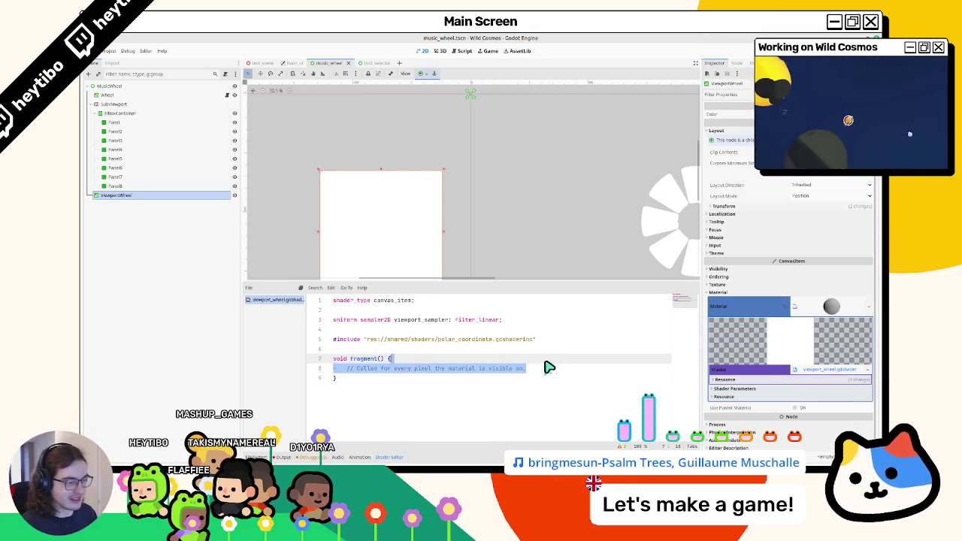
key(BackSpace)
text(v)
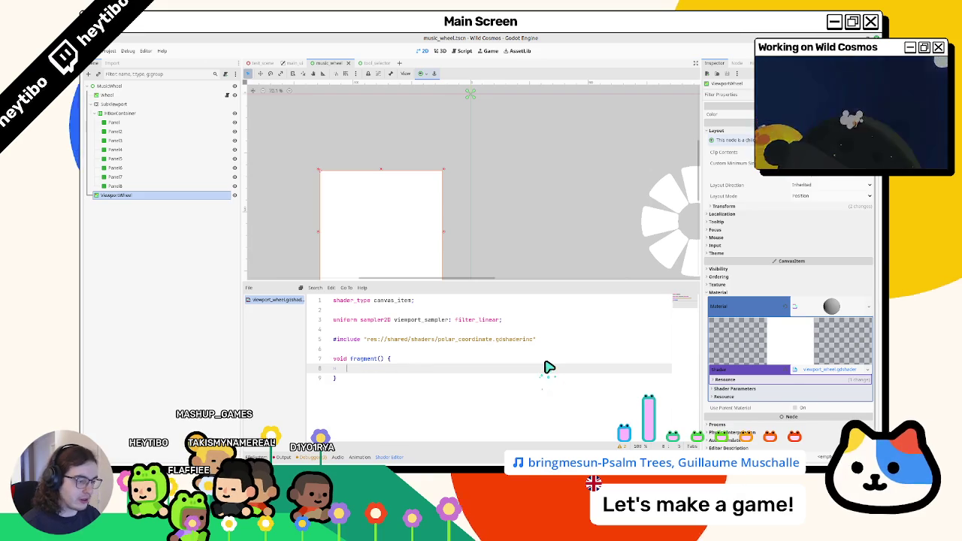
key(BackSpace)
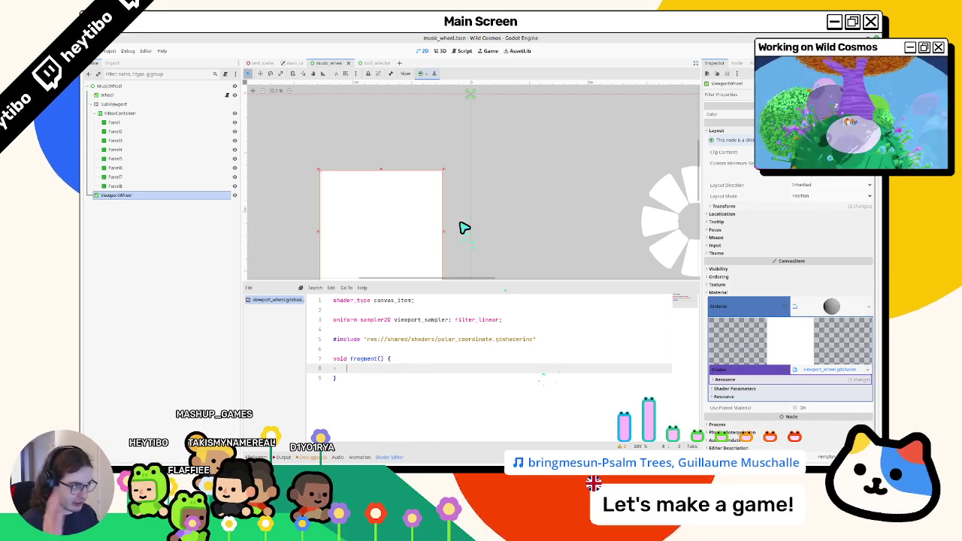
text(t)
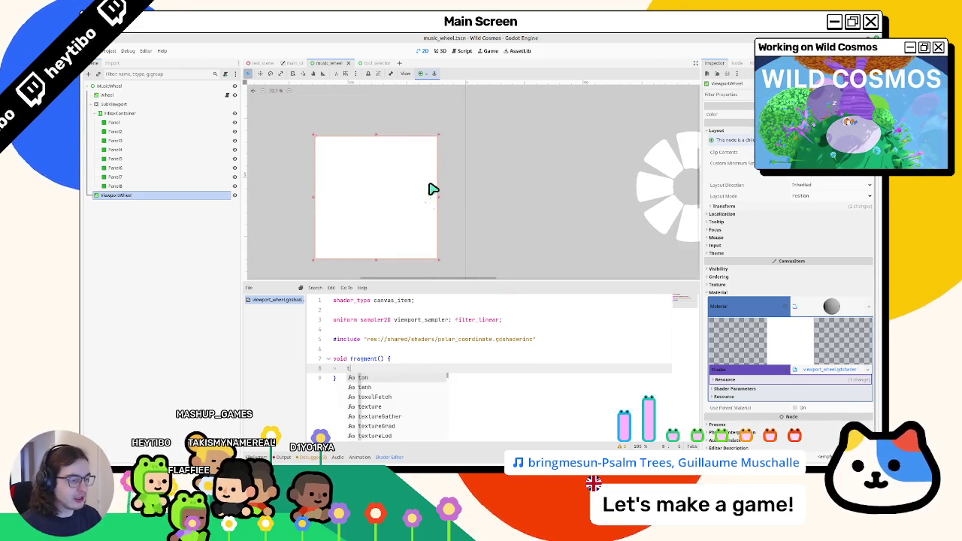
key(BackSpace)
key(BackSpace)
key(BackSpace)
text(COLOR = te)
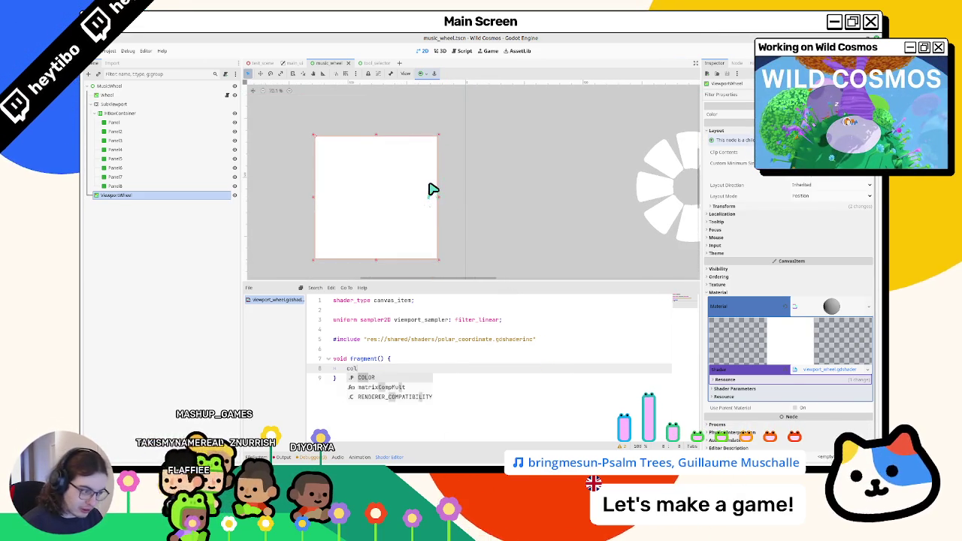
text(xtu)
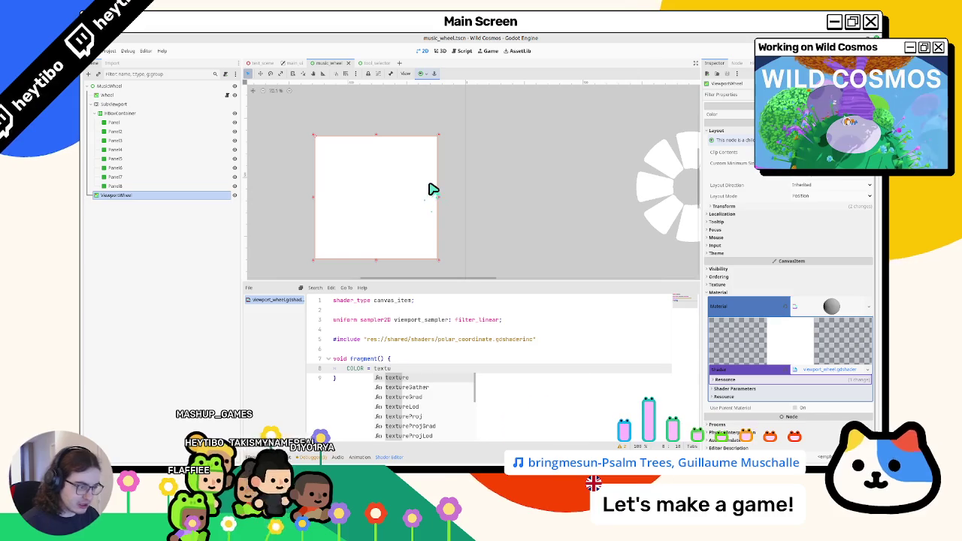
key(Return)
text(iewport_sampler, UV))
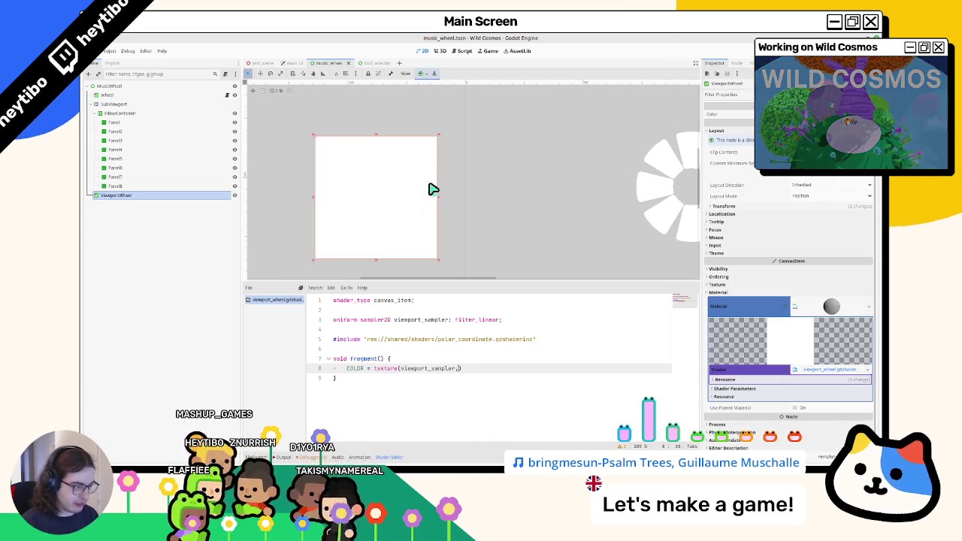
text(;)
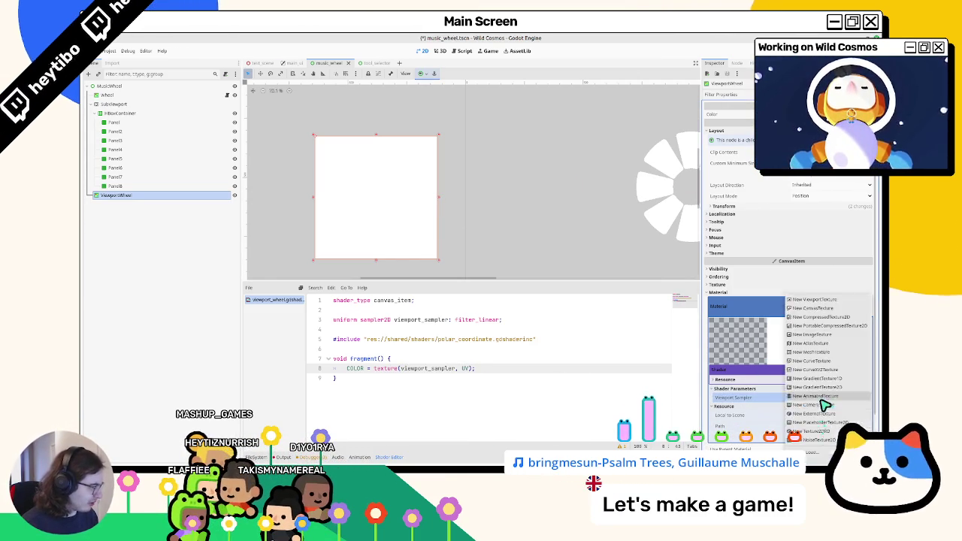
Step: Give Viewport Sampler a new local-to-scene ViewportTexture sourced from SubViewport, then save the scene
click(819, 404)
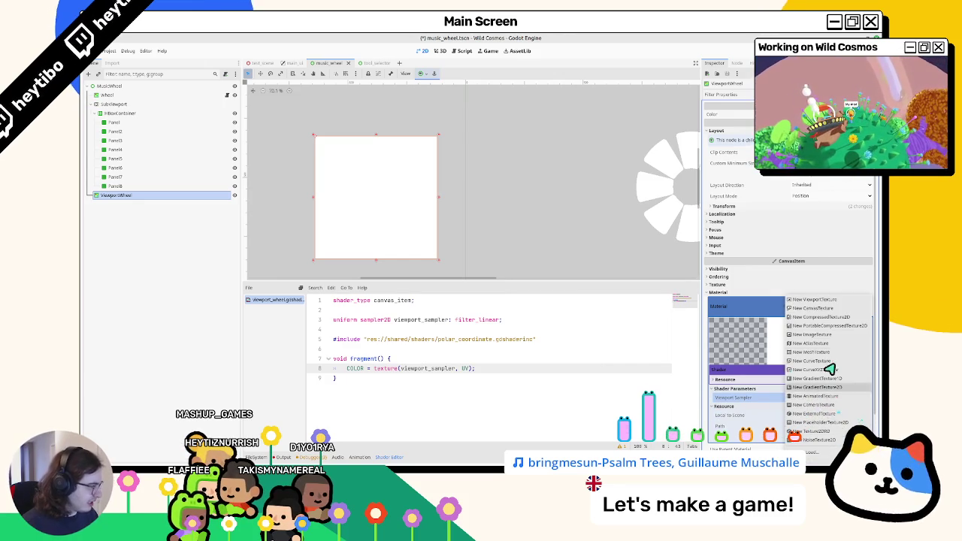
click(815, 299)
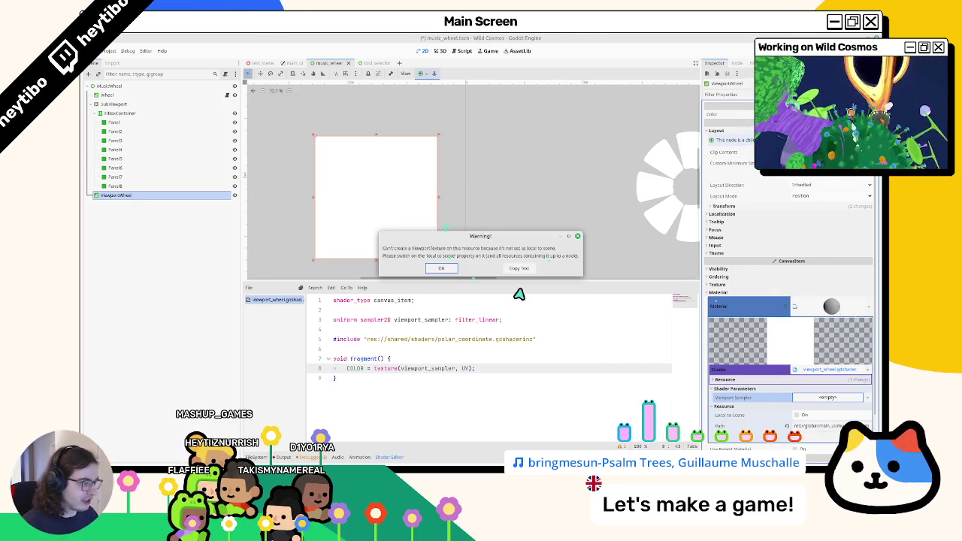
click(482, 271)
click(816, 307)
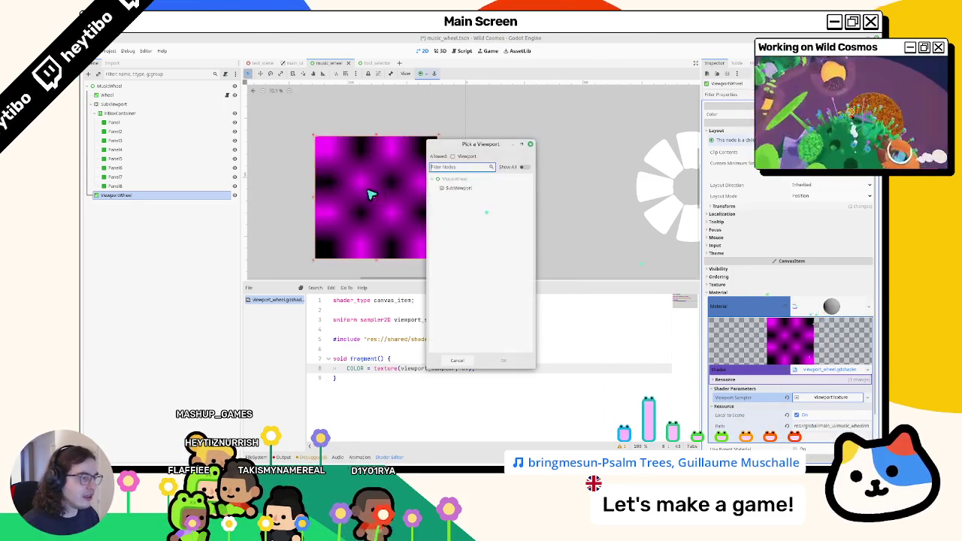
double_click(448, 189)
key(ctrl+s)
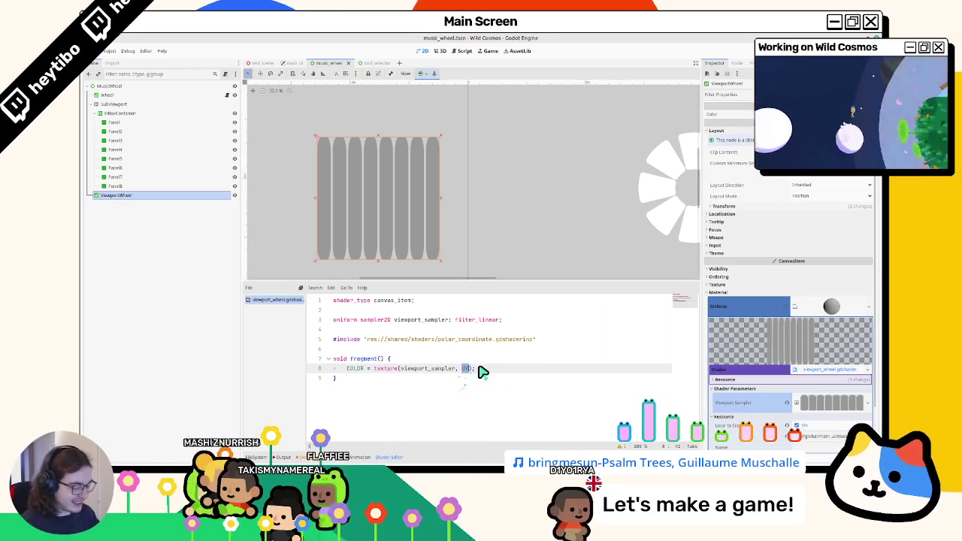
Step: Swap UV for polar_coordinates(UV, vec2(0.5), 1.0, 1.0) as the texture coordinate
text(v)
key(BackSpace)
text(polar_coordinates(UV)
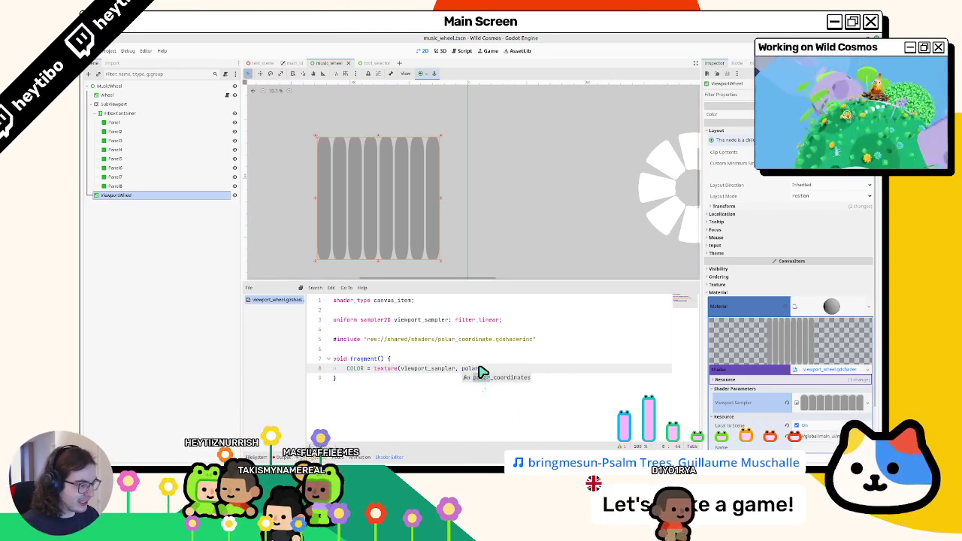
text(, vec2(0.5), 1.0, 1.0));)
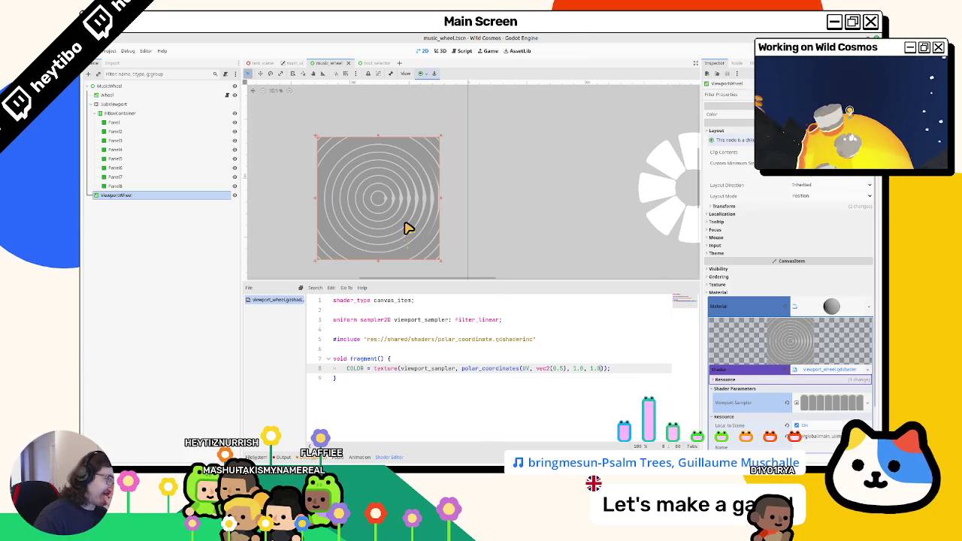
Step: Change the HBoxContainer's node type to VBoxContainer
click(162, 114)
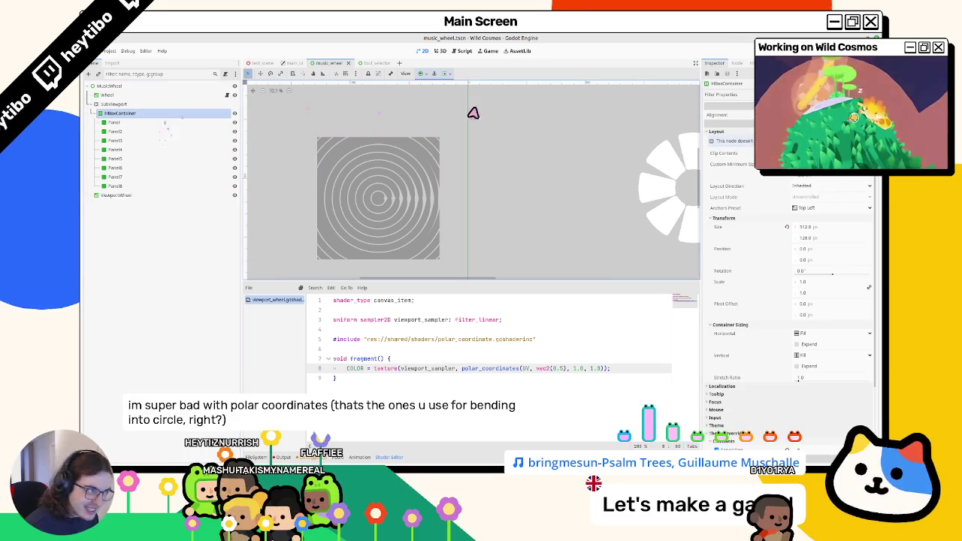
right_click(149, 115)
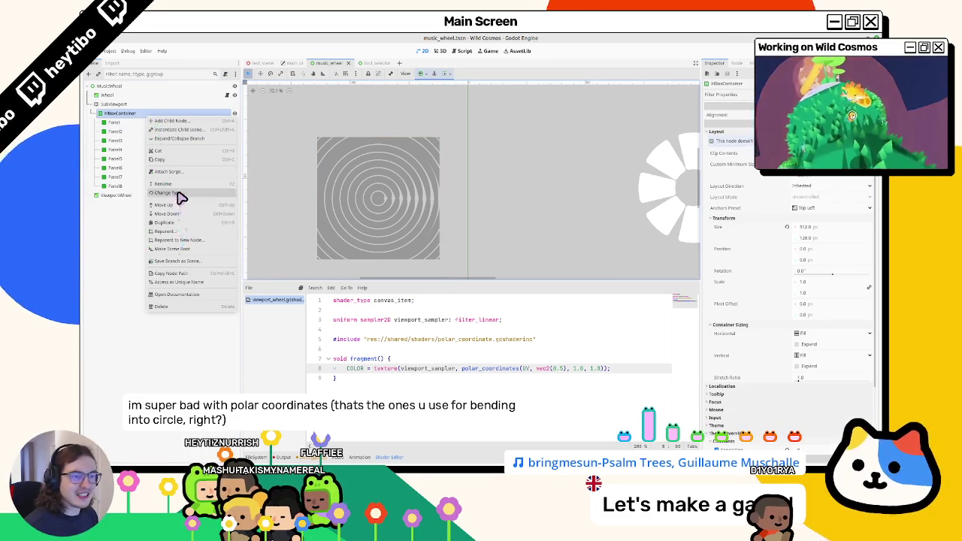
click(181, 197)
key(Return)
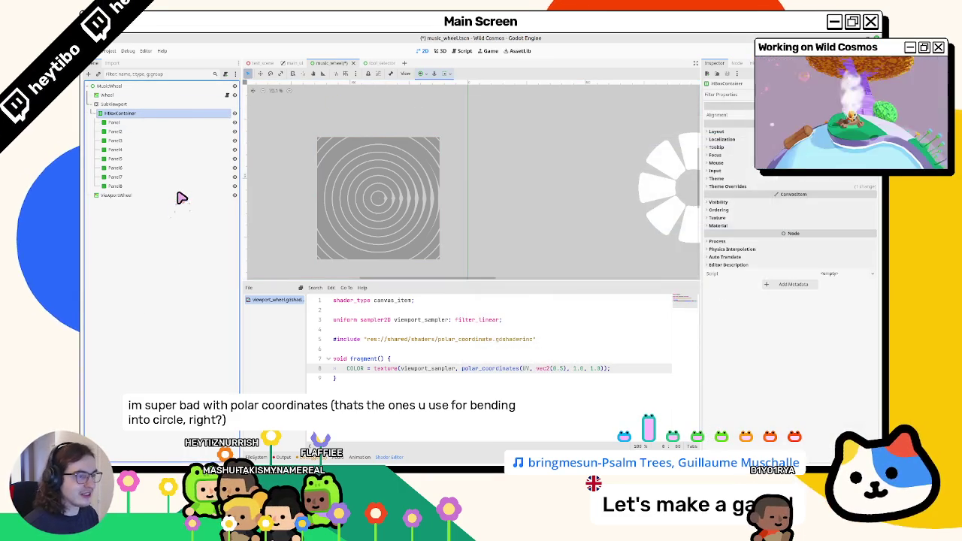
click(129, 114)
right_click(132, 115)
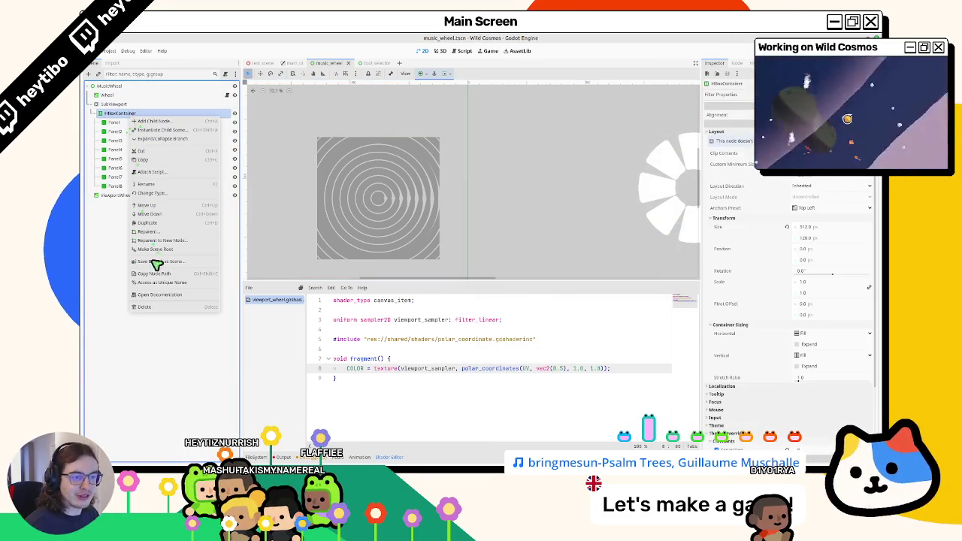
click(150, 194)
key(Return)
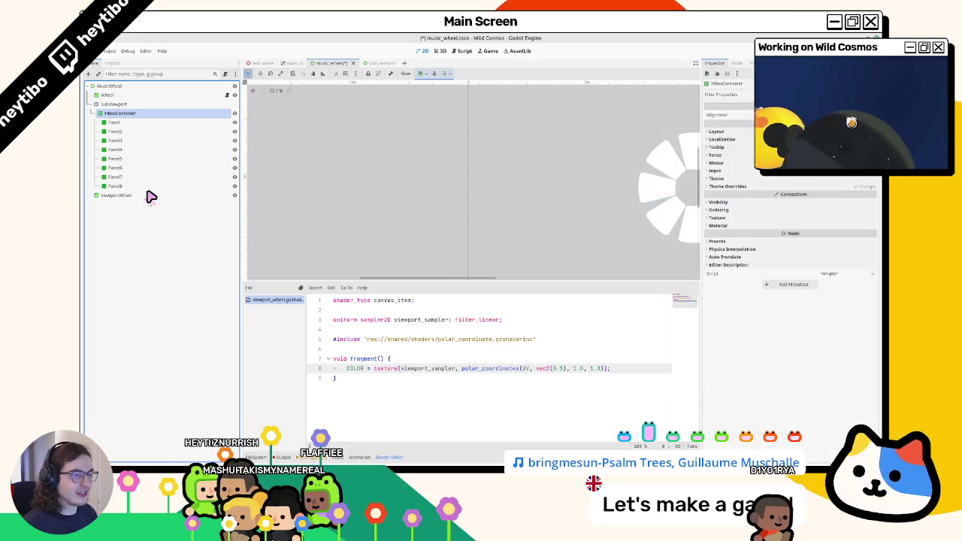
Step: Move the container out of the SubViewport to sit directly under MusicWheel
click(126, 105)
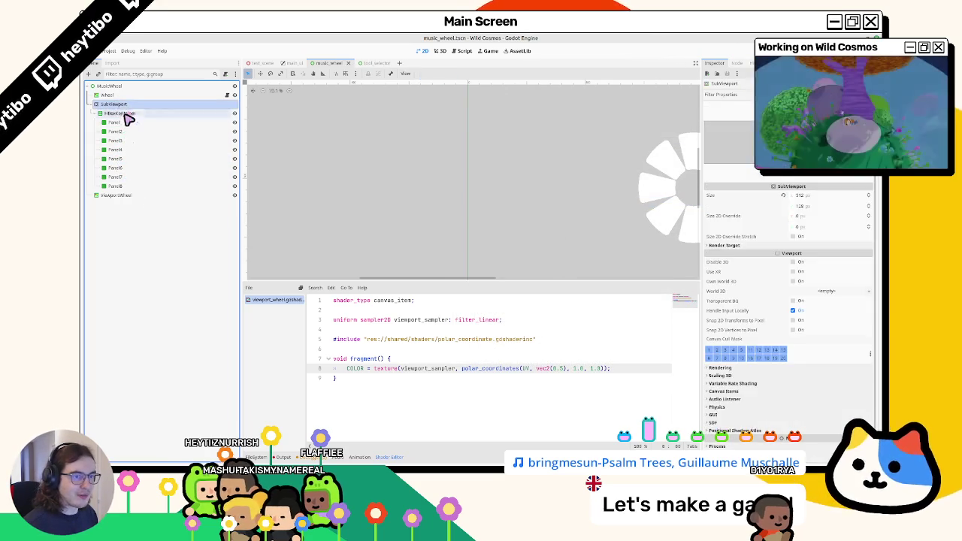
click(129, 113)
drag(128, 115, 129, 104)
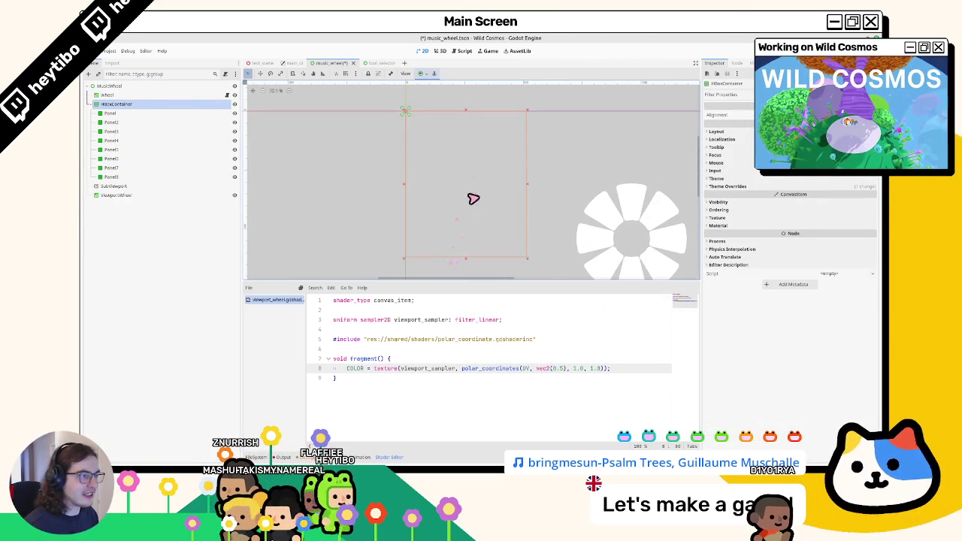
click(142, 113)
Step: Set vertical sizing to Expand on all eight panels, Panel through Panel8
shift+click(129, 177)
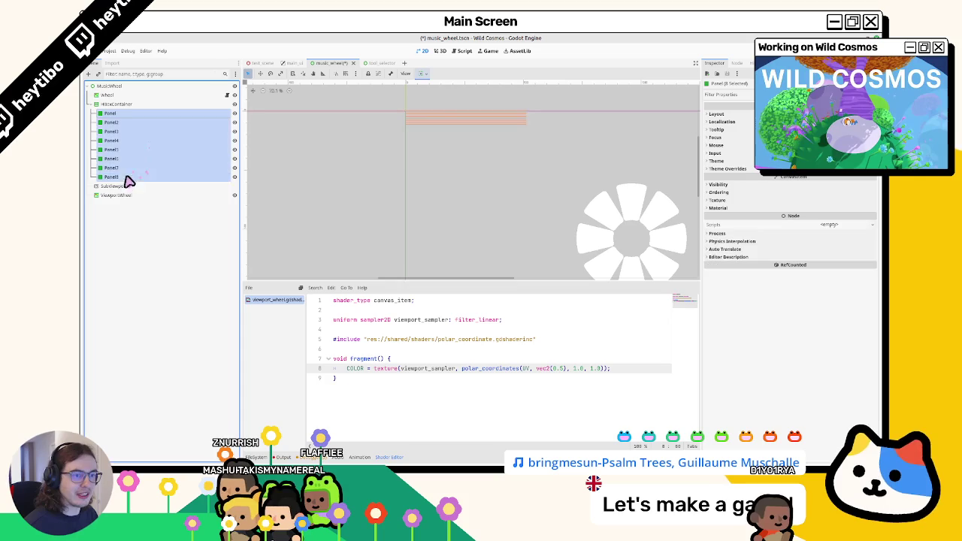
click(422, 76)
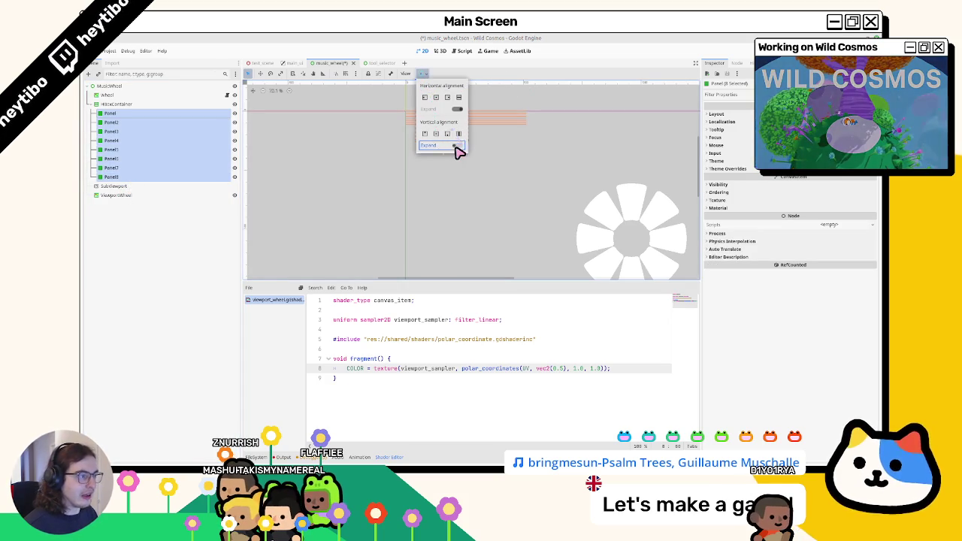
click(137, 130)
Step: Set the container's Transform size to 128 × 512 px
click(144, 105)
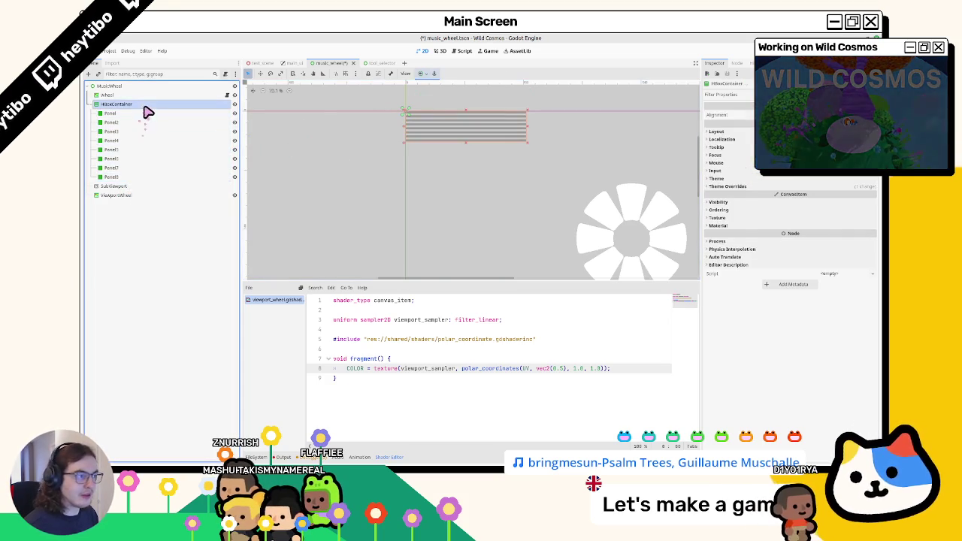
click(716, 131)
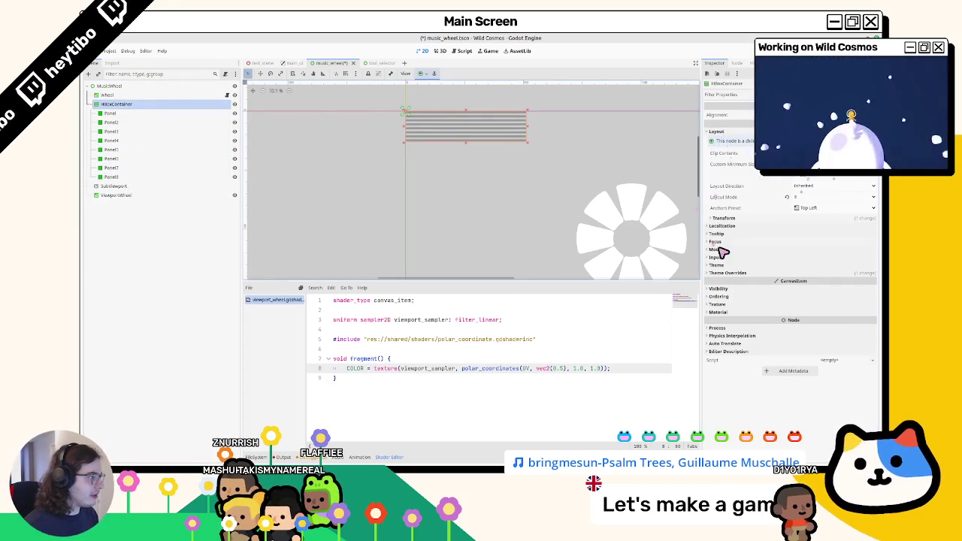
click(723, 218)
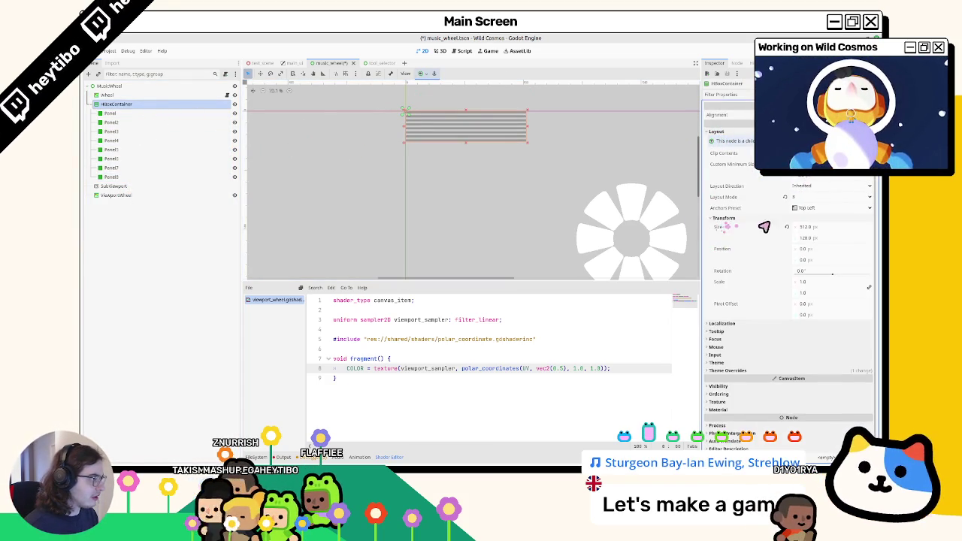
text(128)
key(Tab)
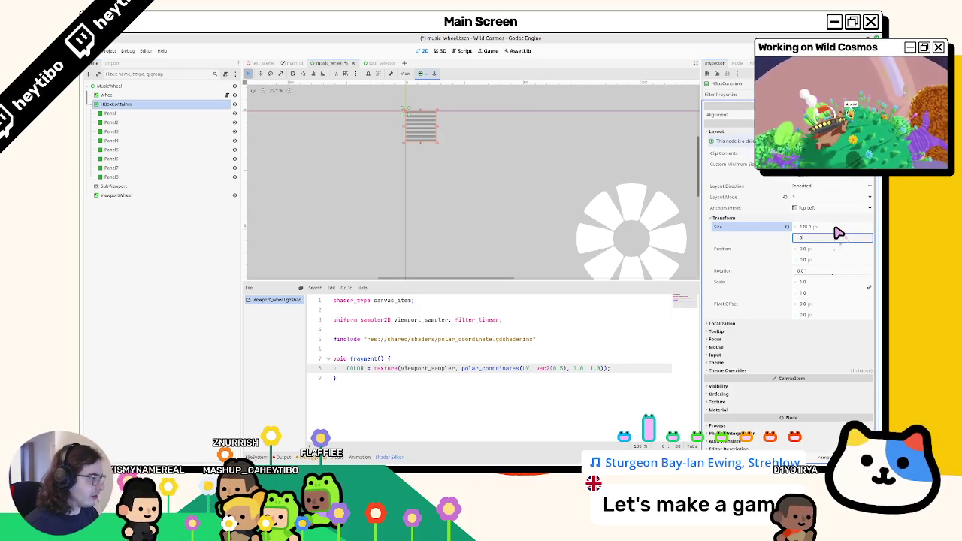
key(Tab)
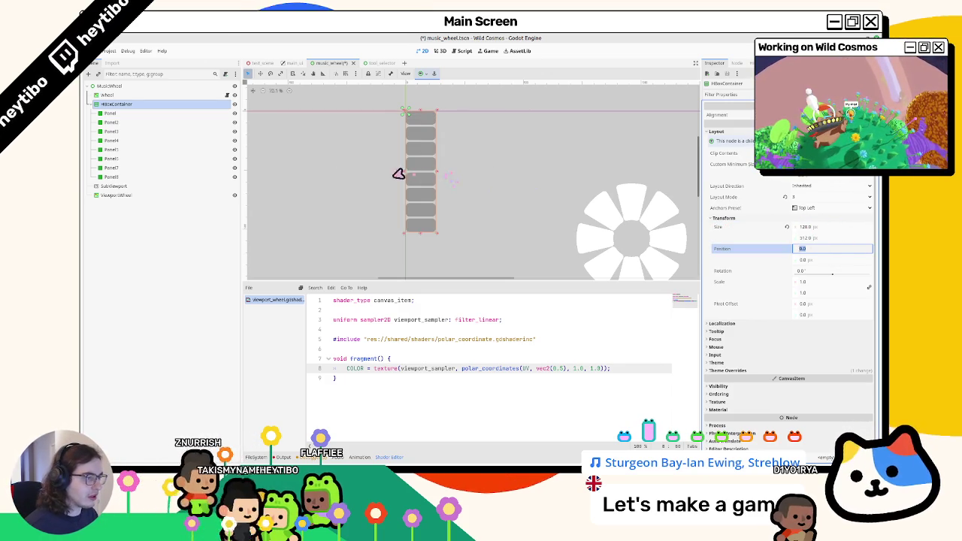
Step: Nest the container back inside the SubViewport
drag(149, 186, 132, 188)
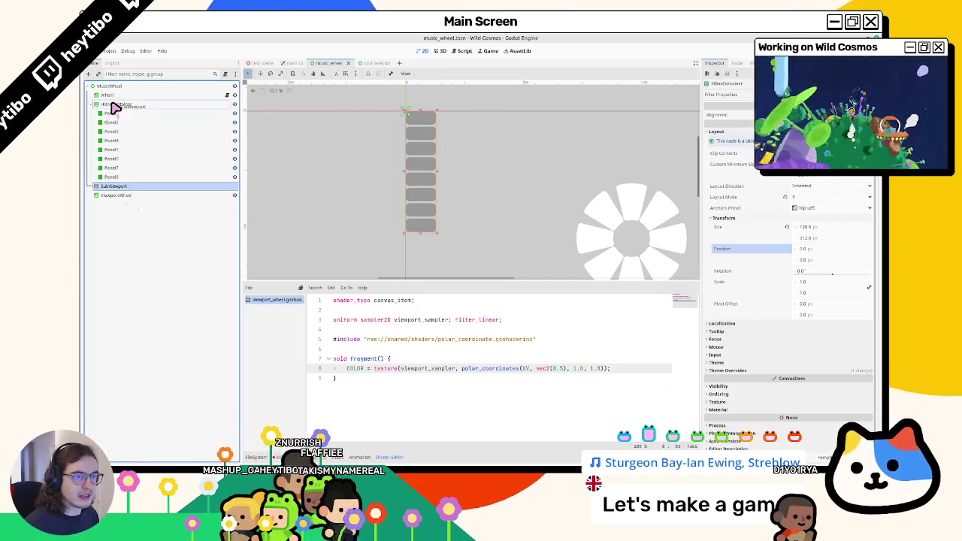
drag(114, 106, 113, 105)
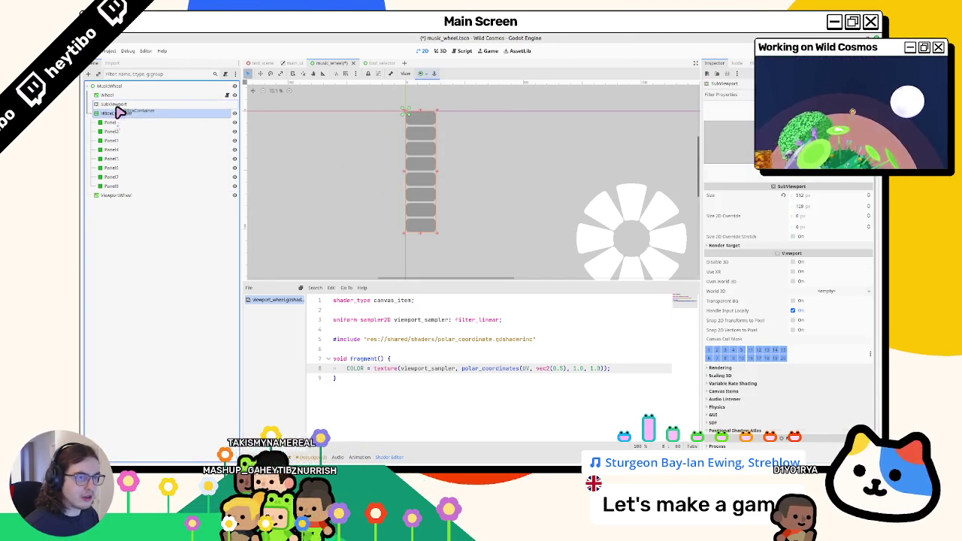
click(119, 111)
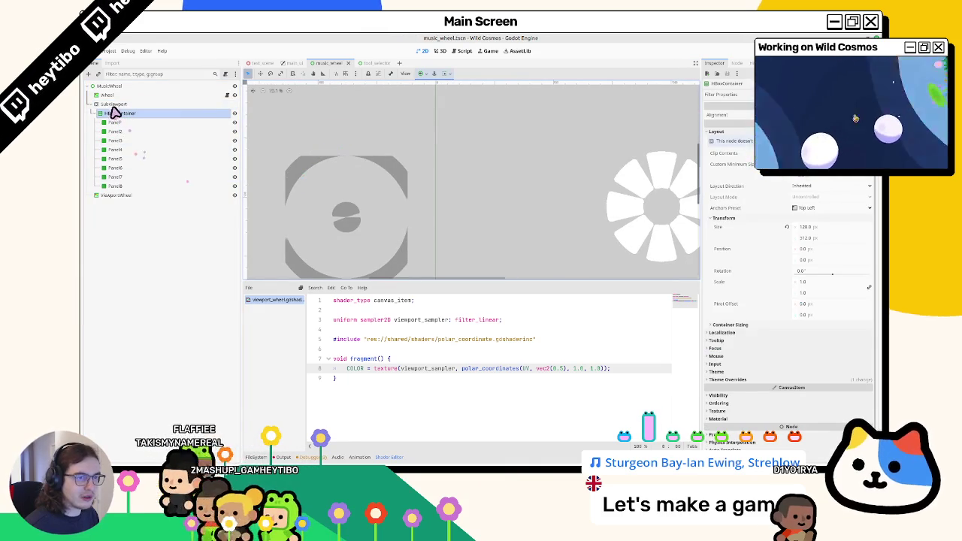
Step: Enter 128 × 512 as the SubViewport size in the Inspector
click(119, 105)
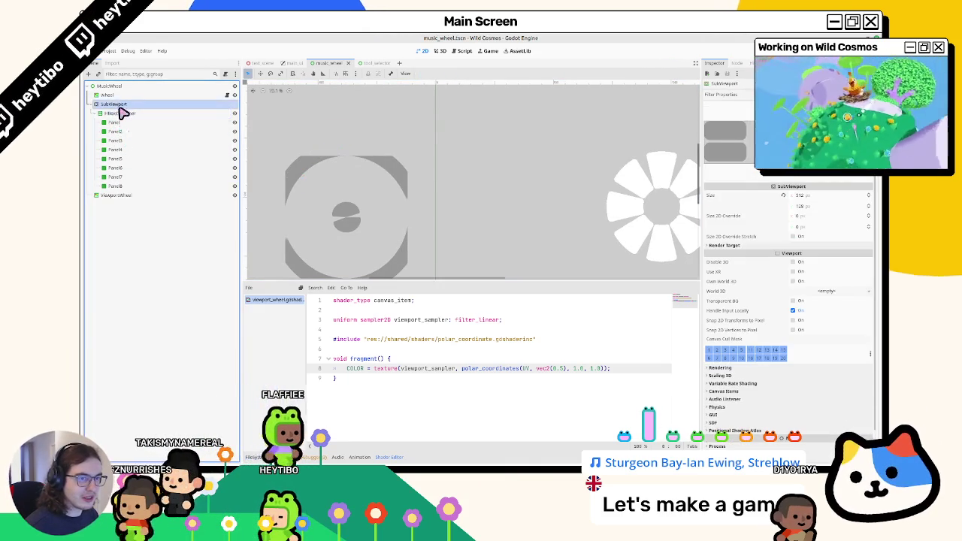
click(122, 113)
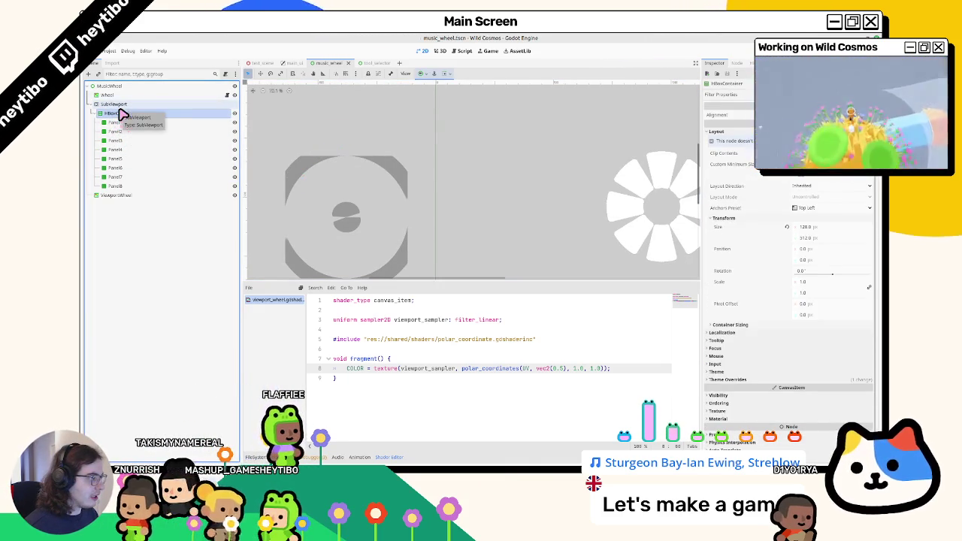
click(119, 105)
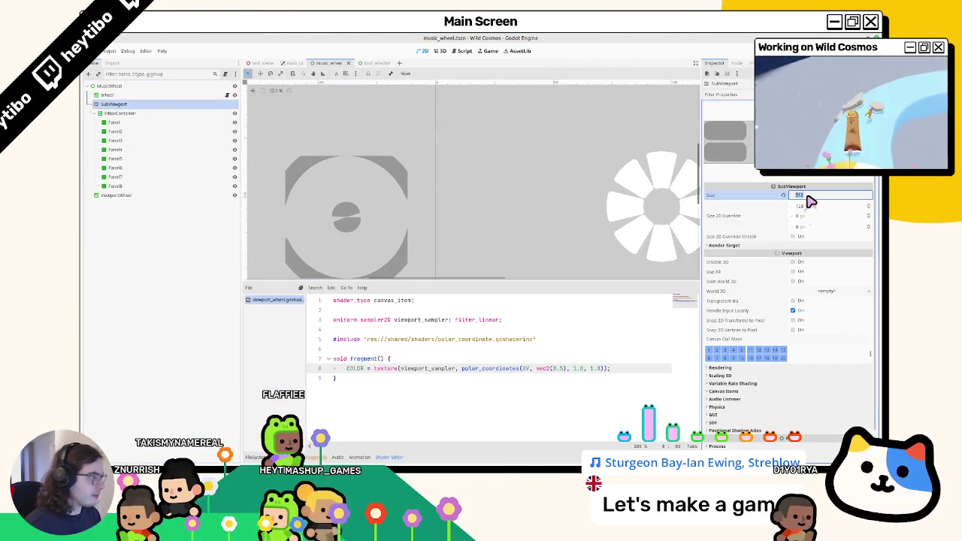
text(128)
key(Tab)
text(512)
key(Tab)
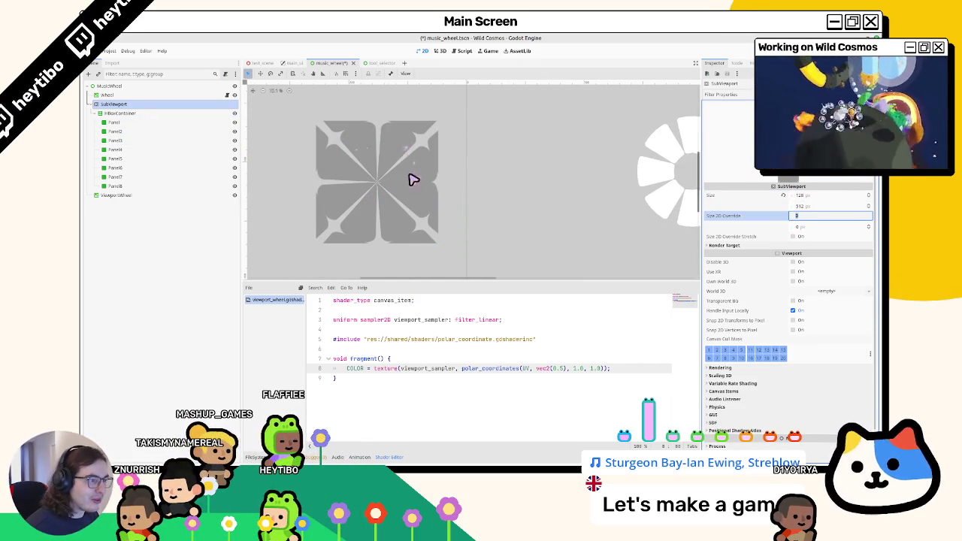
Step: Check the container's size and widen the SubViewport to 512 × 512
click(139, 113)
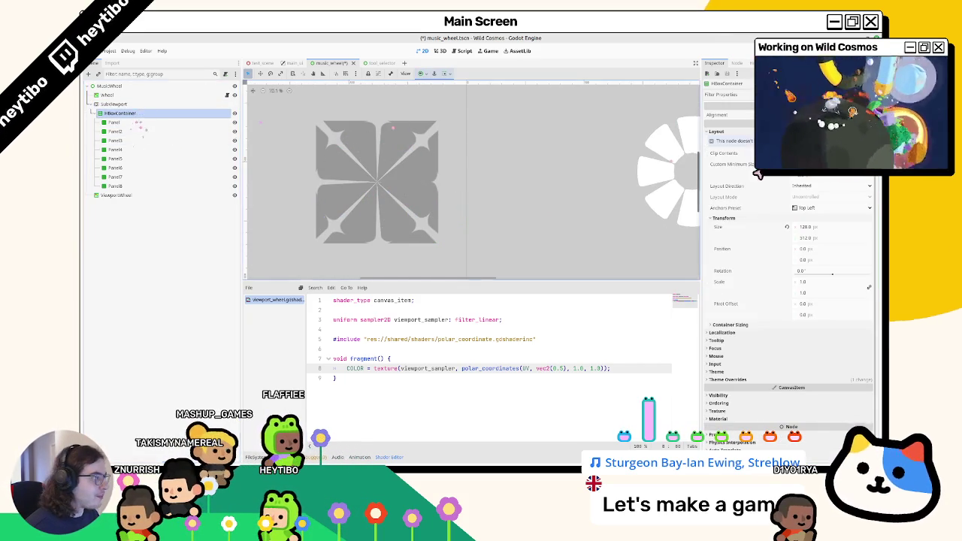
click(818, 226)
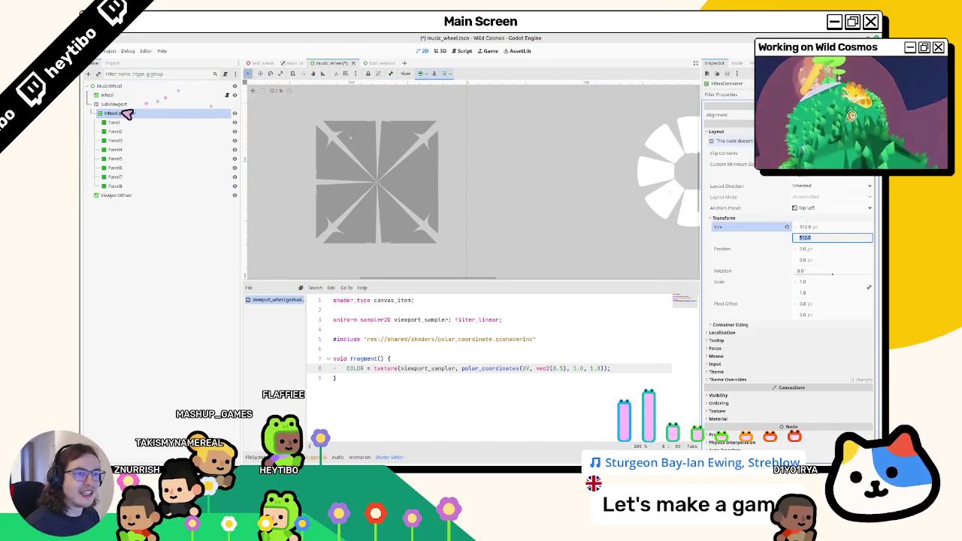
click(117, 104)
click(812, 195)
text(512)
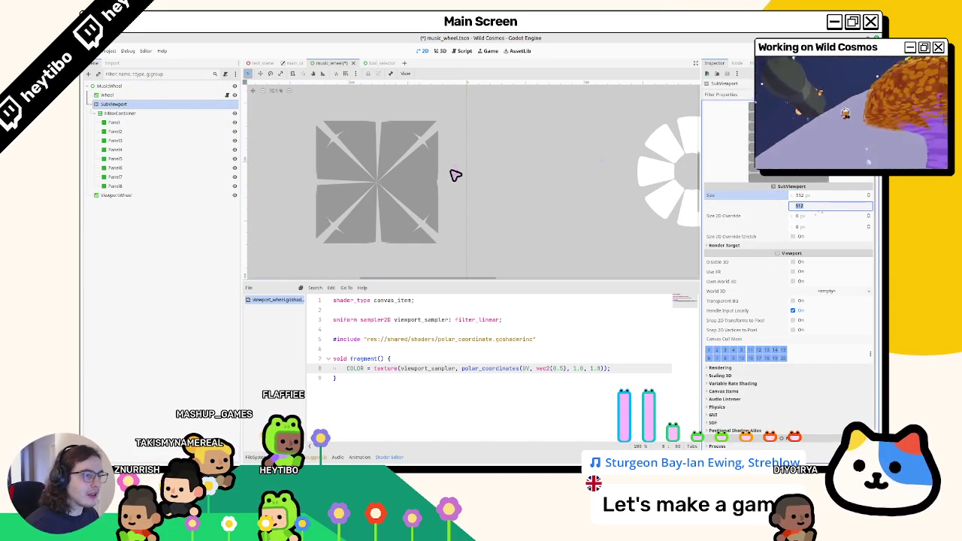
scroll(455, 175, up, 1)
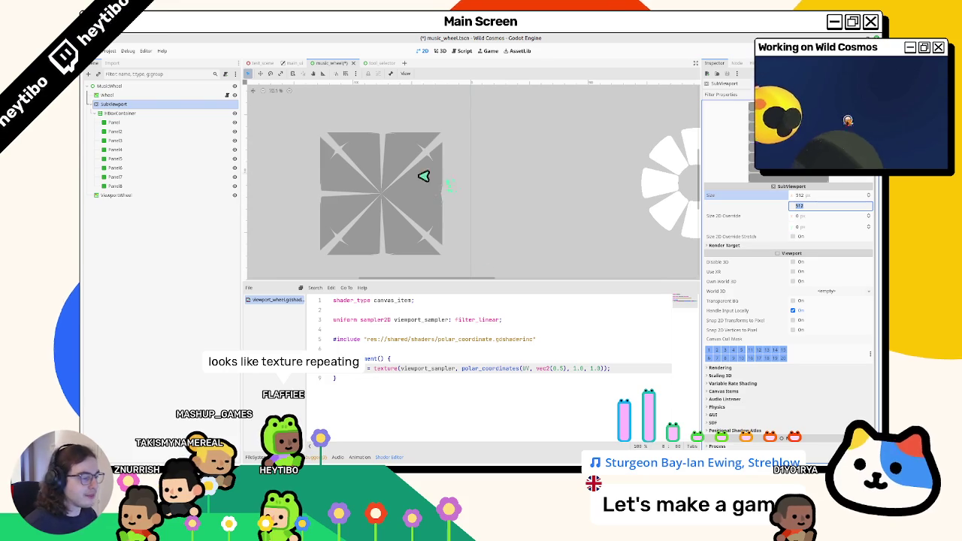
click(499, 322)
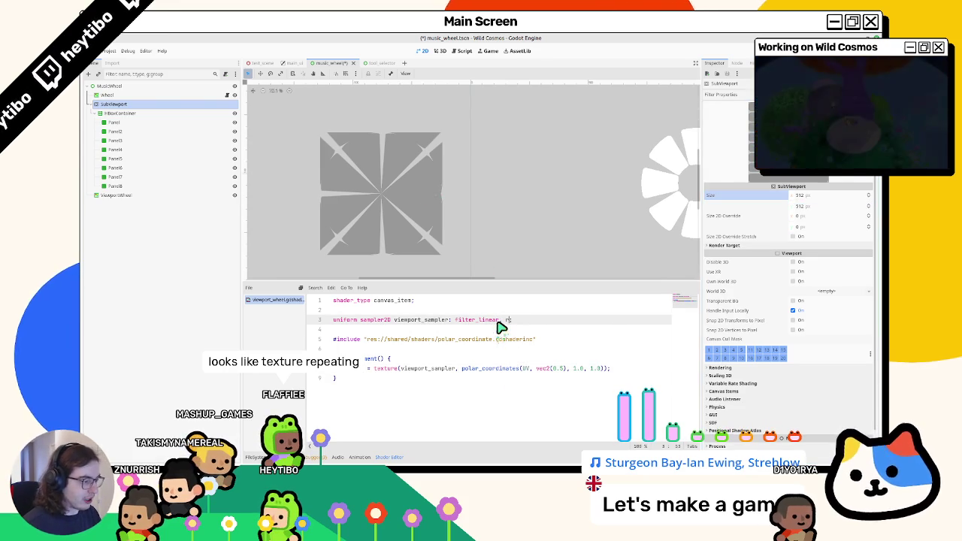
Step: Add the repeat_disable hint after filter_linear on the viewport_sampler uniform
key(Down)
key(Return)
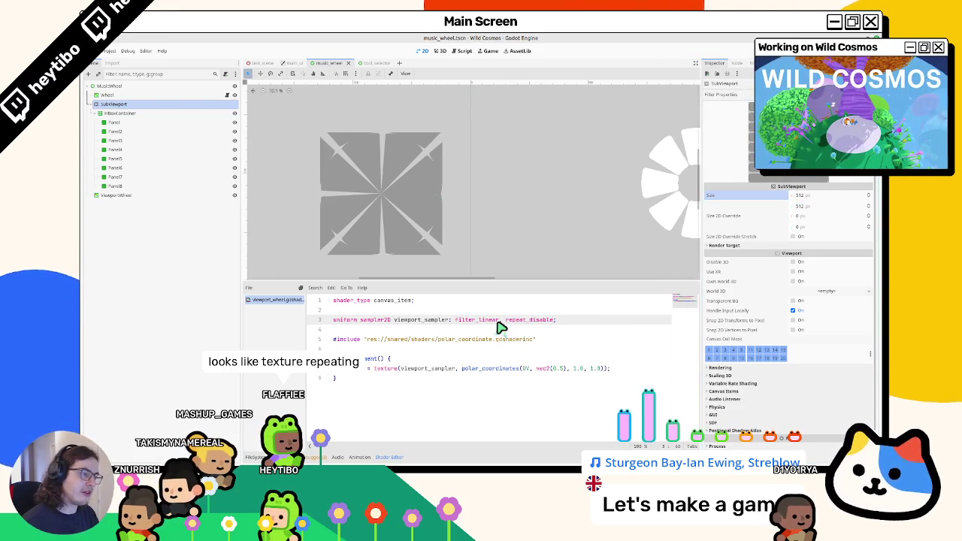
drag(573, 368, 608, 369)
double_click(526, 369)
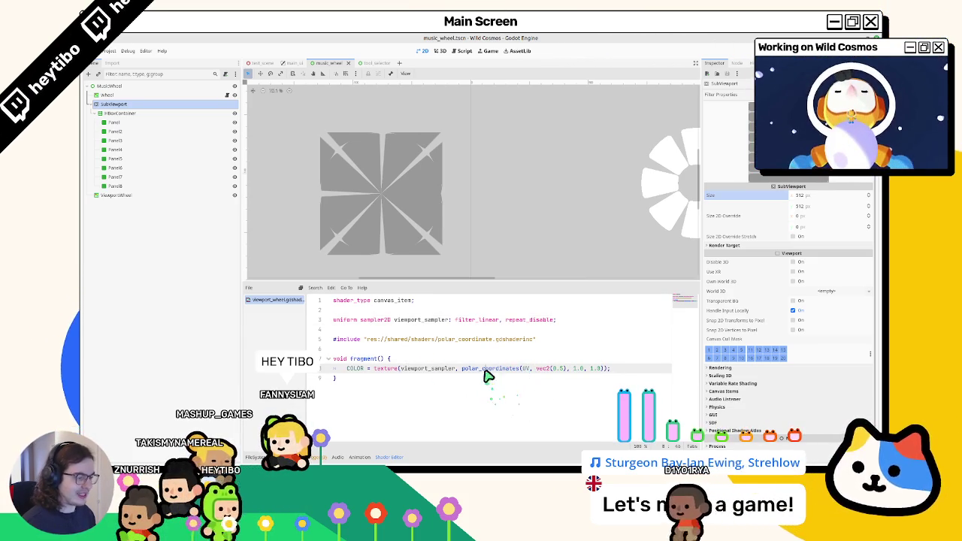
double_click(488, 369)
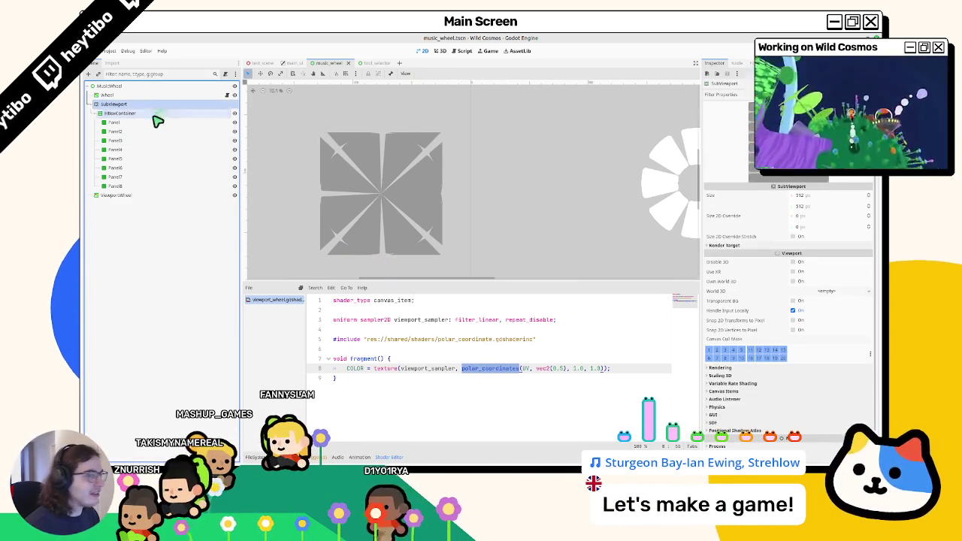
Step: Add a MarginContainer under SubViewport and move the HBoxContainer into it
key(ctrl+a)
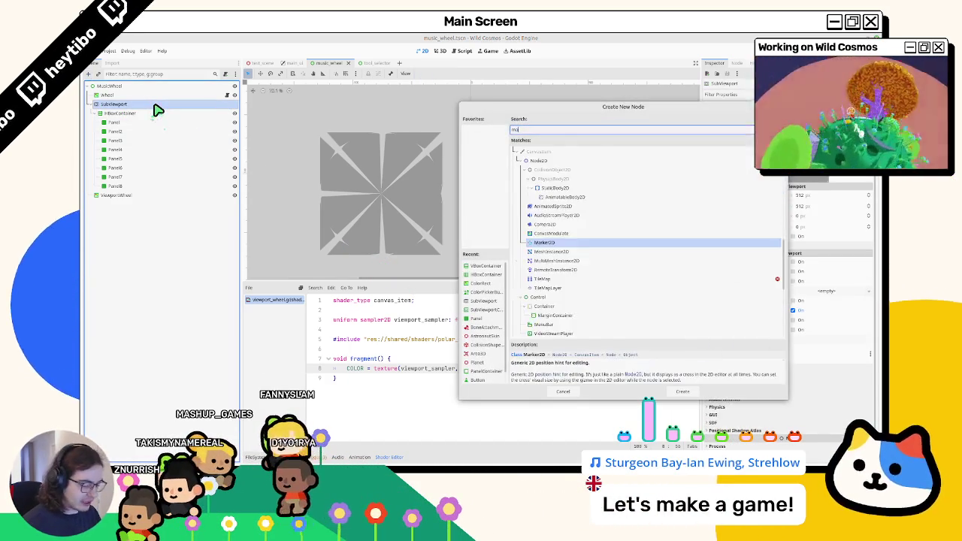
text(margin)
key(Return)
drag(154, 112, 109, 197)
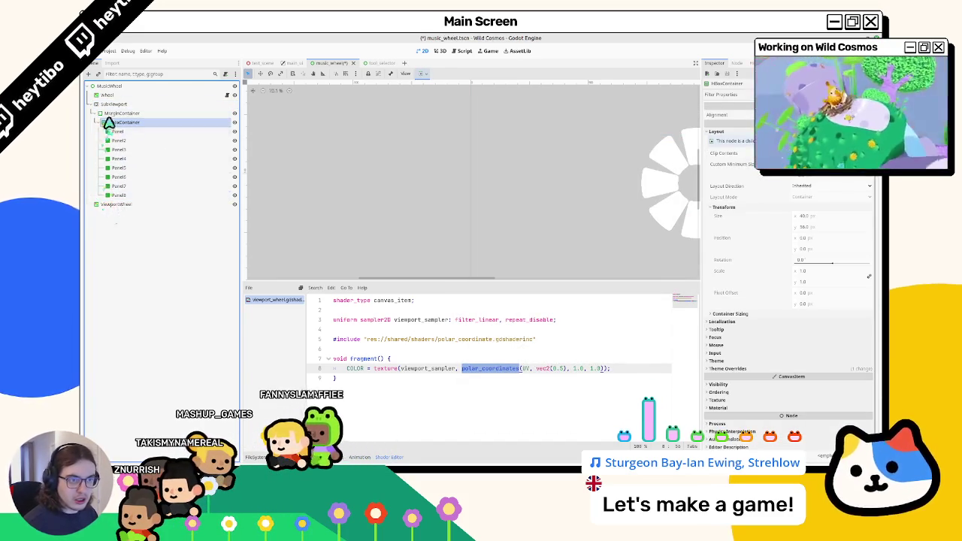
Step: Apply the Full Rect anchor preset to the MarginContainer
click(108, 114)
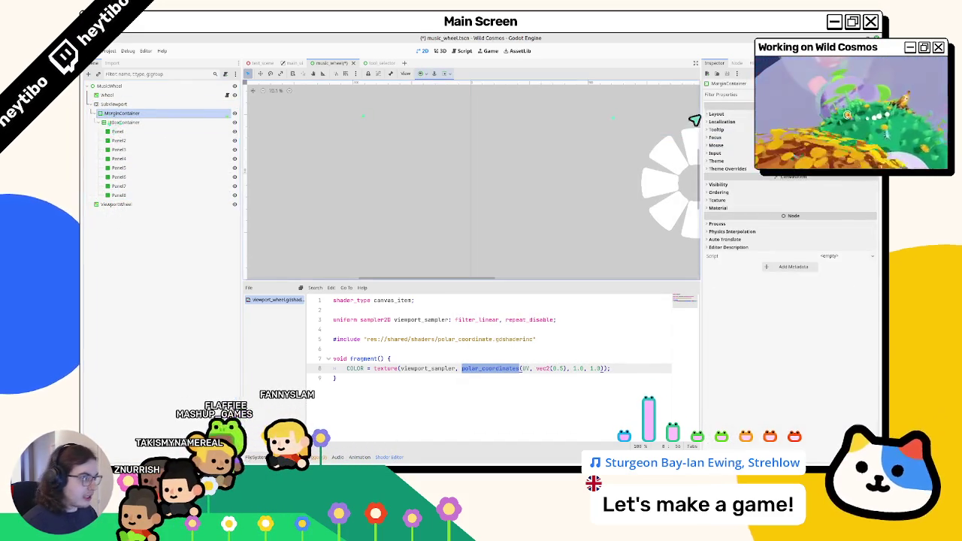
click(423, 73)
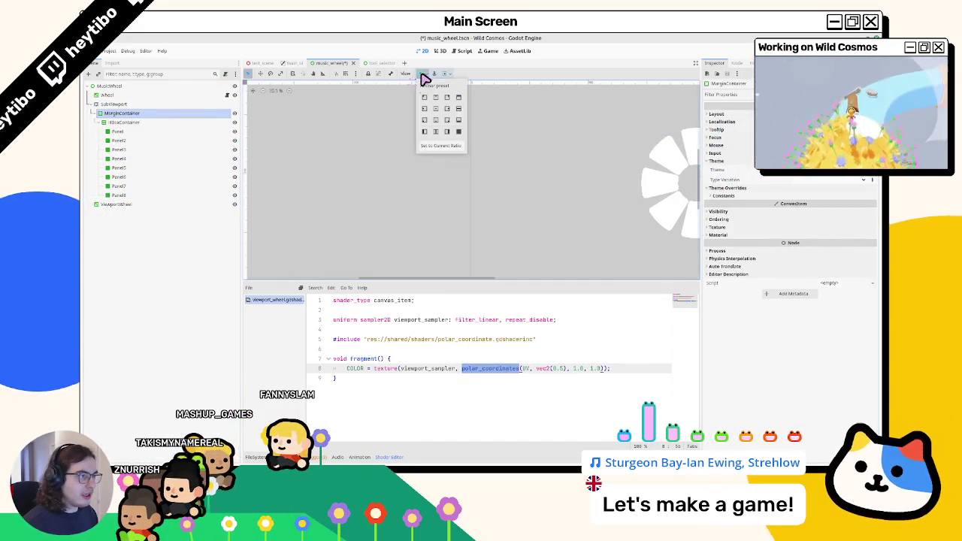
click(460, 135)
Step: Override all four MarginContainer margins to 16
click(743, 197)
click(816, 205)
text(16)
key(Tab)
text(16)
key(Tab)
text(16)
key(Tab)
text(16)
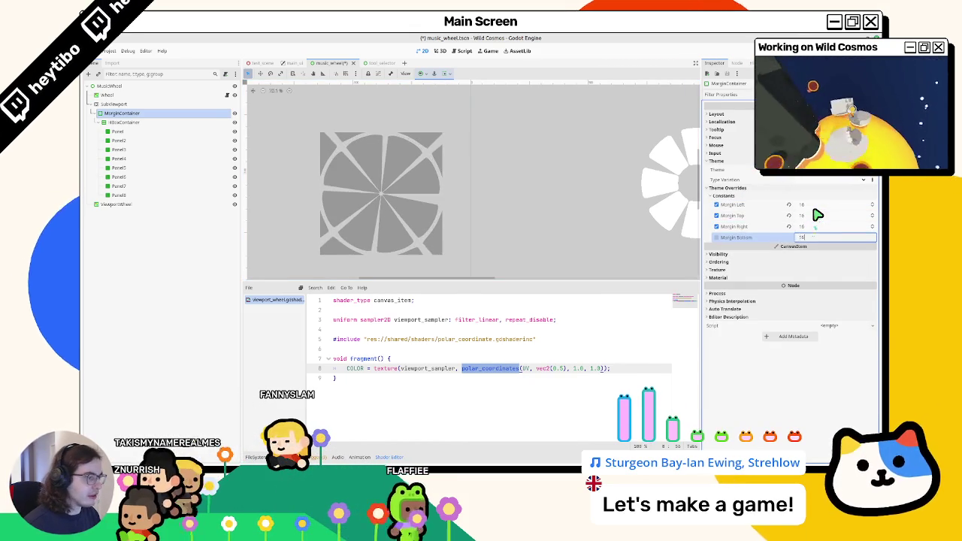
key(Tab)
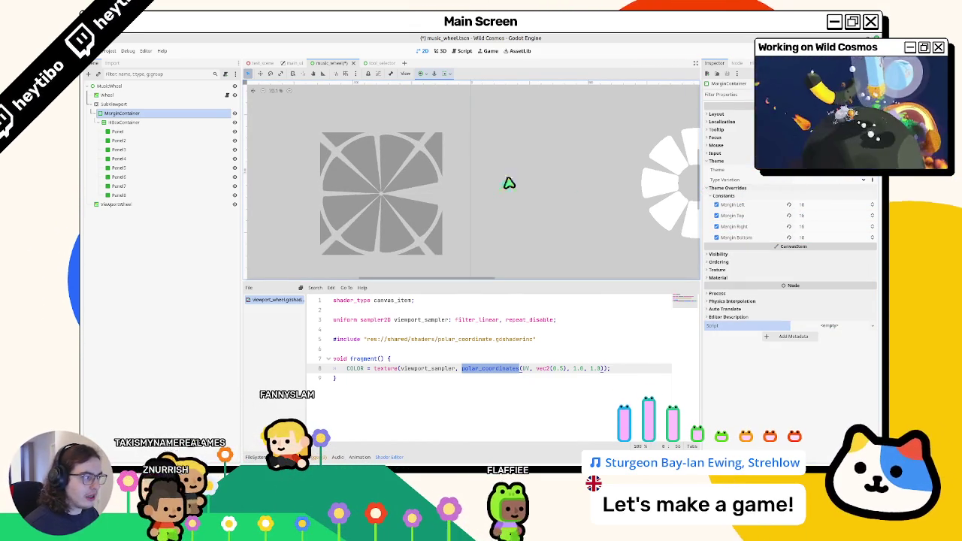
Step: Change the top and bottom margins to 4, keeping left and right at 16
click(789, 216)
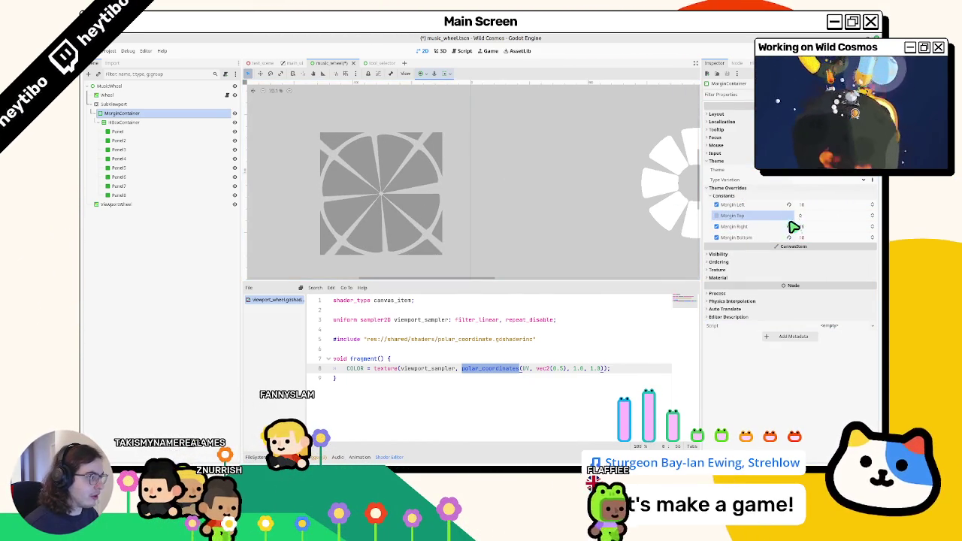
click(788, 237)
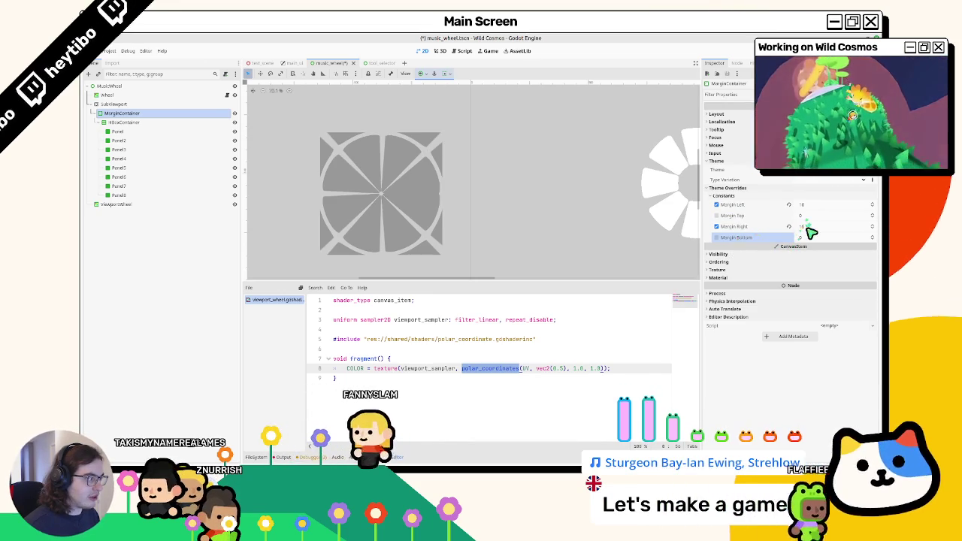
click(804, 215)
key(Tab)
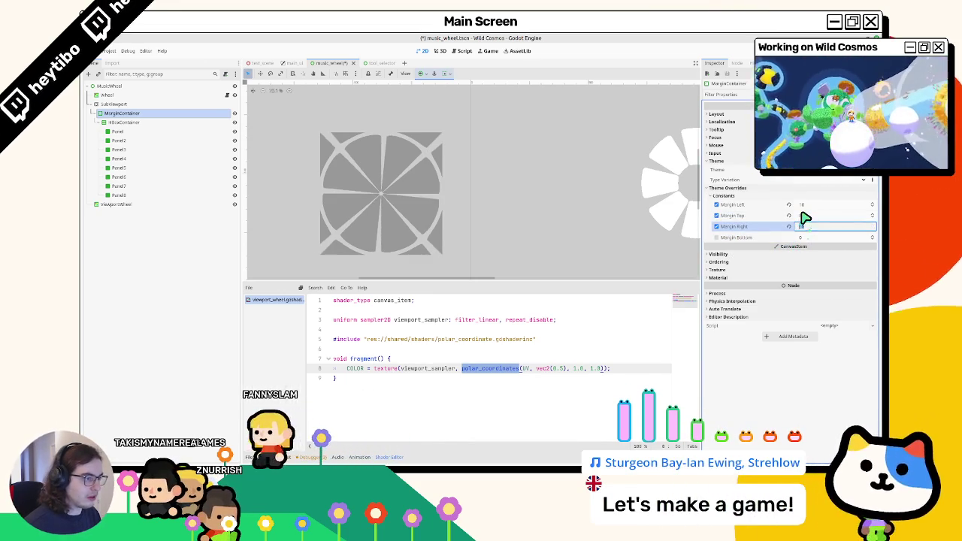
key(Tab)
text(8)
key(Tab)
click(808, 218)
text(4)
key(Tab)
key(Tab)
text(4)
key(Tab)
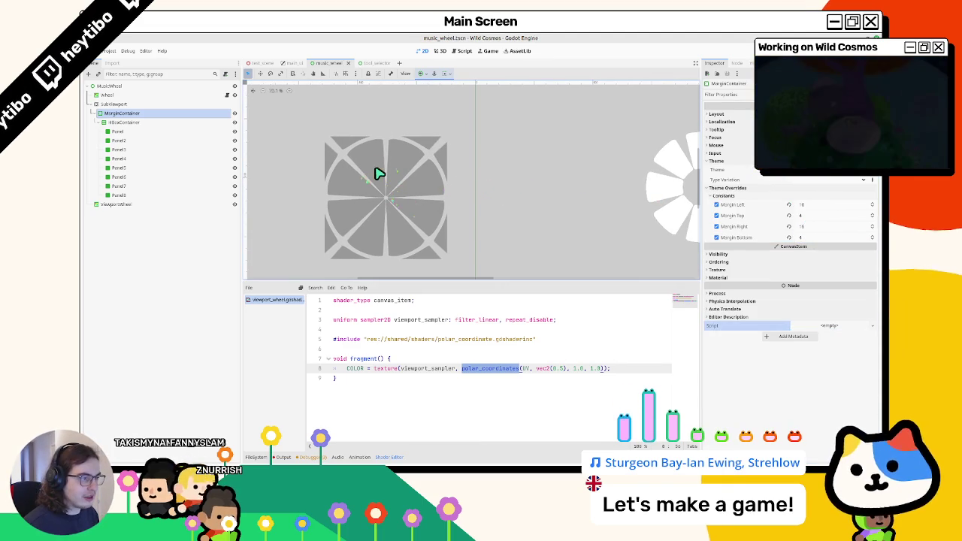
scroll(379, 173, right, 2)
scroll(429, 182, left, 3)
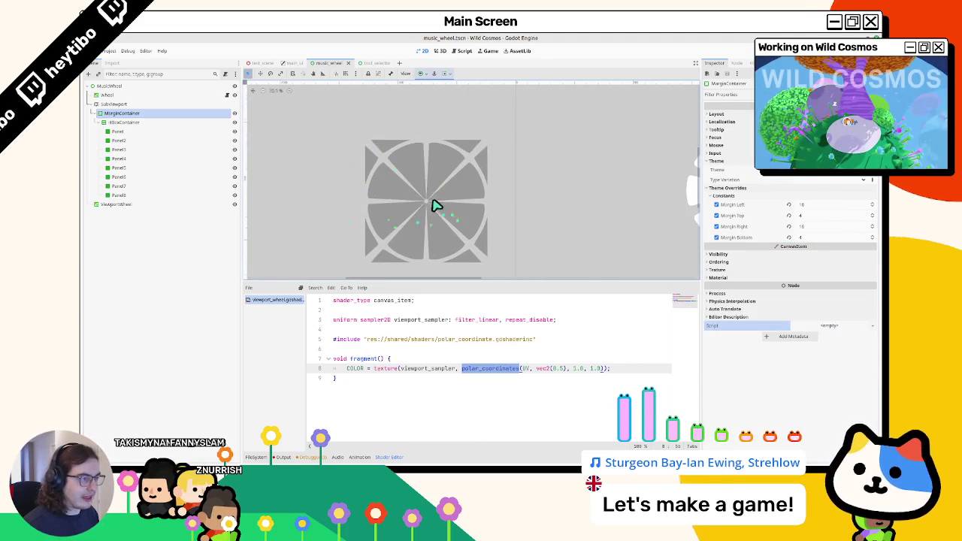
Step: Try moving the HBoxContainer above SubViewport and widening it to 480 px
scroll(440, 210, down, 3)
scroll(481, 176, right, 2)
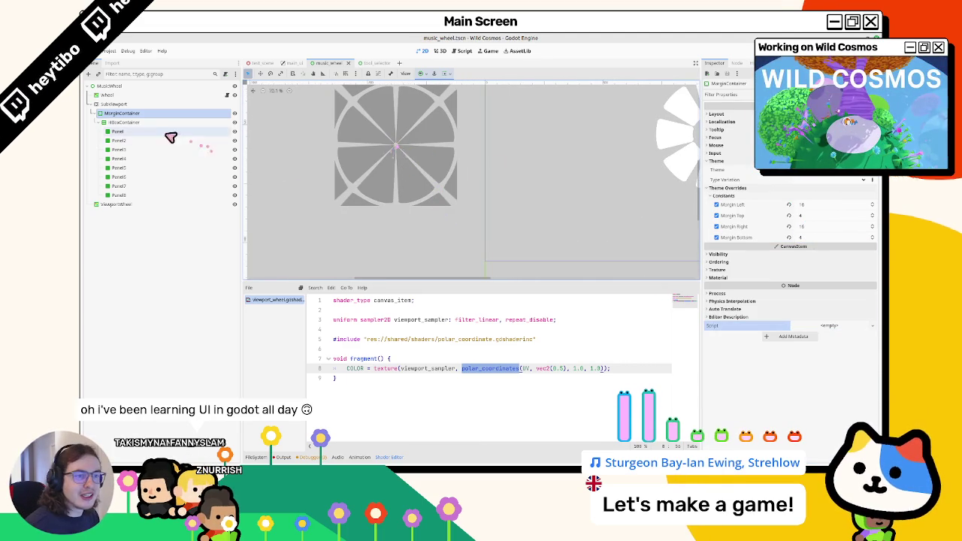
click(180, 122)
scroll(333, 175, up, 3)
scroll(333, 174, right, 1)
click(121, 125)
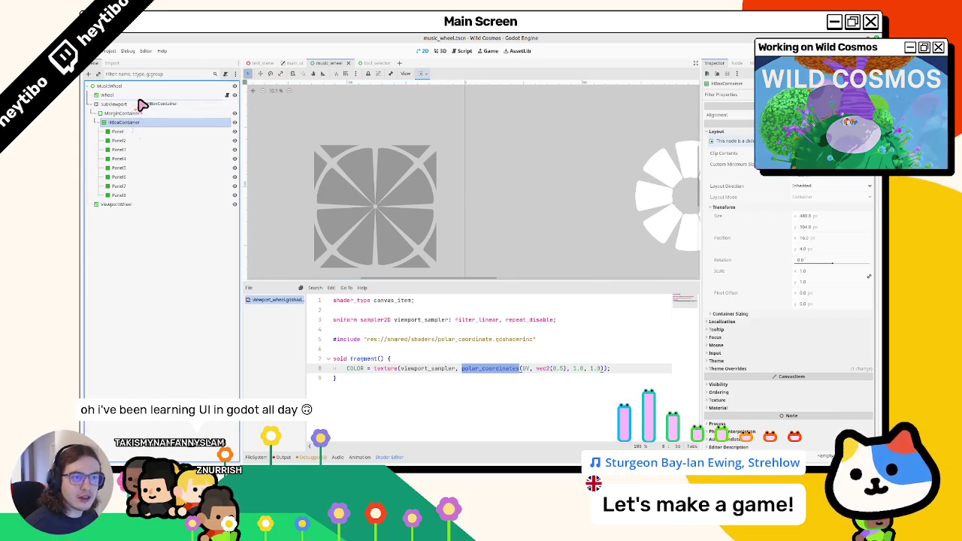
drag(139, 102, 140, 102)
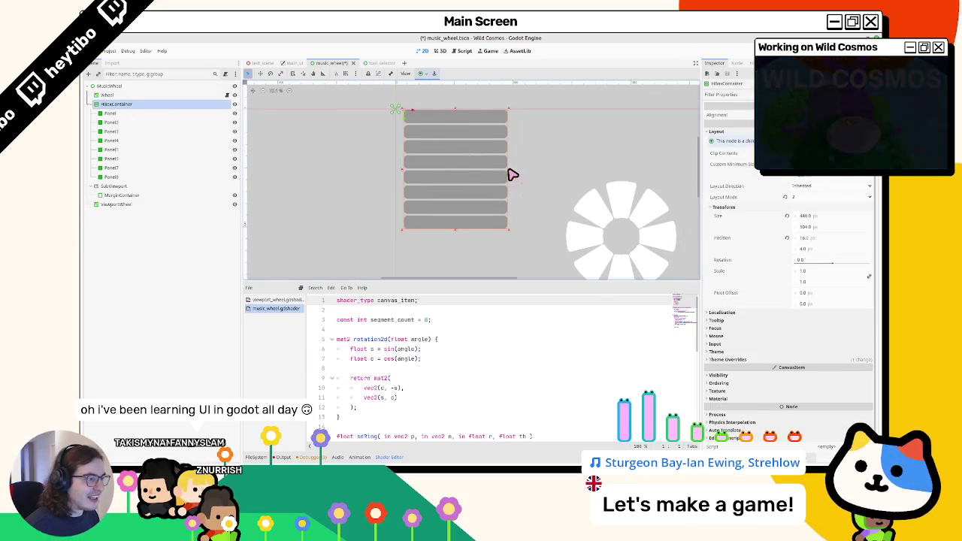
drag(404, 174, 424, 178)
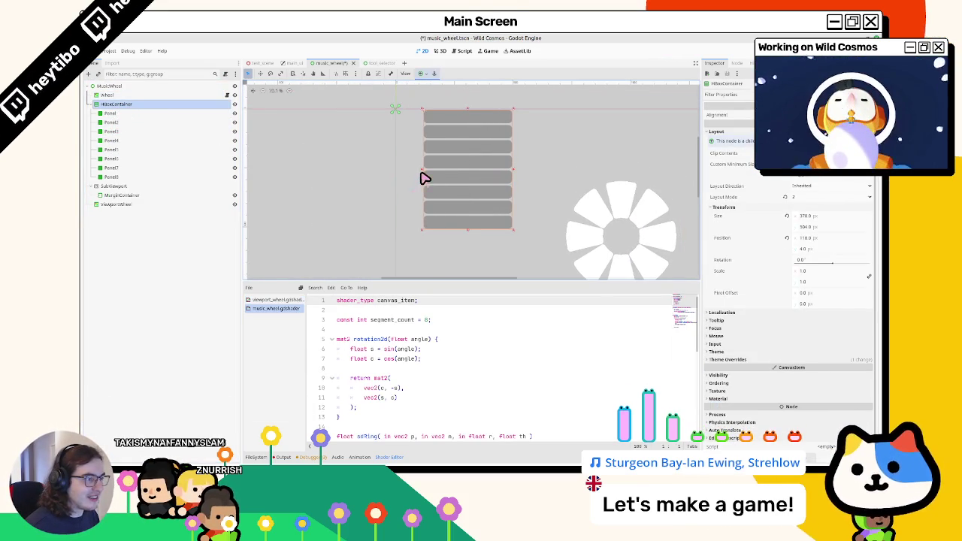
drag(121, 194, 112, 189)
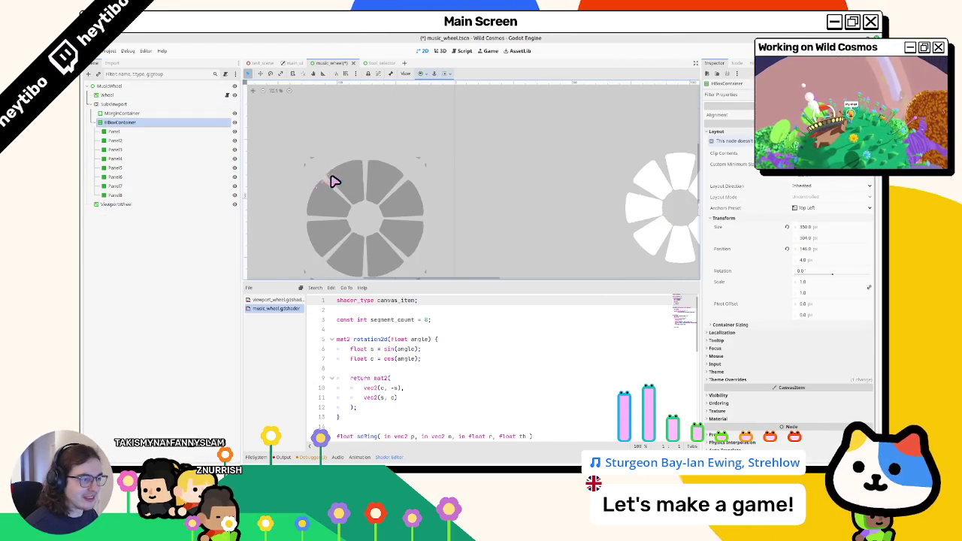
Step: Undo and redo the node rearrangement to compare, keeping the panel row inside the viewport
key(ctrl+z)
key(ctrl+shift+z)
key(ctrl+z)
key(ctrl+z)
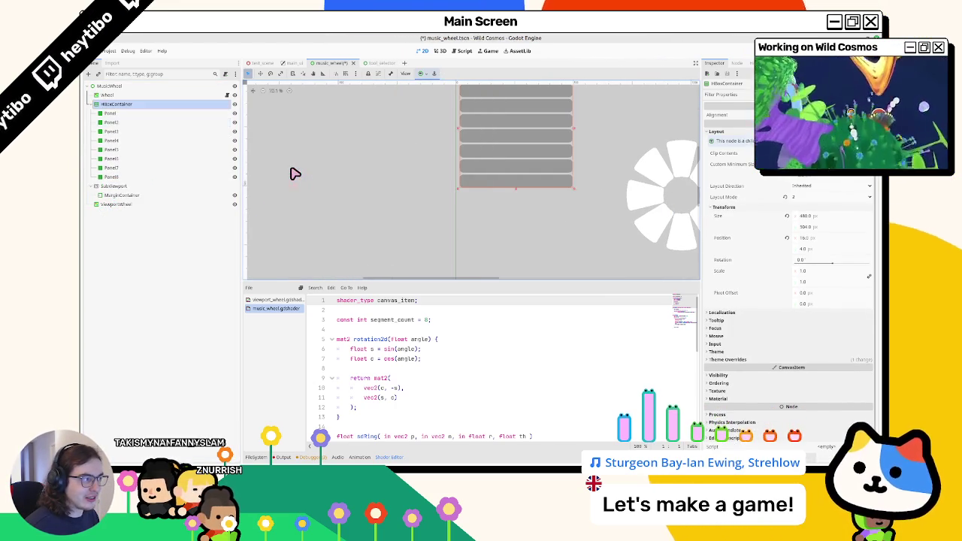
key(ctrl+shift+z)
key(ctrl+shift+z)
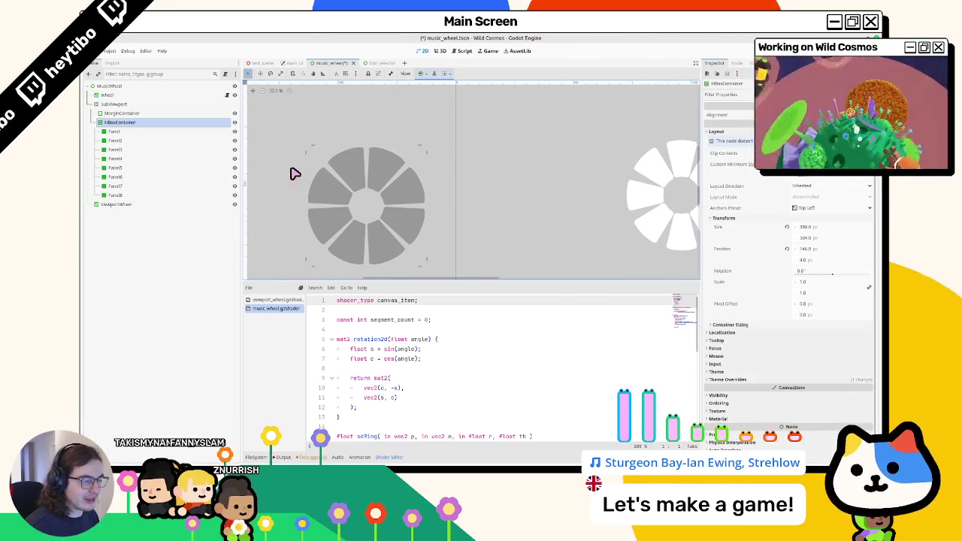
key(ctrl+z)
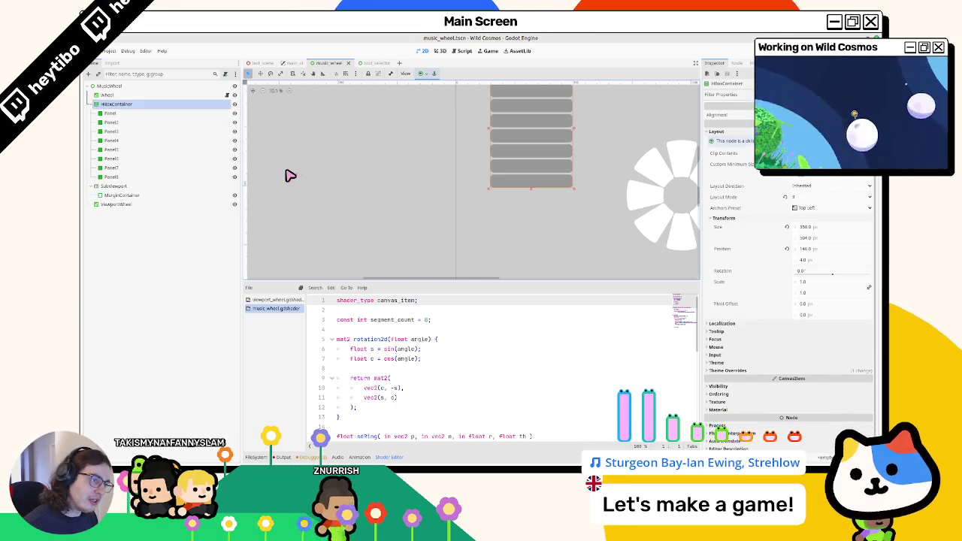
key(ctrl+shift+z)
key(ctrl+z)
key(ctrl+shift+z)
key(ctrl+z)
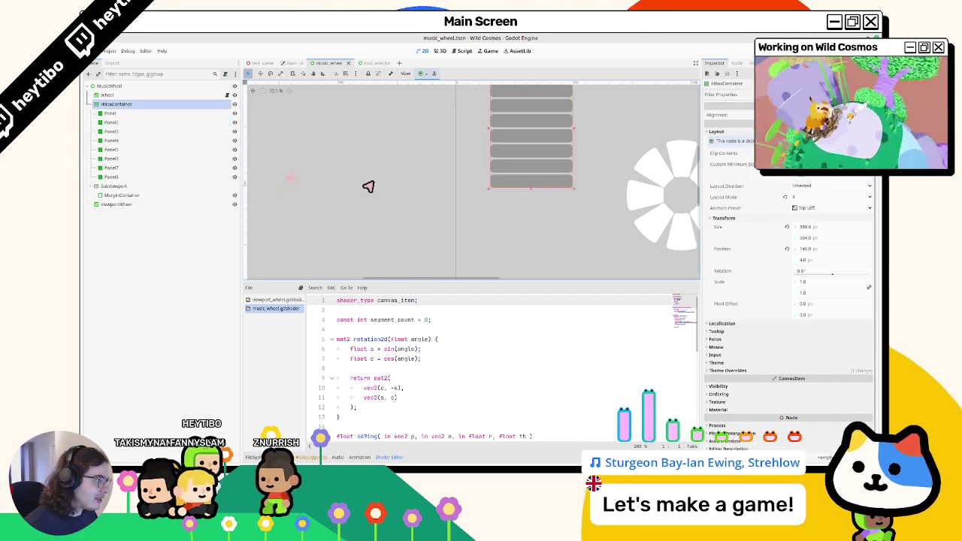
key(ctrl+shift+z)
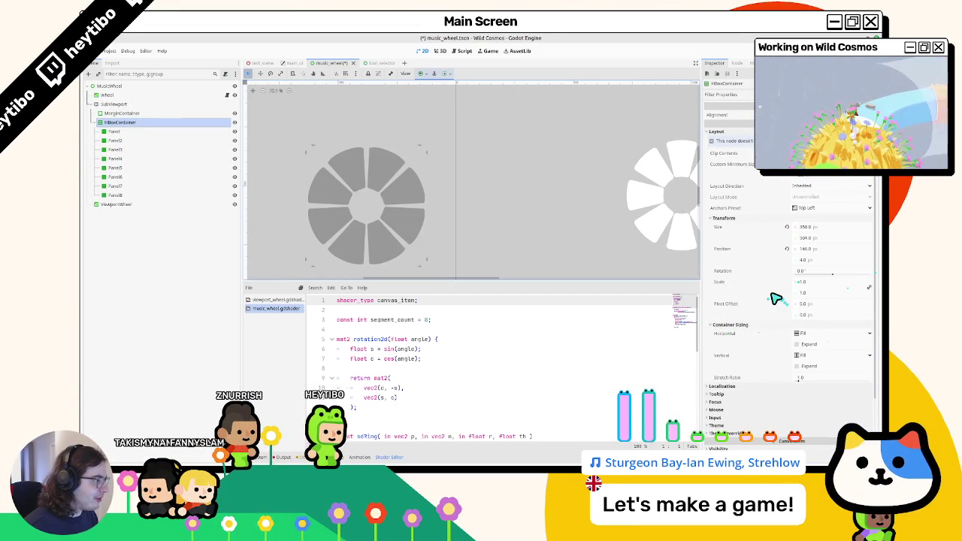
Step: Apply the Full Rect anchor preset to the panel row
click(810, 209)
click(809, 209)
click(810, 209)
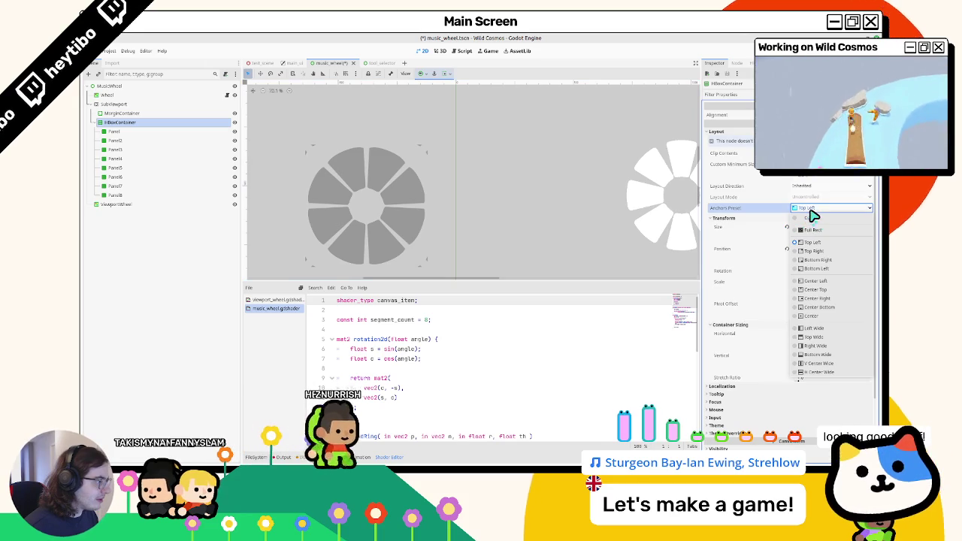
click(755, 205)
click(423, 73)
click(458, 132)
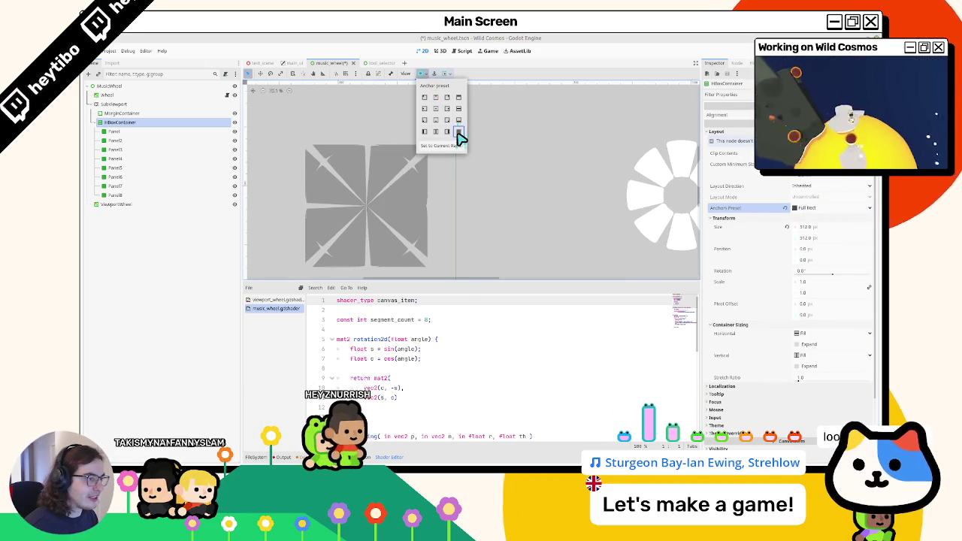
Step: Move the HBoxContainer panel row into MarginContainer, after undoing two other placements
drag(119, 121, 121, 100)
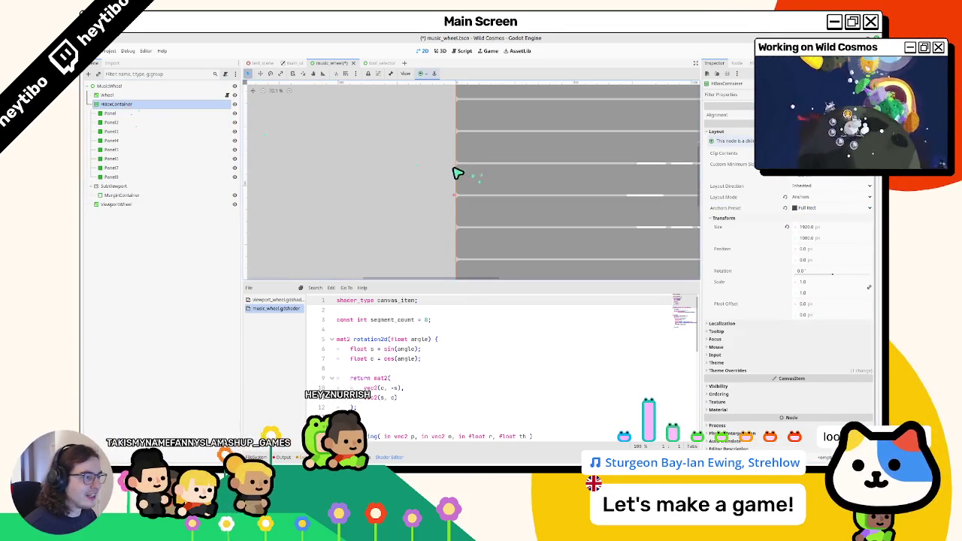
scroll(457, 173, down, 3)
key(ctrl+z)
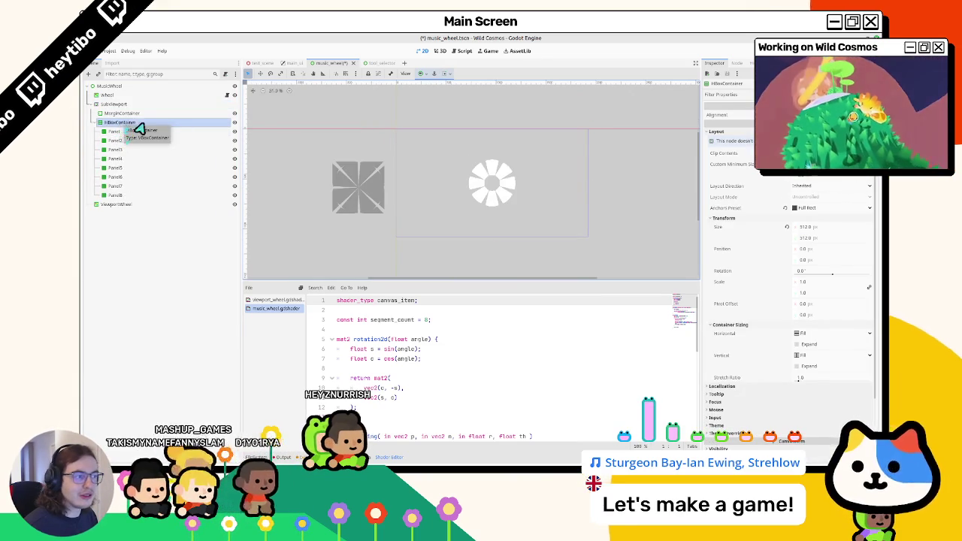
drag(124, 129, 397, 185)
key(ctrl+z)
drag(124, 123, 124, 118)
Step: Move MarginContainer out above SubViewport, nudge the panels' left edge, then put MarginContainer back inside SubViewport
click(127, 106)
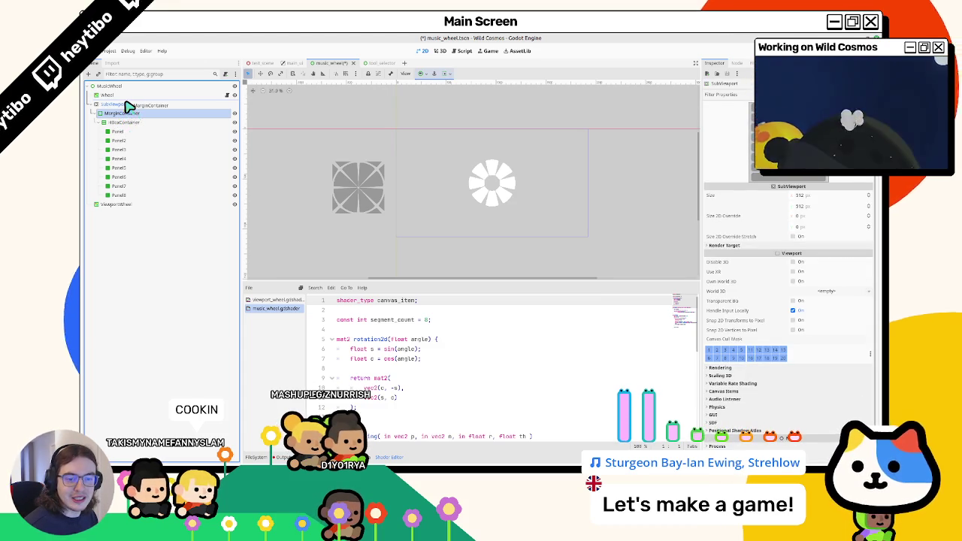
drag(129, 107, 128, 102)
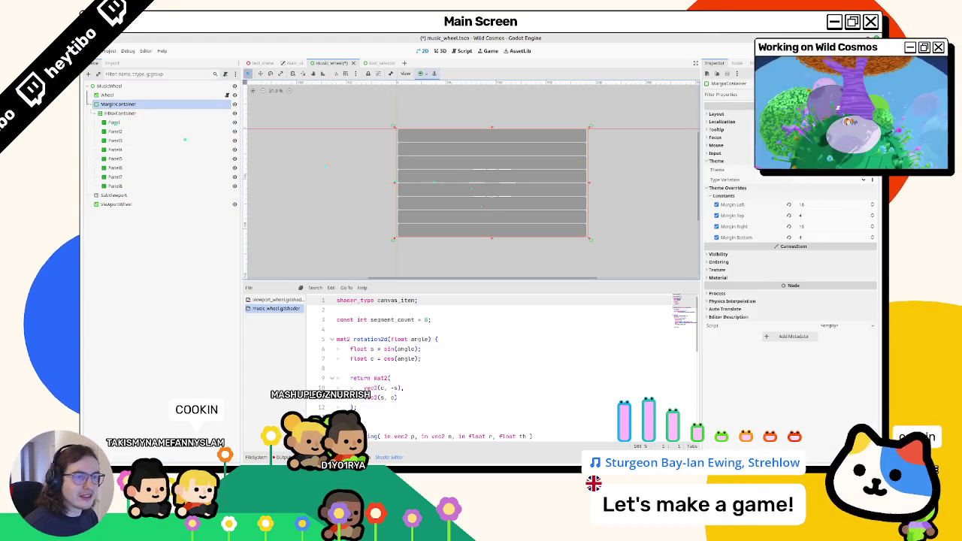
click(105, 112)
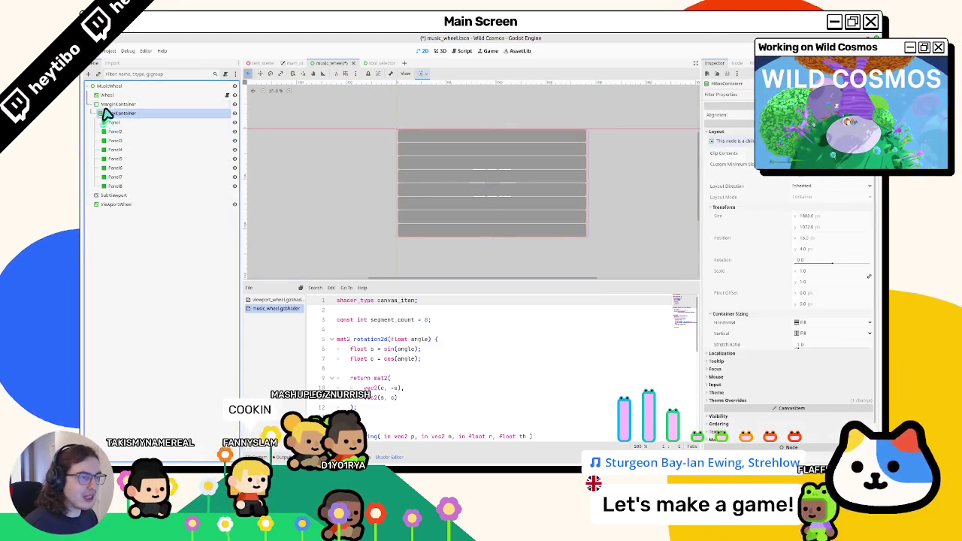
click(112, 103)
mouse_move(399, 187)
mouse_down()
mouse_move(423, 189)
mouse_move(414, 194)
mouse_up()
drag(119, 103, 119, 199)
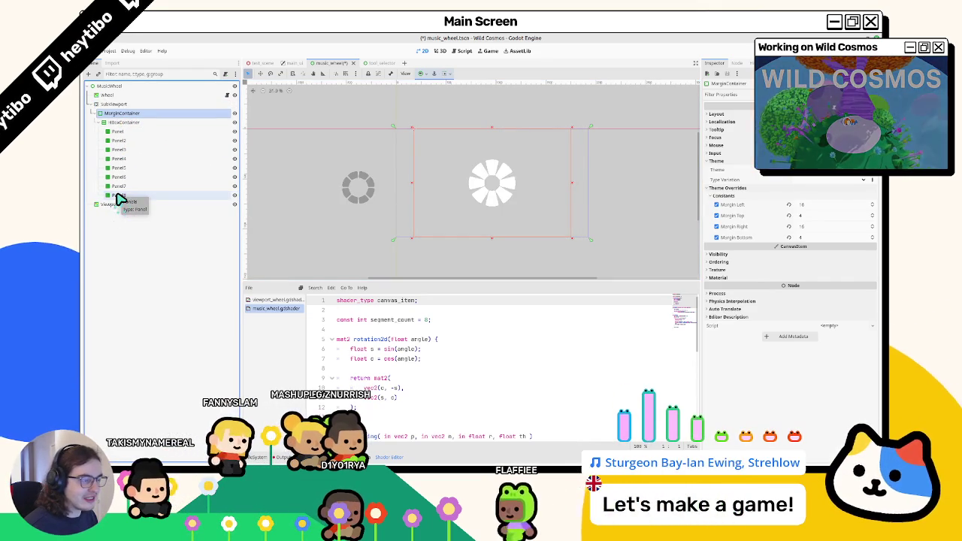
Step: Try Top Left and Center anchor presets on MarginContainer, keep Top Left, and edit its size
click(112, 121)
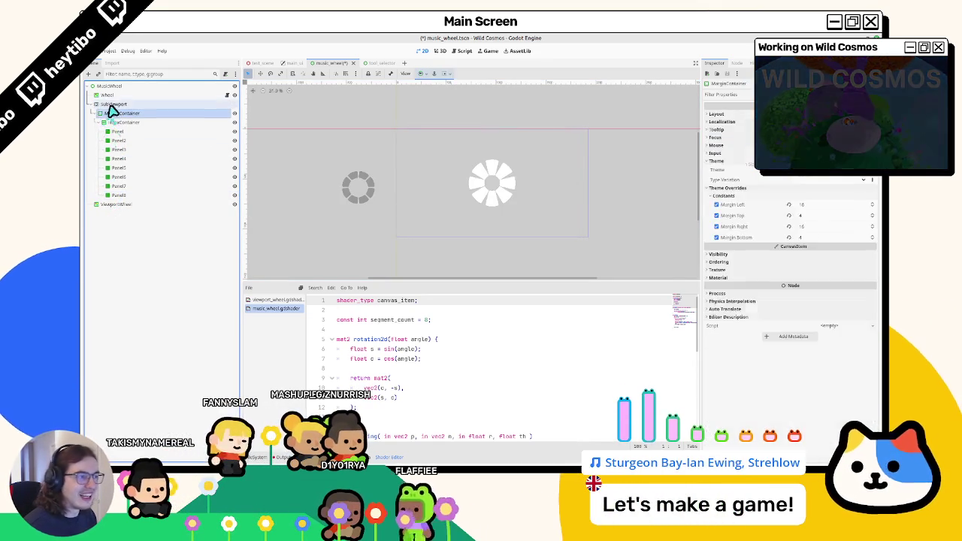
click(111, 104)
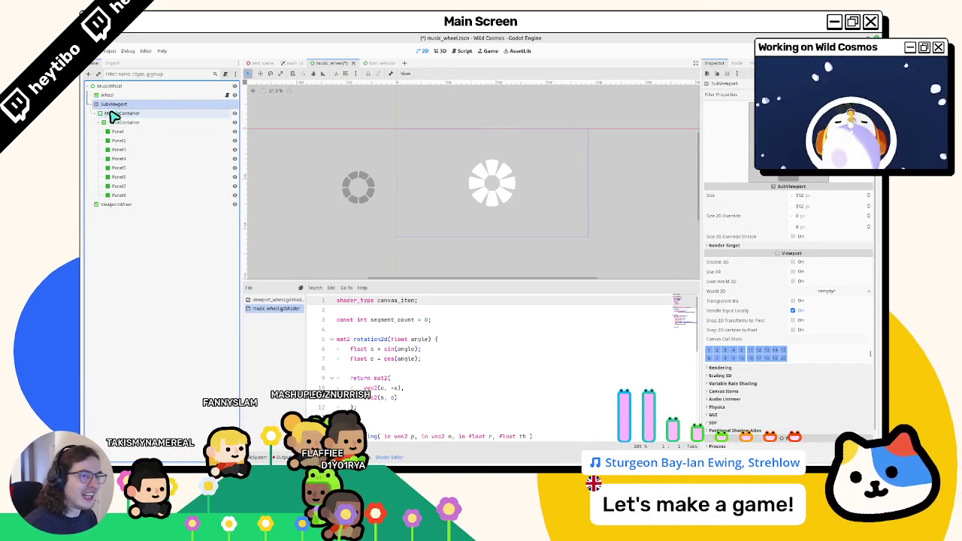
click(112, 113)
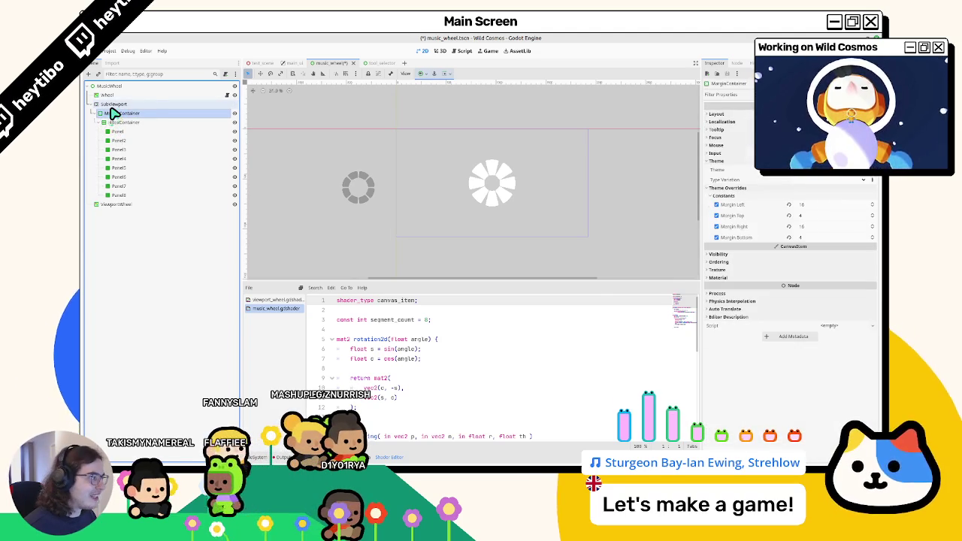
click(735, 115)
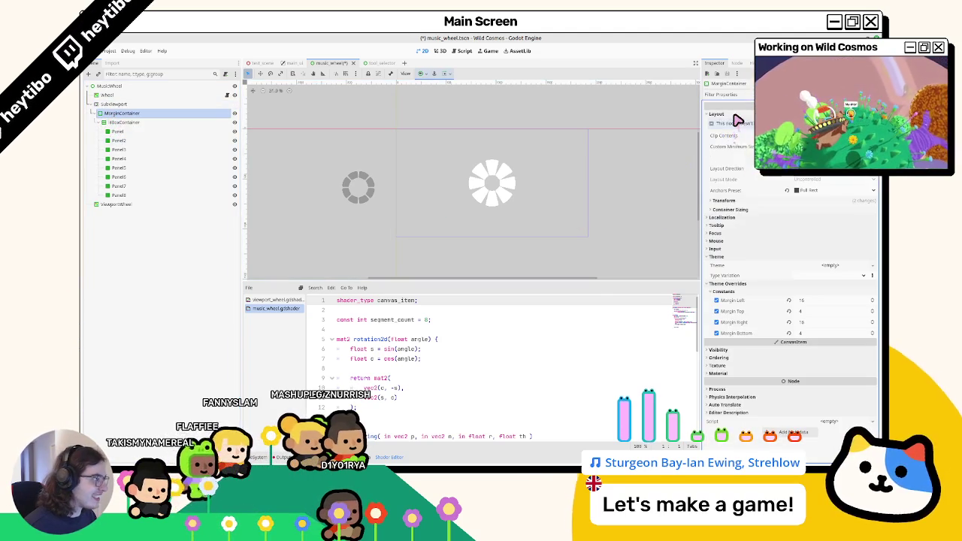
click(717, 202)
click(423, 73)
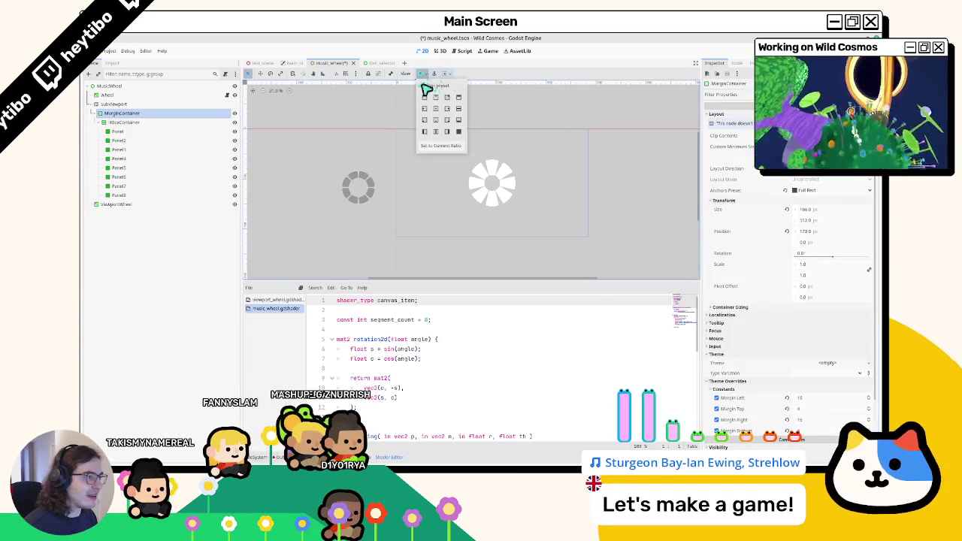
click(425, 98)
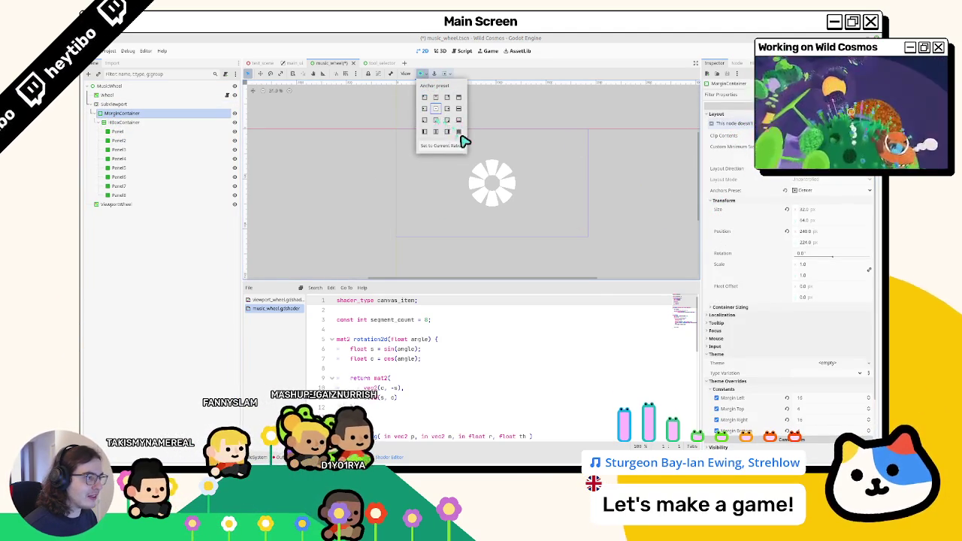
click(435, 109)
key(ctrl+z)
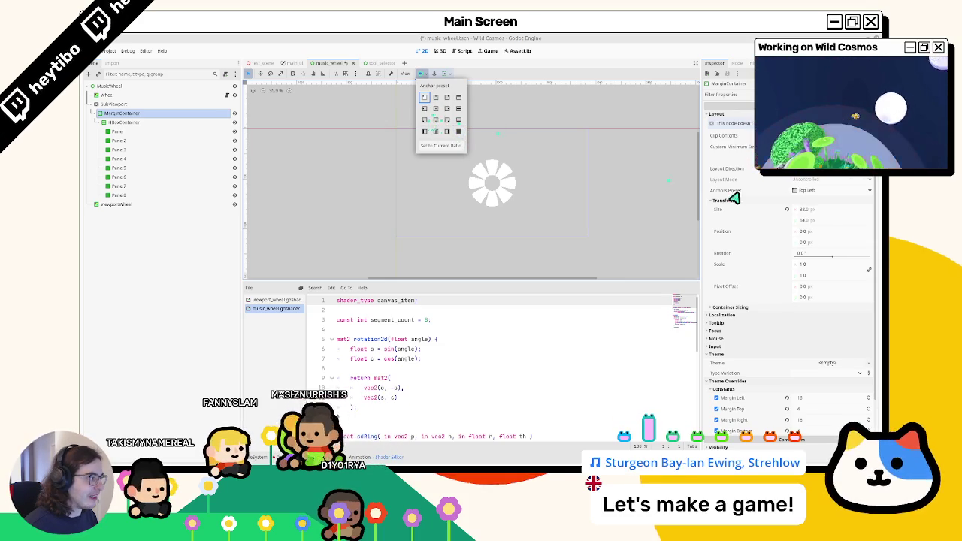
click(818, 210)
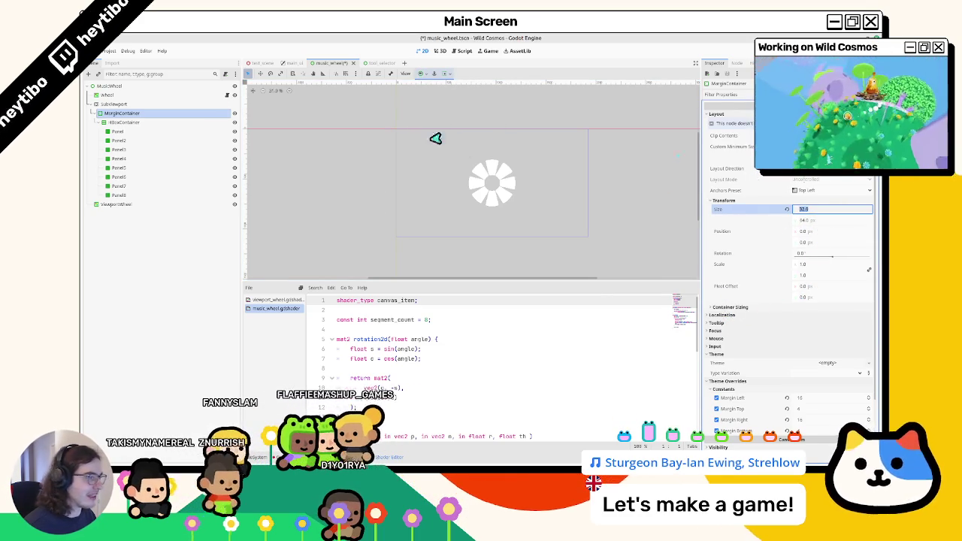
Step: Review the panel row, SubViewport and MarginContainer properties and save the scene
click(177, 123)
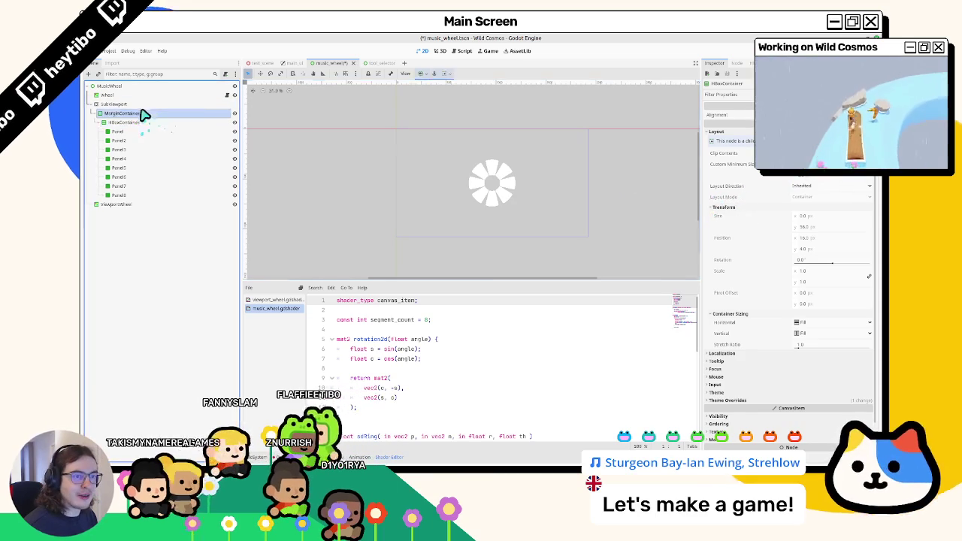
click(139, 106)
click(134, 114)
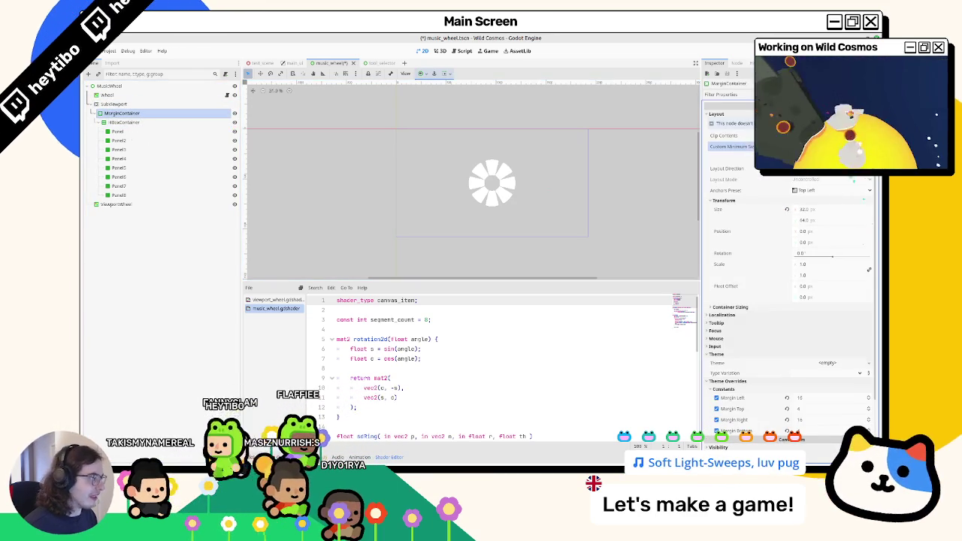
key(ctrl+s)
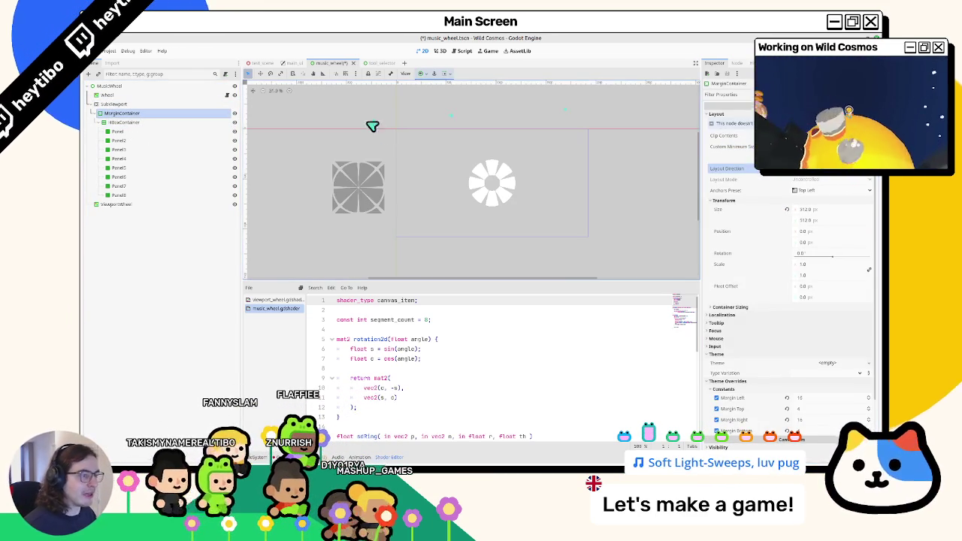
Step: Move MarginContainer directly under Wheel, then move the HBoxContainer out of it to the scene root
drag(124, 113, 124, 100)
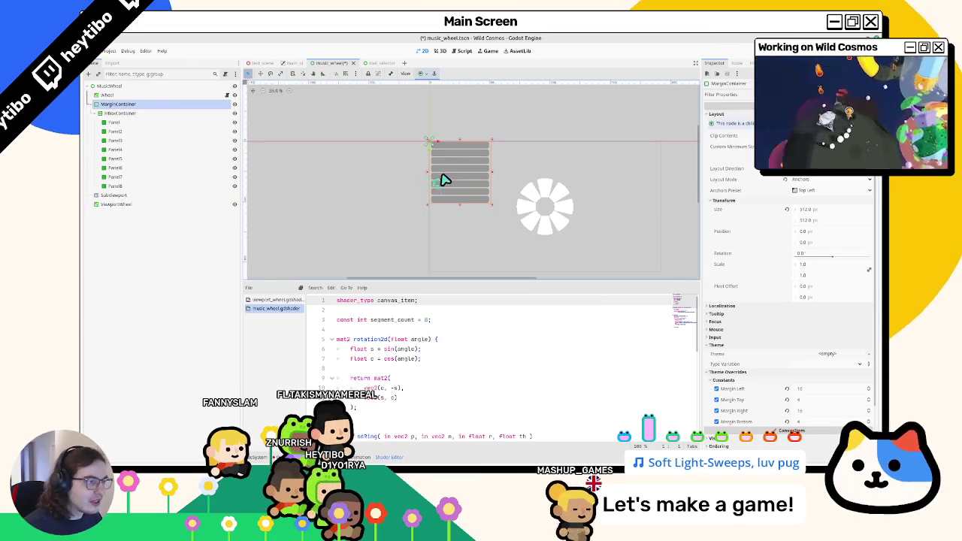
click(150, 114)
click(153, 104)
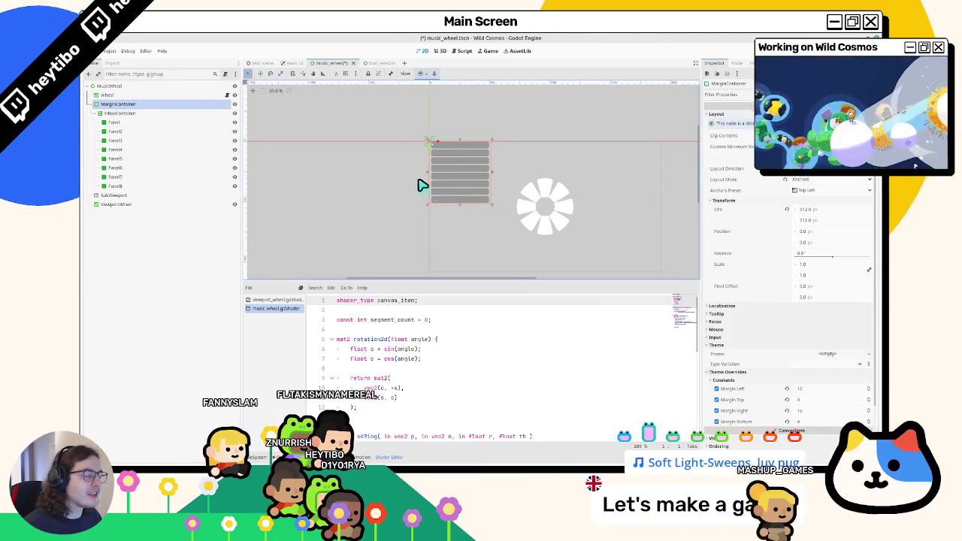
drag(141, 113, 131, 102)
click(109, 179)
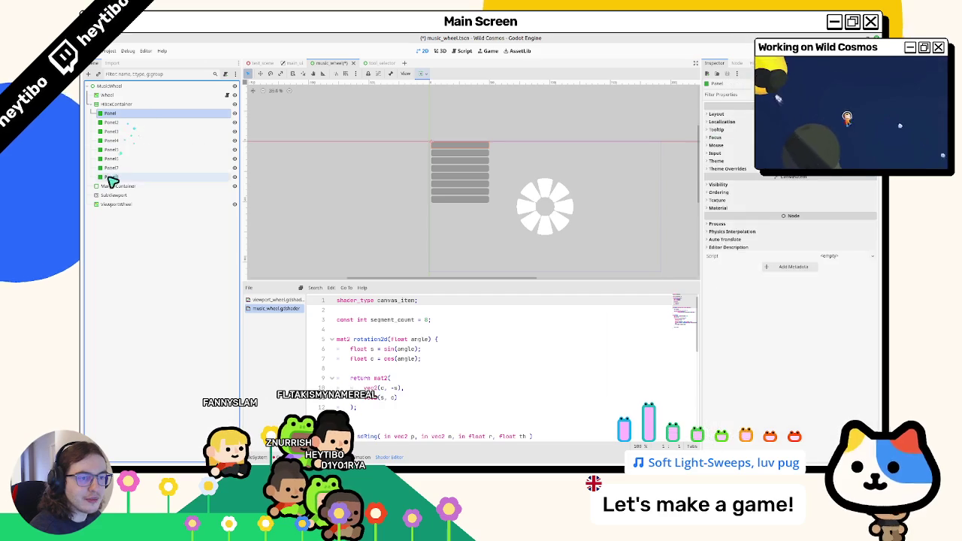
Step: Delete the empty MarginContainer and add a new Control node under MusicWheel
key(Delete)
key(Return)
click(118, 88)
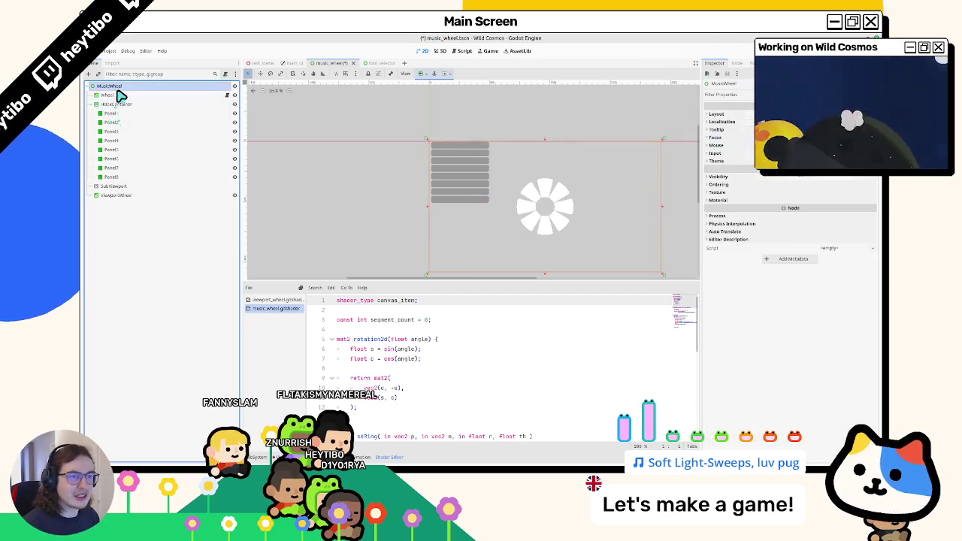
key(ctrl+a)
text(c)
key(Return)
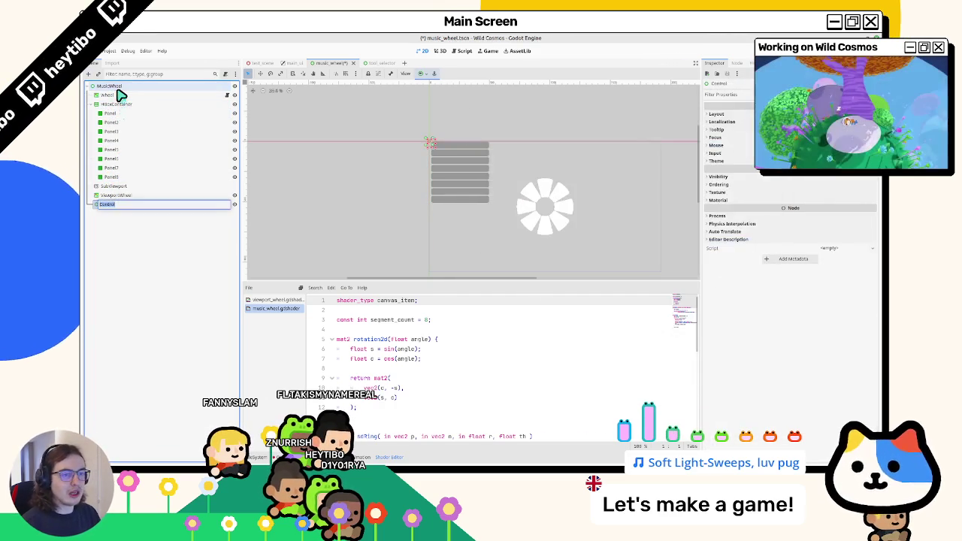
Step: Put the HBoxContainer inside the Control and give it Full Rect anchors
drag(108, 203, 123, 102)
click(116, 112)
click(114, 106)
click(143, 113)
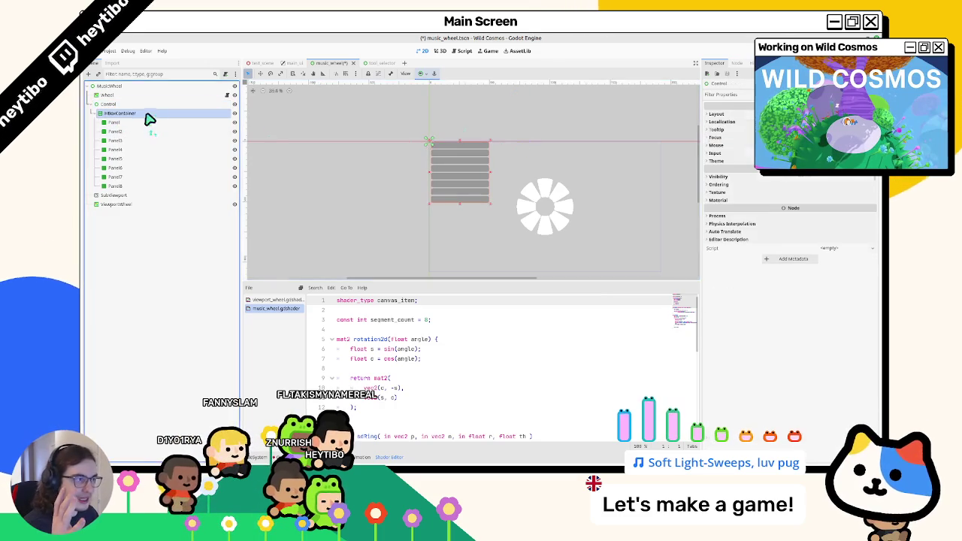
click(422, 73)
click(458, 132)
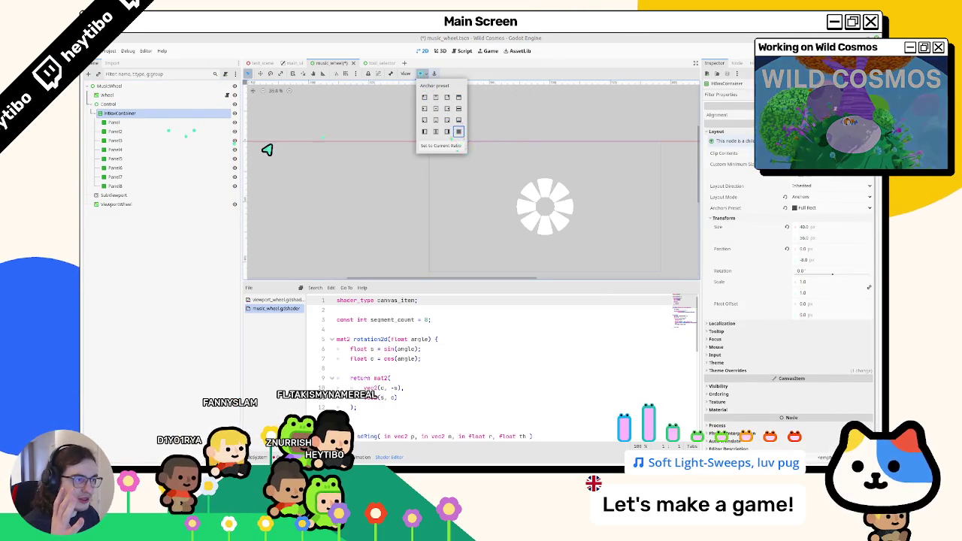
click(267, 150)
Step: Resize the Control so the panel bars show, anchor it Top Left, and save
click(109, 103)
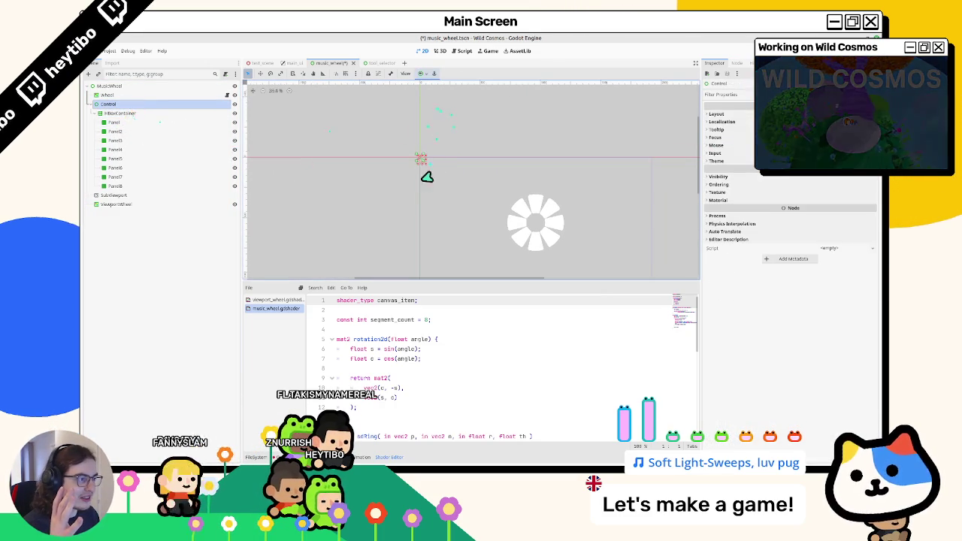
drag(428, 167, 490, 234)
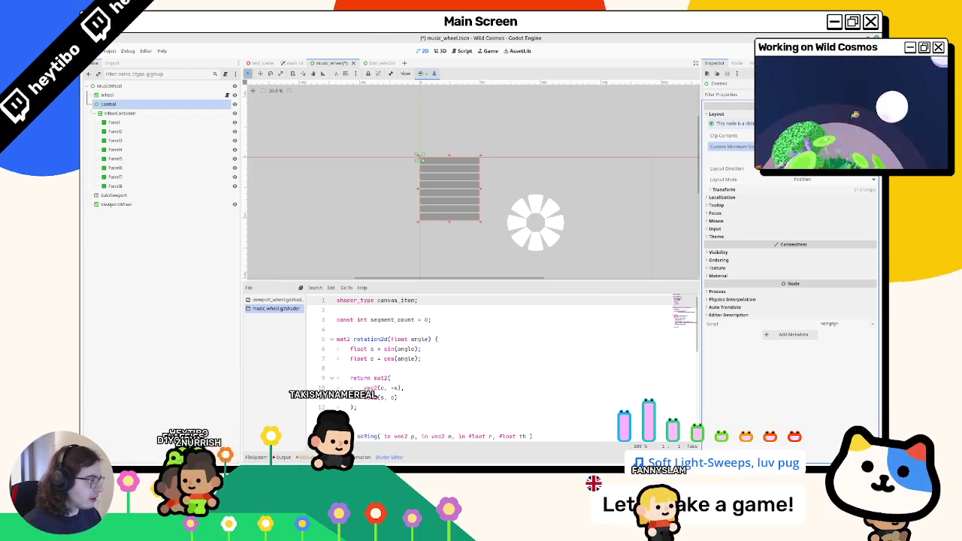
click(478, 222)
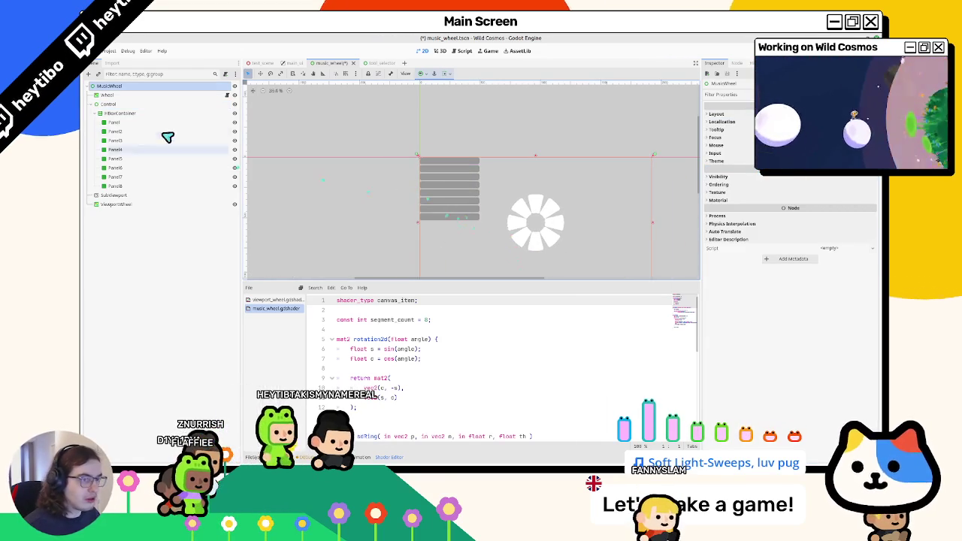
click(157, 104)
click(422, 74)
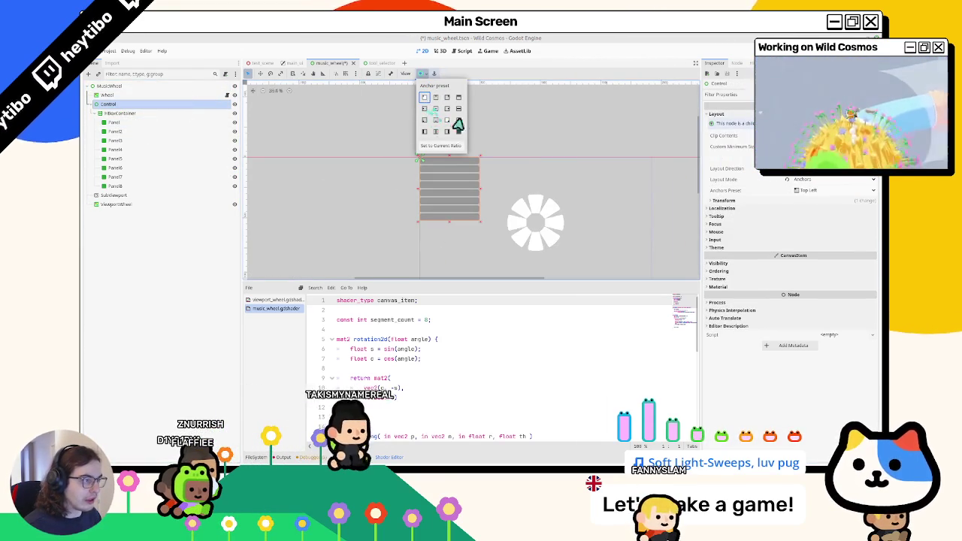
click(445, 126)
click(425, 99)
key(ctrl+s)
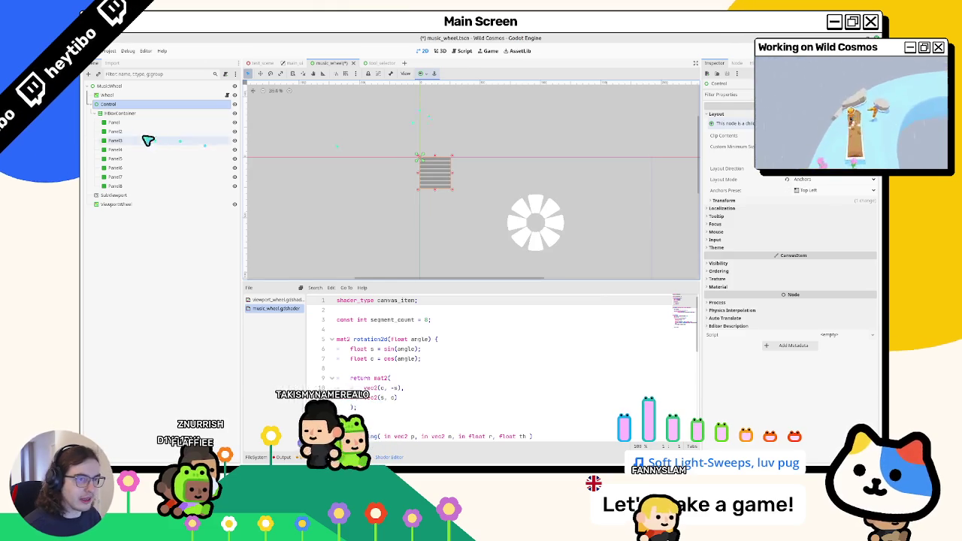
Step: Move the Control inside the SubViewport and save the scene
click(113, 196)
mouse_move(137, 107)
mouse_down()
mouse_move(125, 198)
mouse_move(168, 196)
mouse_up()
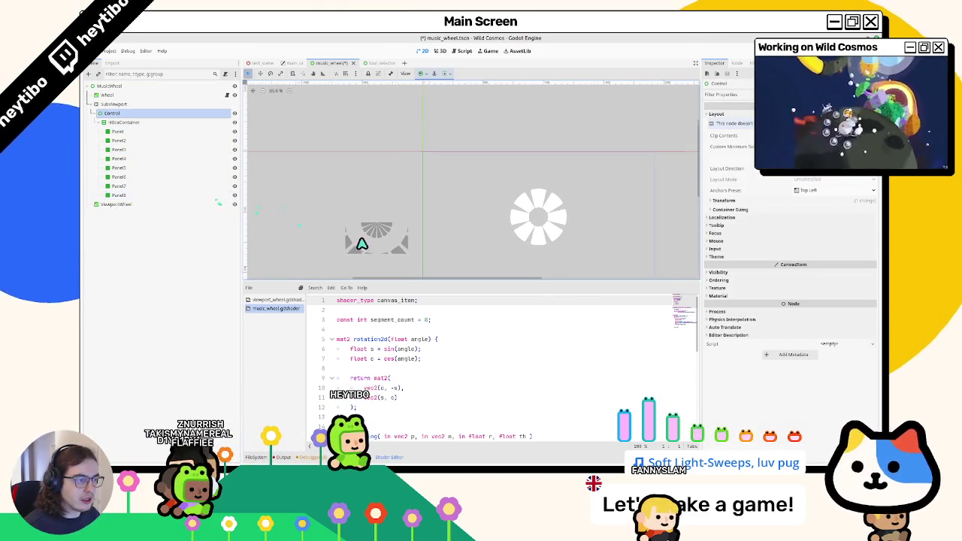
click(120, 105)
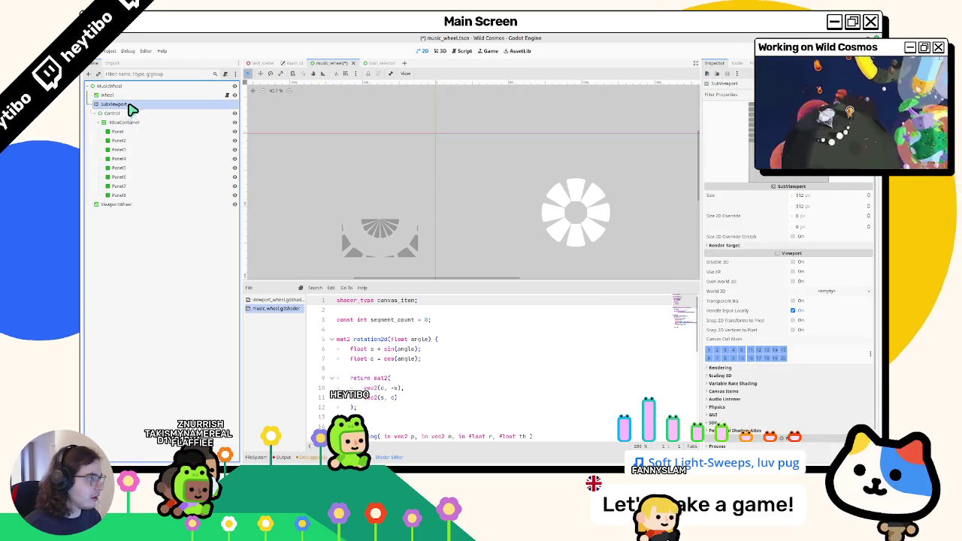
click(129, 113)
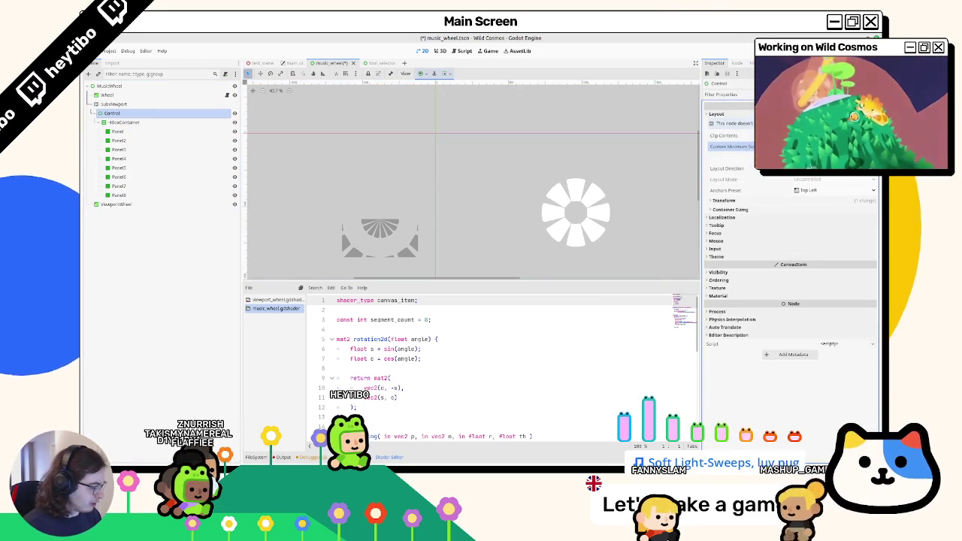
key(ctrl+s)
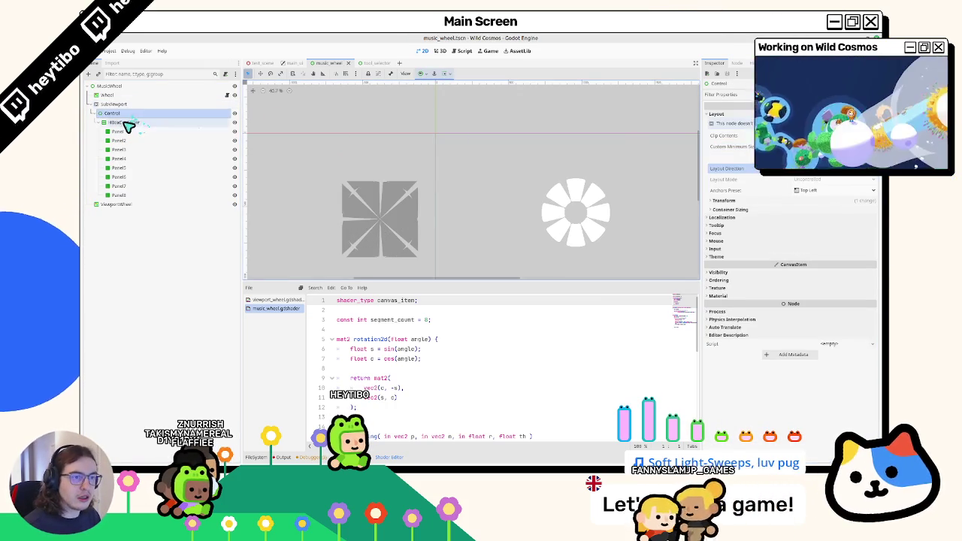
click(128, 122)
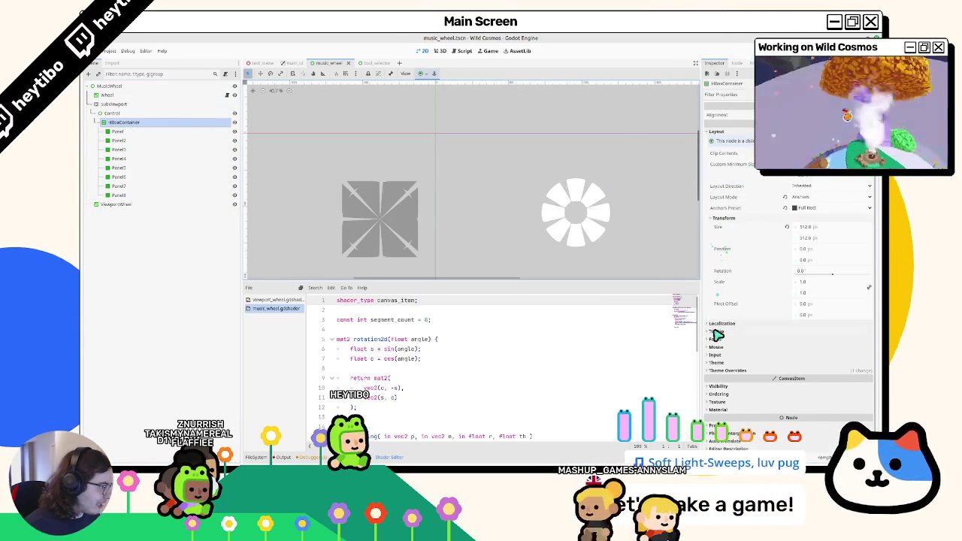
Step: Switch the HBoxContainer to Custom anchors, trying a 33 px right offset before resetting it to 0
click(808, 209)
click(807, 217)
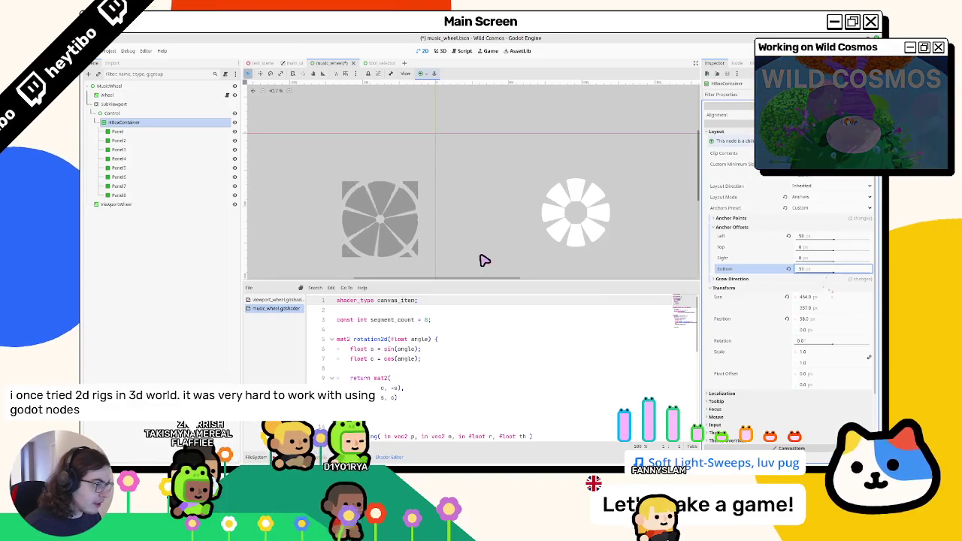
text(33)
key(Return)
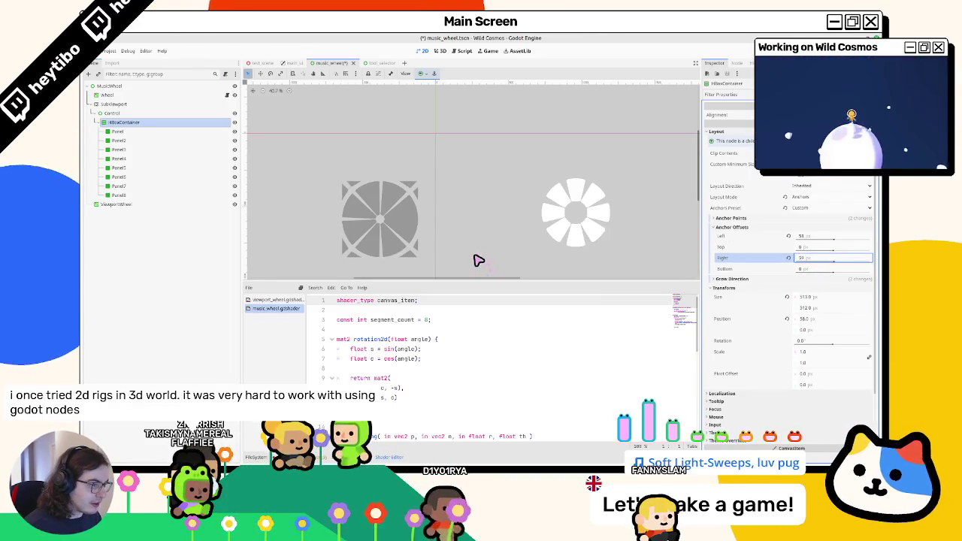
click(788, 258)
drag(505, 256, 485, 255)
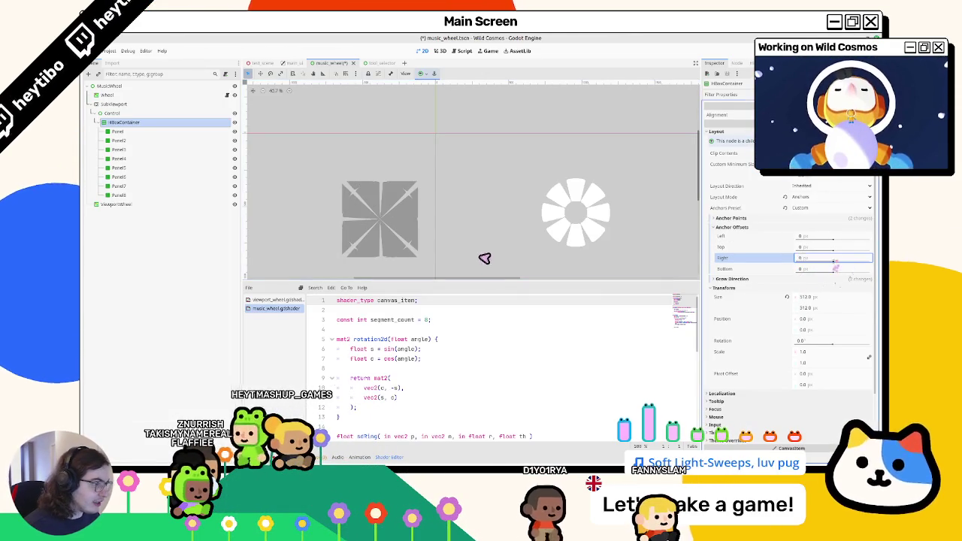
drag(822, 240, 481, 261)
click(817, 248)
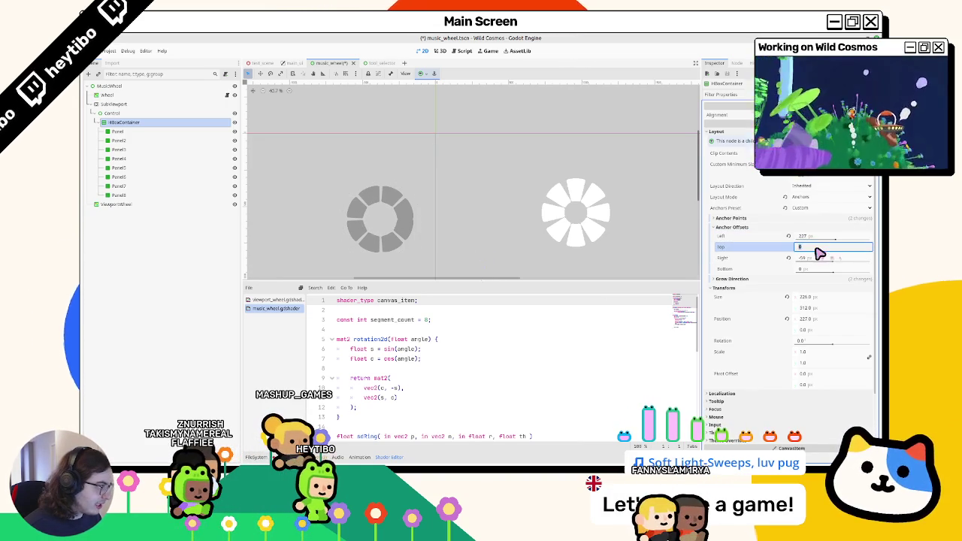
Step: Set top offset 4, bottom -4 and left 200, then fine-tune the left and right offsets
text(4)
key(Tab)
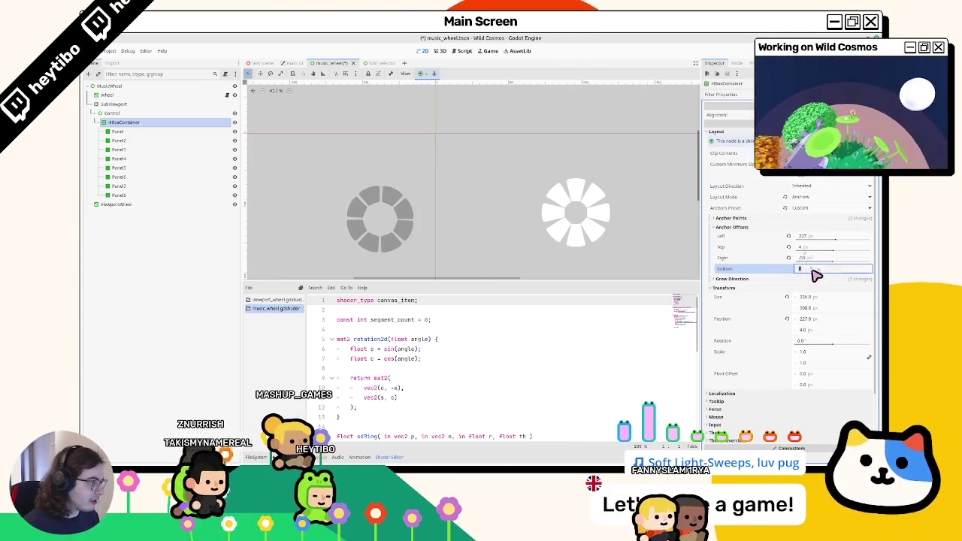
text(4)
key(Return)
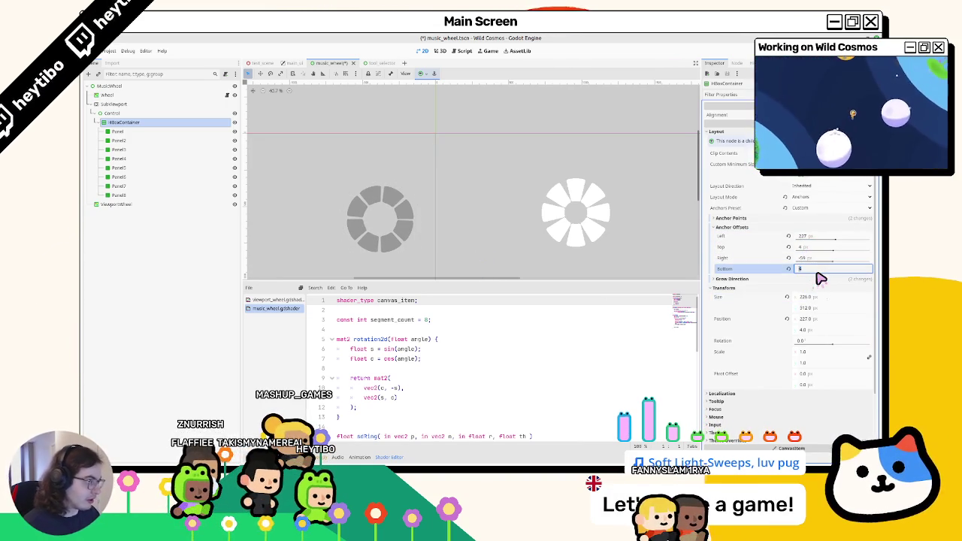
key(Tab)
scroll(626, 193, up, 2)
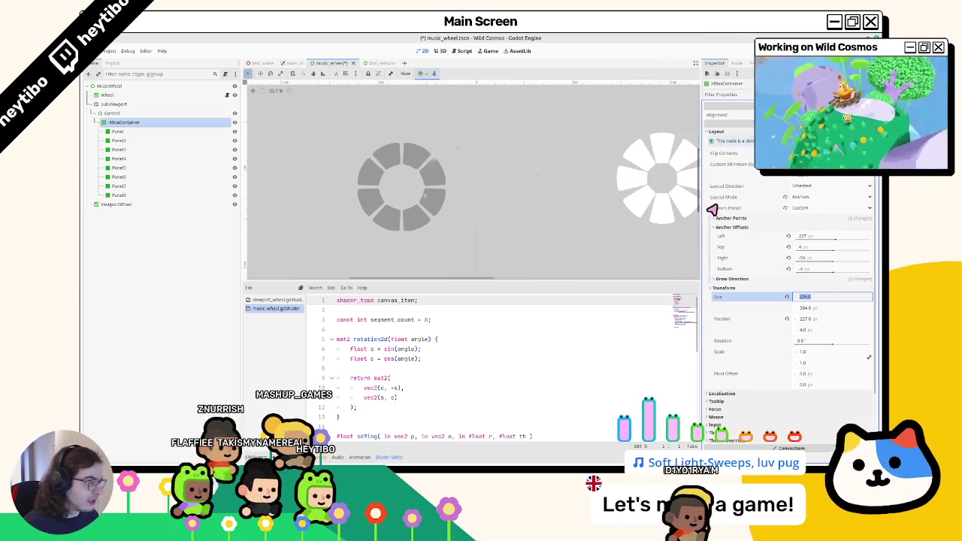
click(813, 237)
text(200)
key(Return)
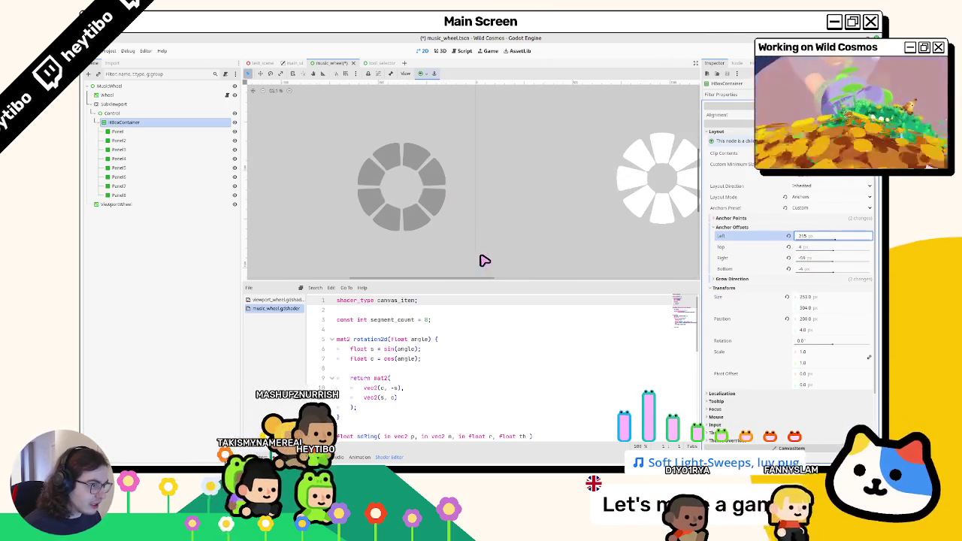
drag(832, 256, 487, 260)
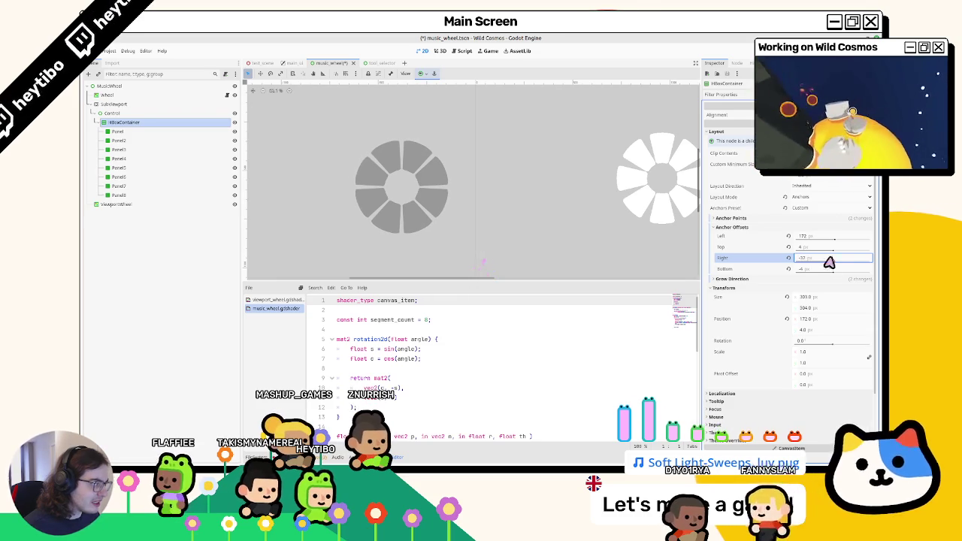
drag(801, 238, 482, 260)
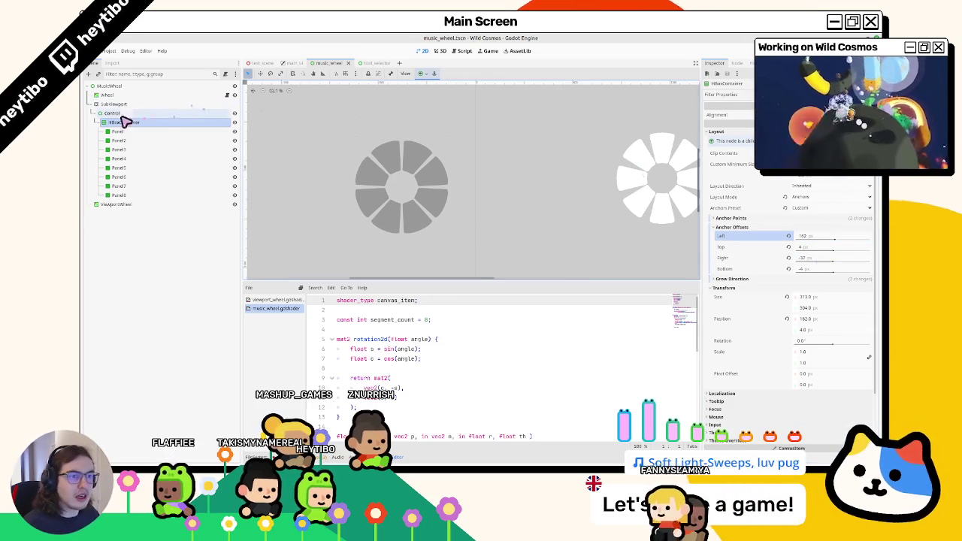
key(Up)
key(Up)
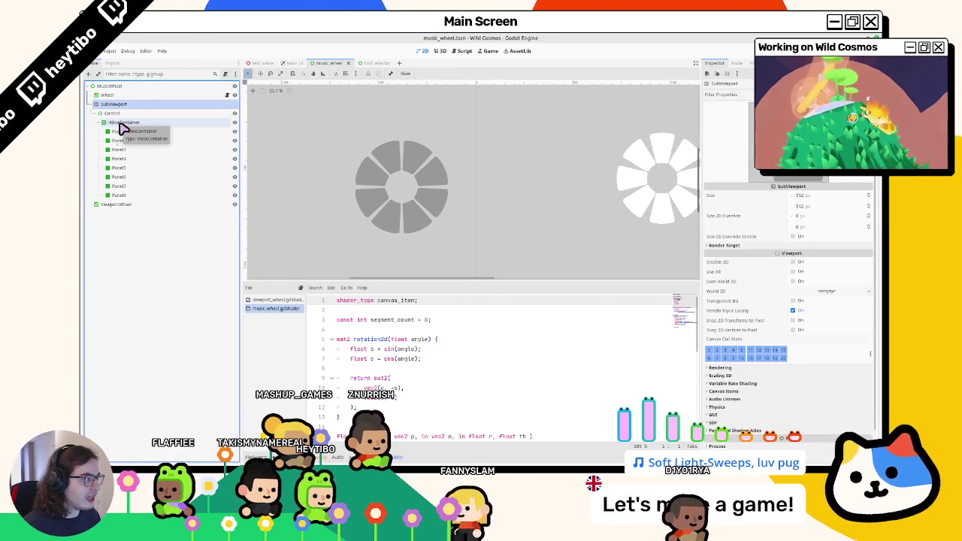
Step: Try SubViewport sizes 256, 652 and 787, revert them, and set its height to 1024 px
click(820, 195)
text(256)
key(Tab)
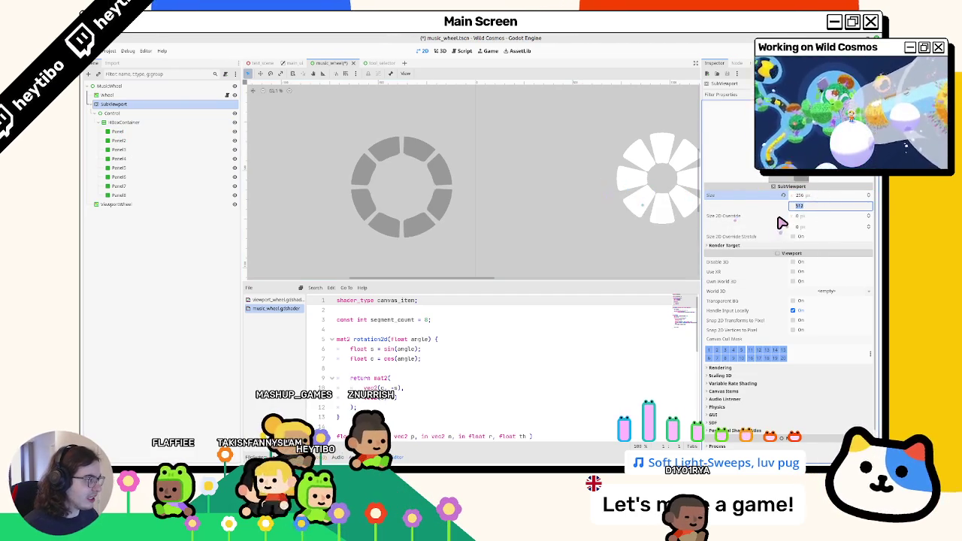
key(ctrl+z)
click(811, 208)
text(652)
key(Return)
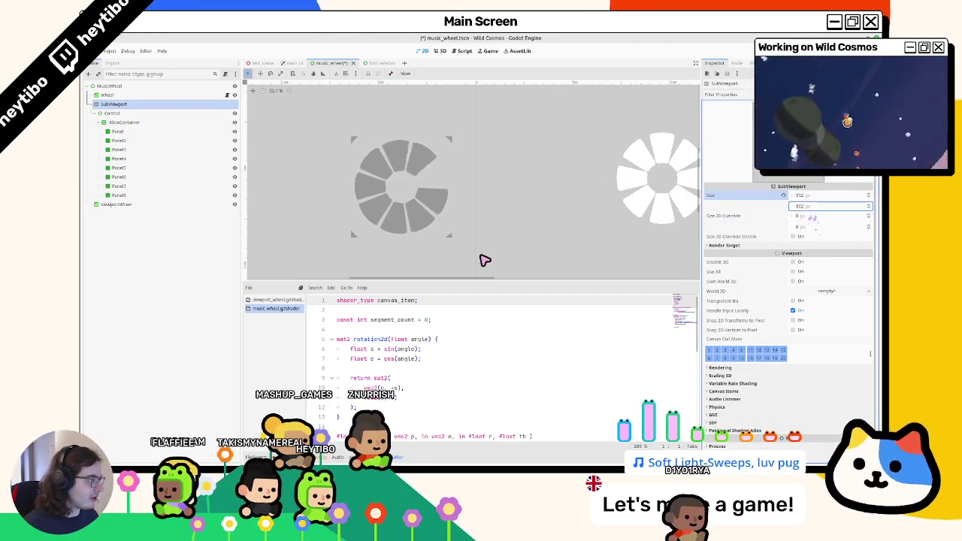
text(787)
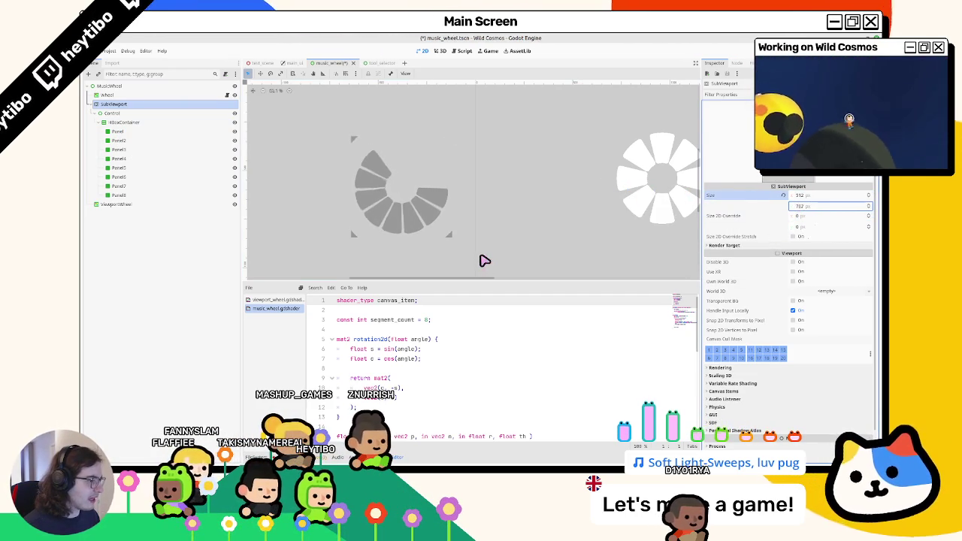
key(ctrl+z)
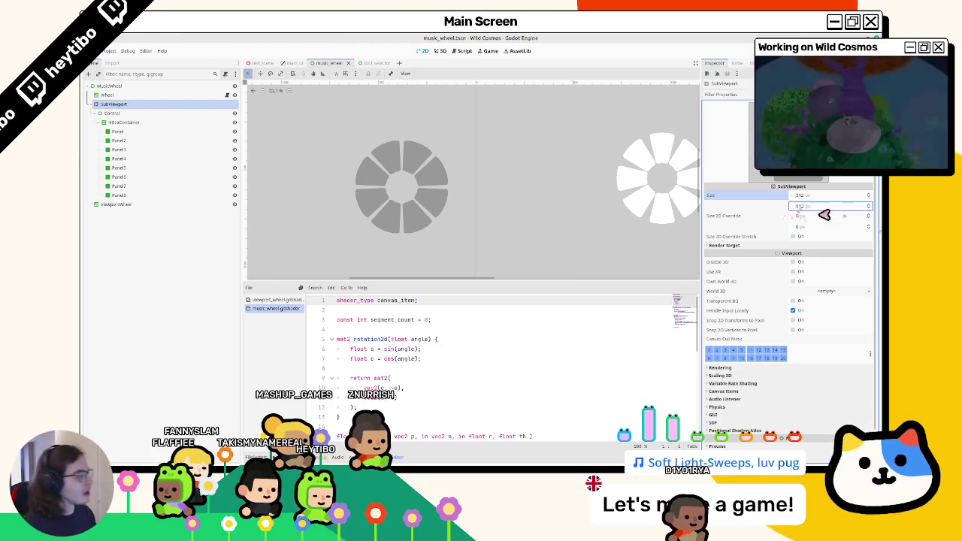
text(1024)
key(Return)
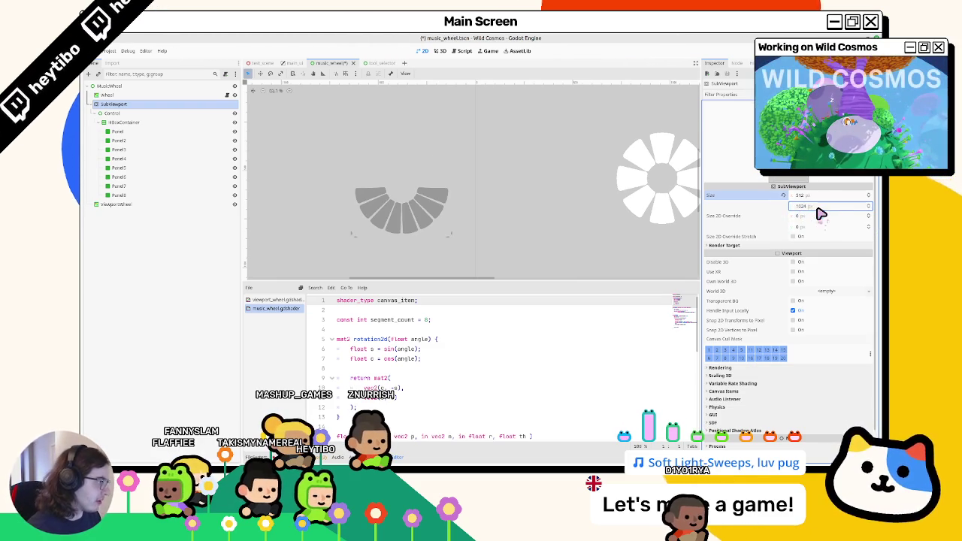
click(129, 113)
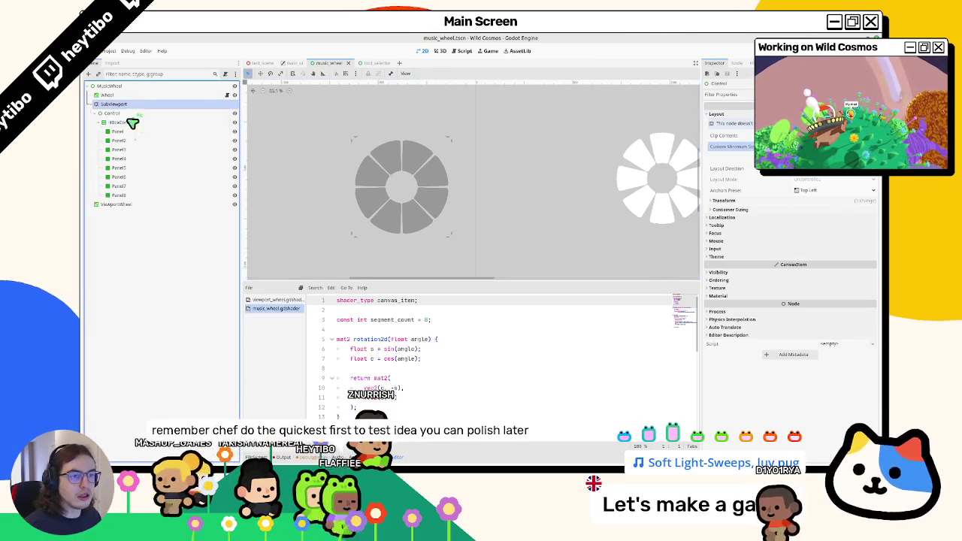
Step: Set the SubViewport size to 256 × 512
click(130, 123)
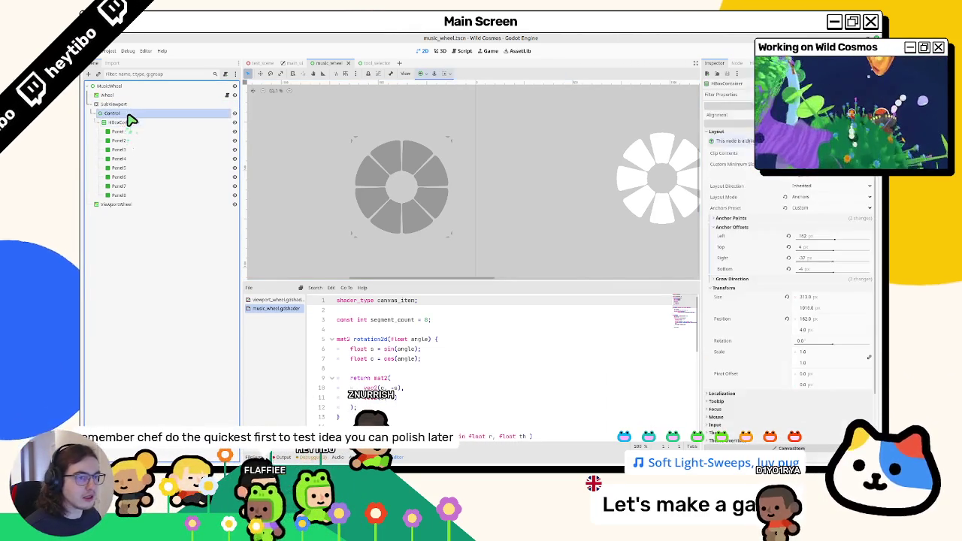
click(128, 114)
click(129, 122)
click(128, 114)
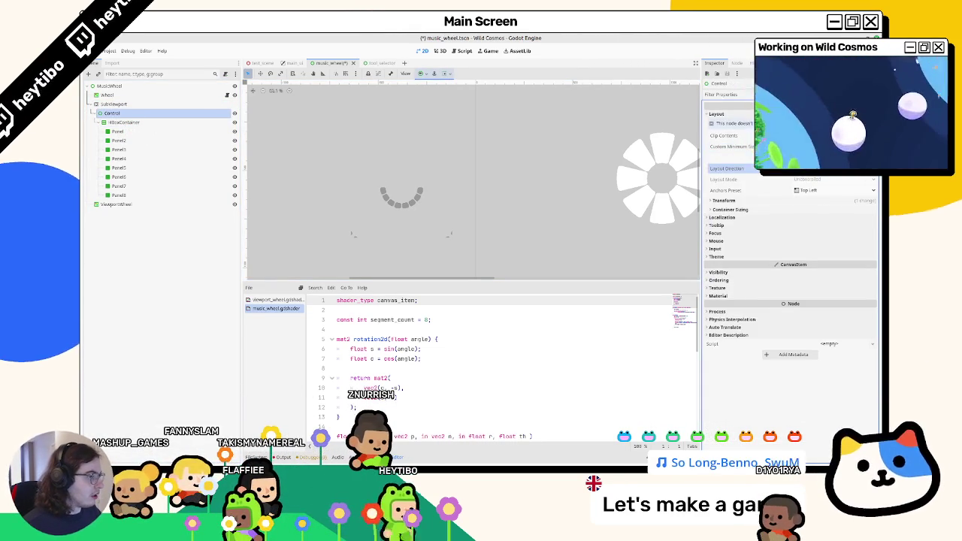
click(129, 123)
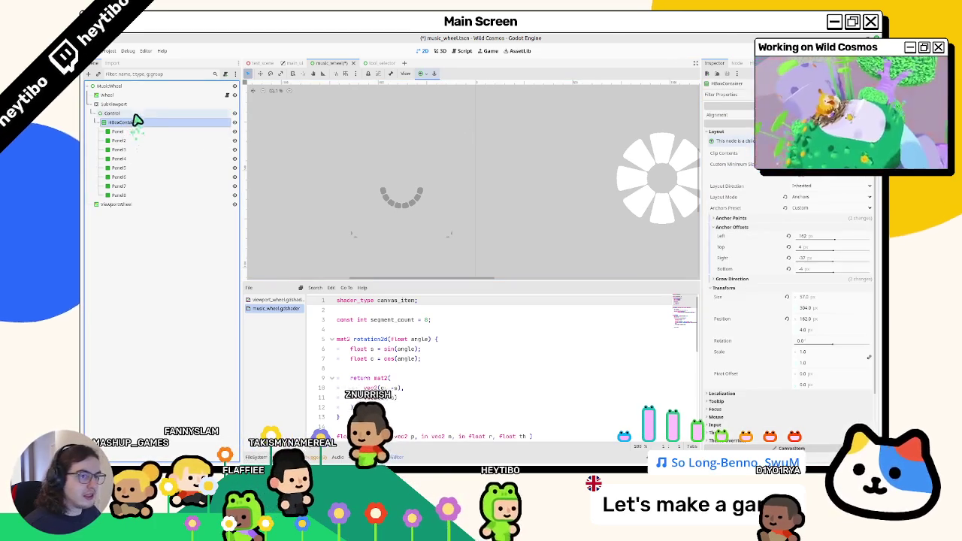
click(136, 113)
click(134, 105)
click(812, 197)
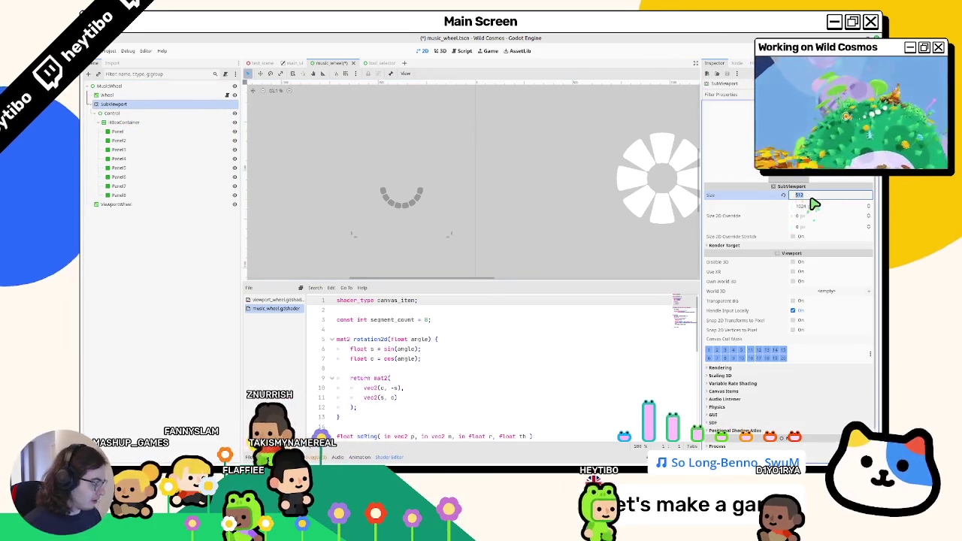
text(256)
key(Tab)
text(512)
key(Tab)
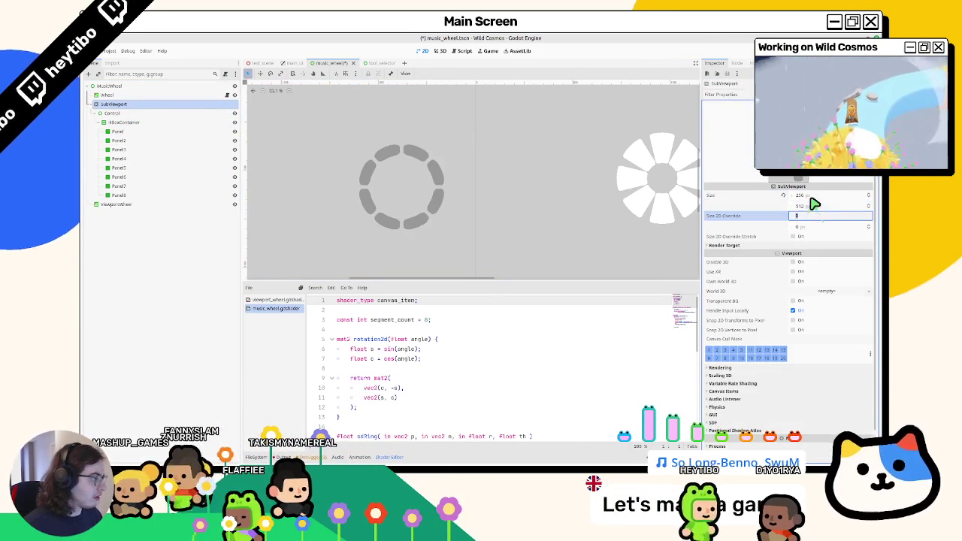
Step: Reduce the HBoxContainer's left anchor offset, reset the right offset to 0 so the ring closes, and save
click(129, 112)
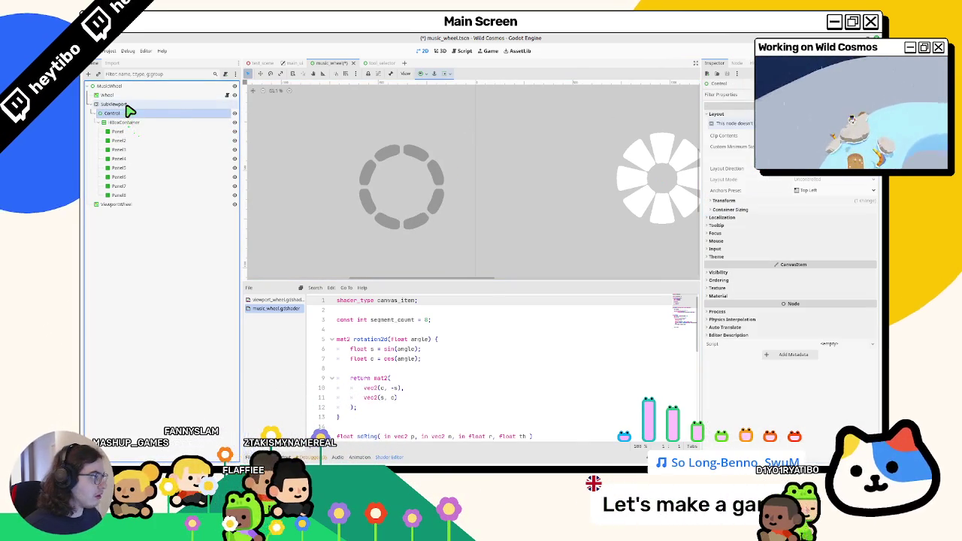
click(125, 123)
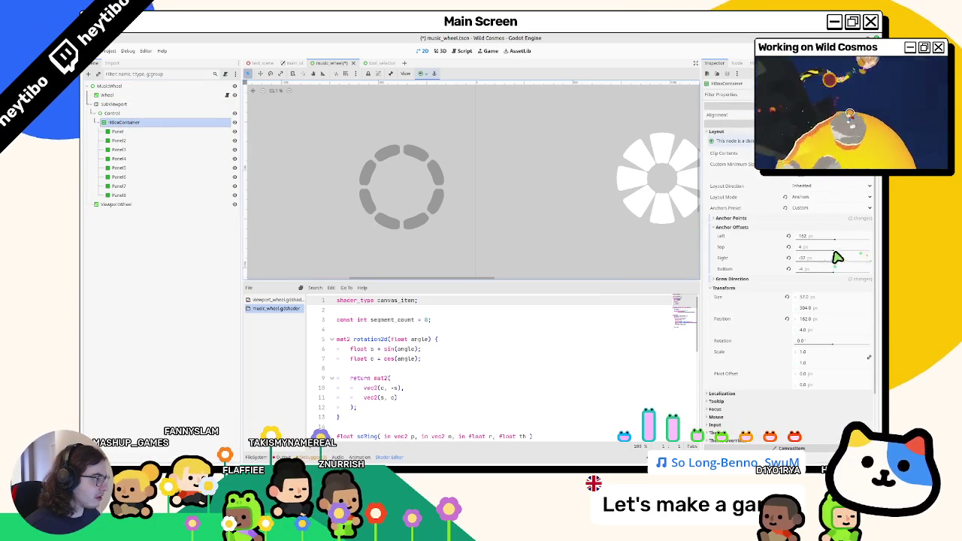
drag(836, 258, 483, 261)
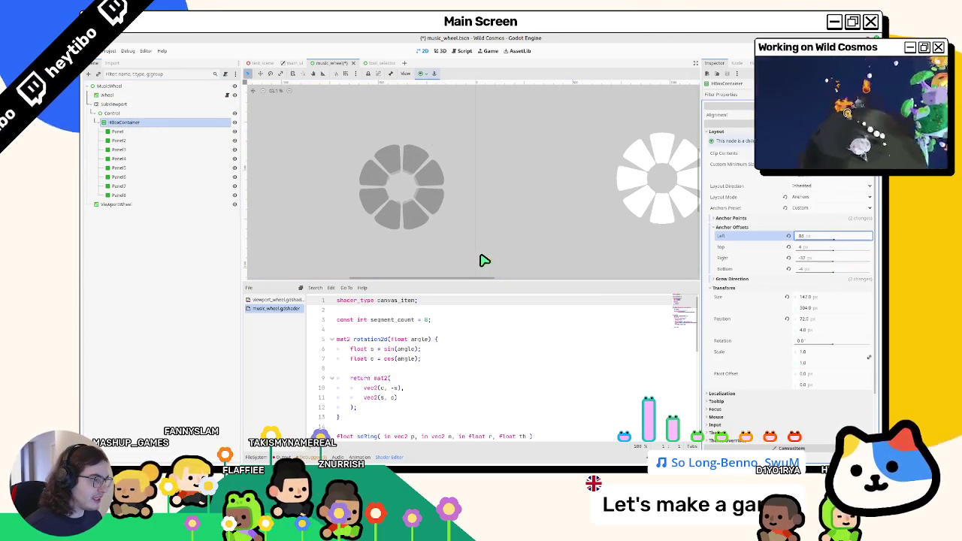
mouse_move(851, 264)
mouse_down()
mouse_move(827, 264)
mouse_move(859, 274)
mouse_up()
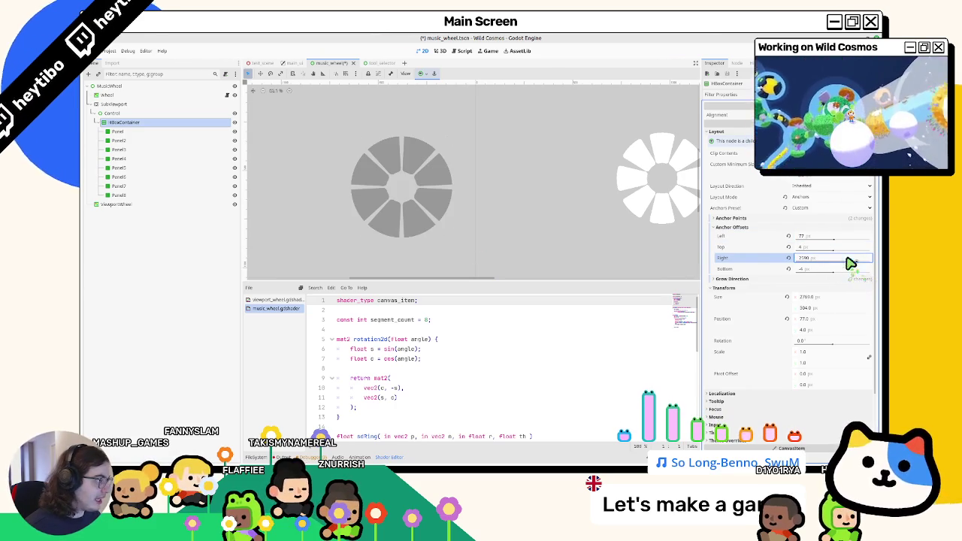
click(788, 257)
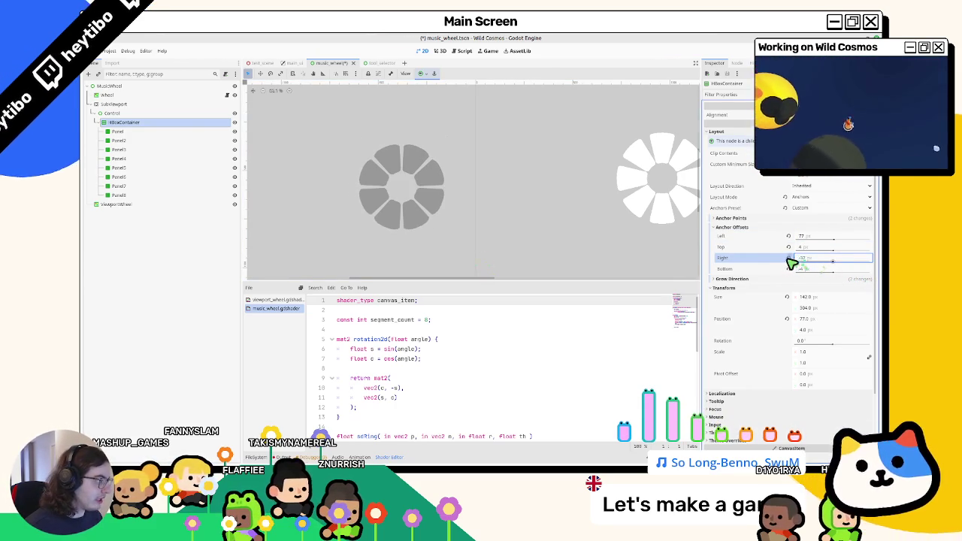
click(789, 257)
drag(824, 243, 827, 244)
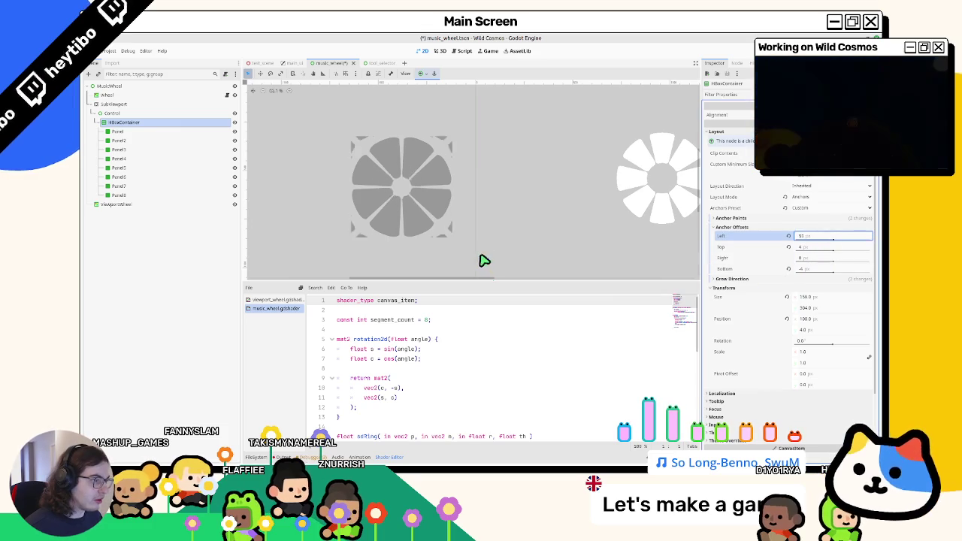
key(ctrl+s)
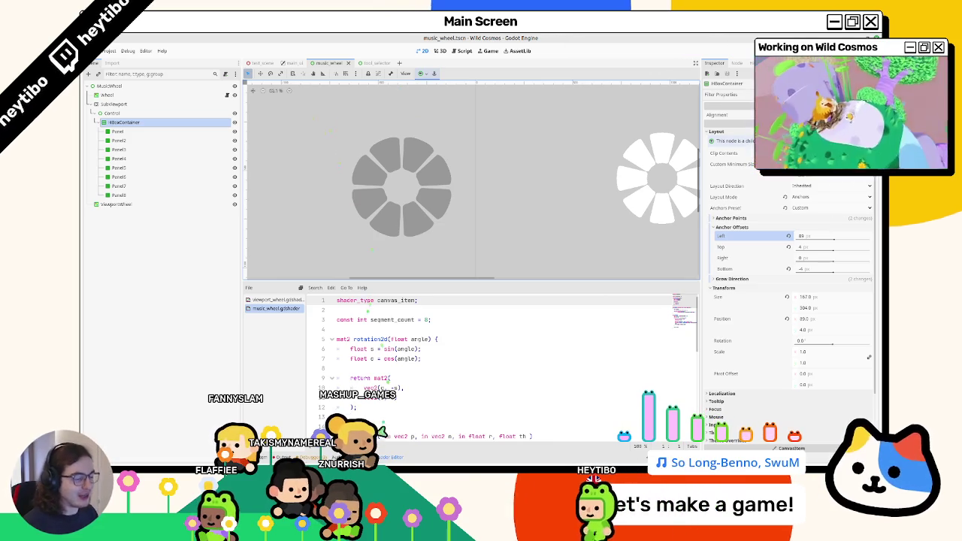
Step: Pan around the wheel preview and select the first Panel
scroll(245, 176, left, 2)
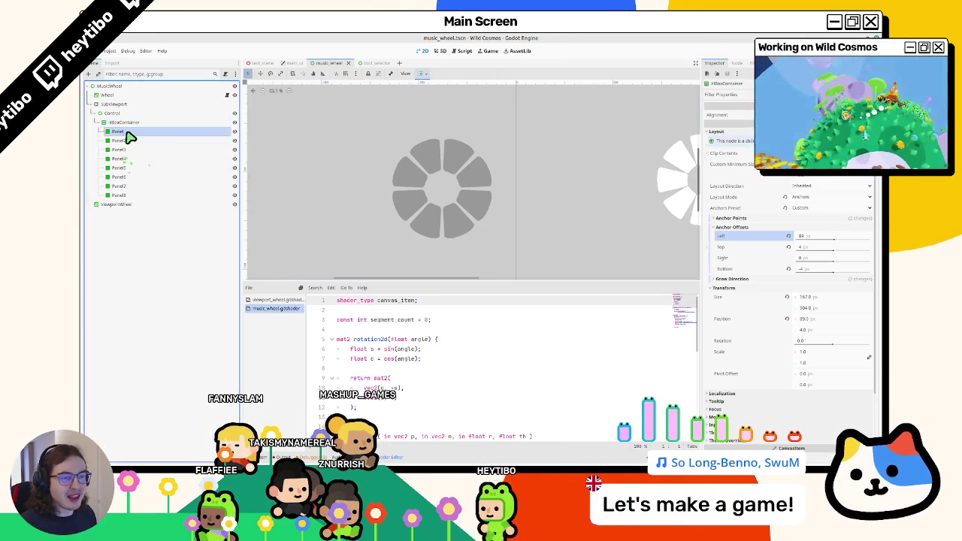
scroll(324, 121, down, 1)
scroll(402, 172, down, 3)
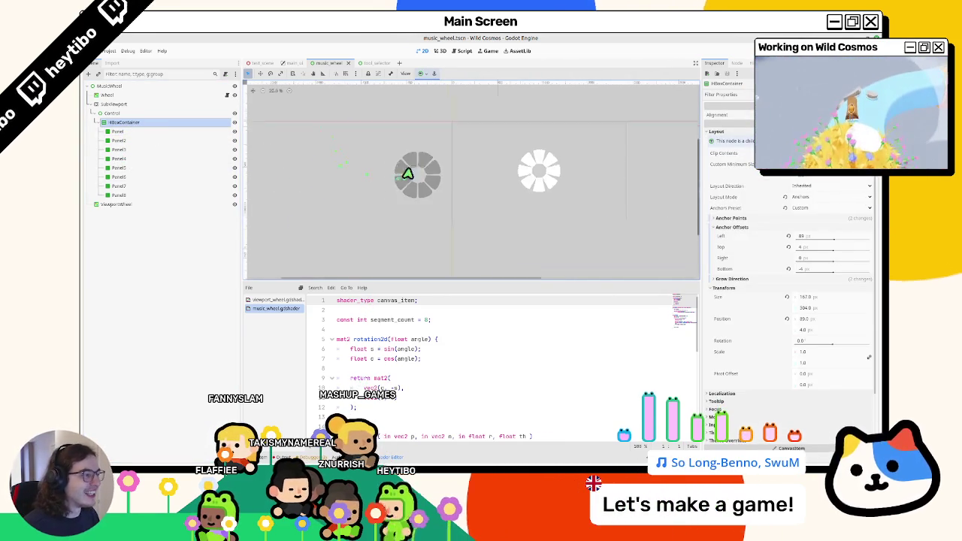
scroll(418, 158, up, 2)
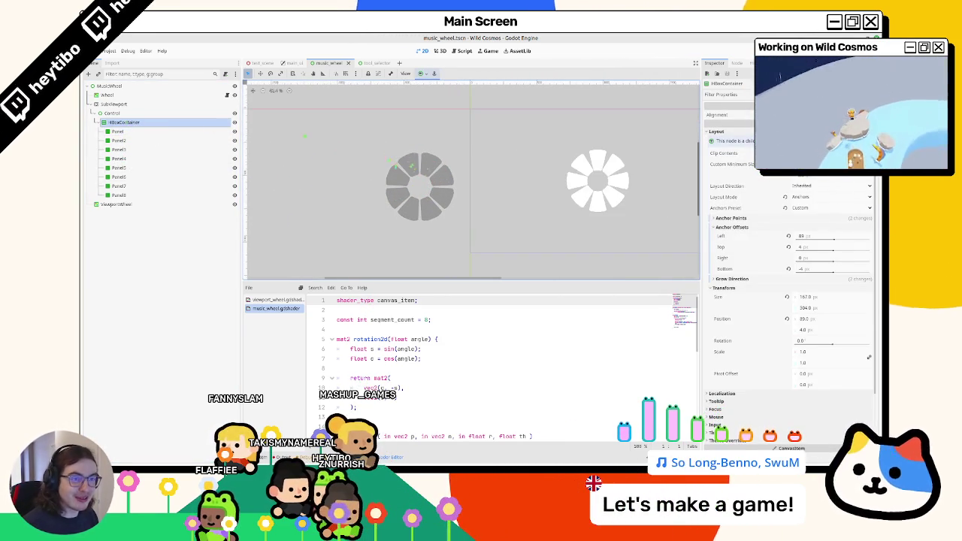
click(118, 132)
Step: Add a child Panel to the first panel and make it fill its parent with Full Rect anchors
key(ctrl+a)
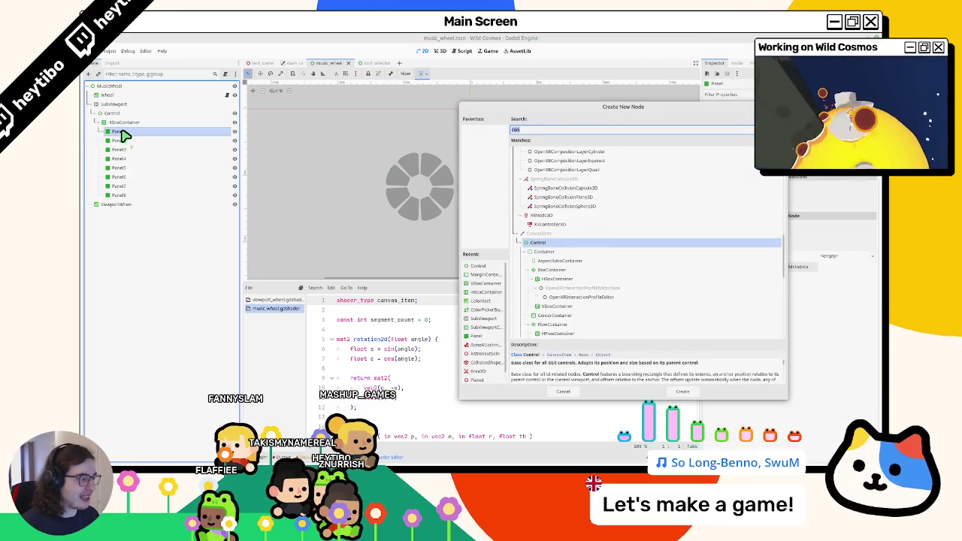
key(Return)
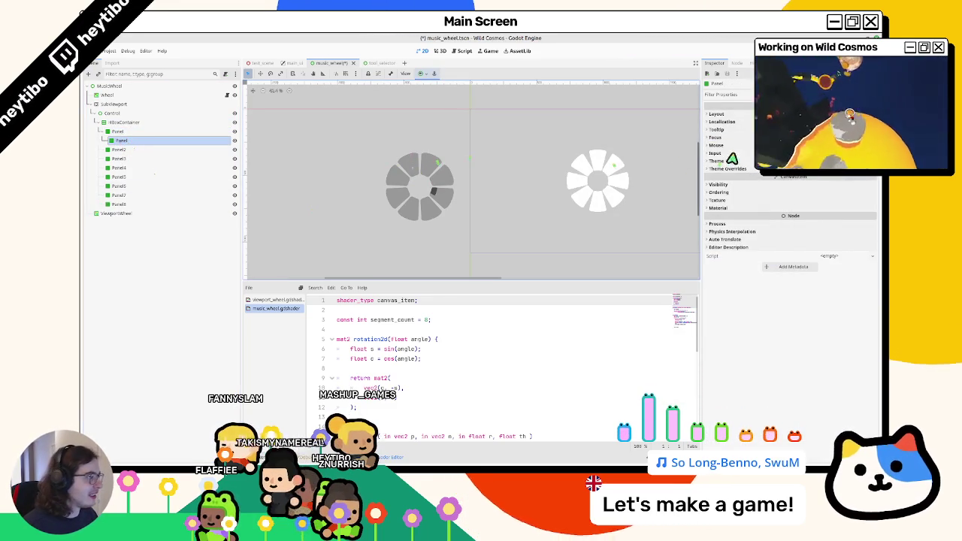
click(421, 73)
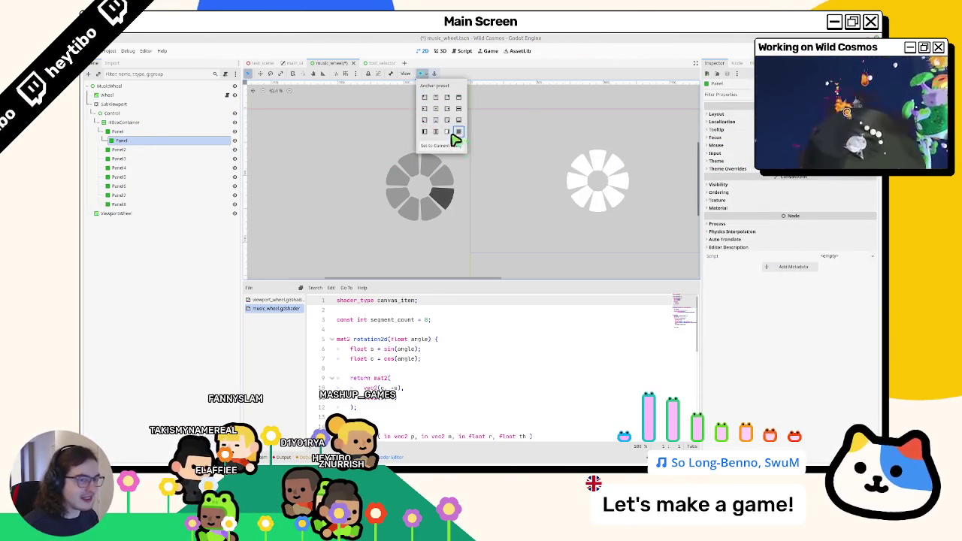
click(453, 136)
Step: Give the new Panel a StyleBoxFlat override with 8 px corner radii and a blue background
click(728, 168)
click(719, 177)
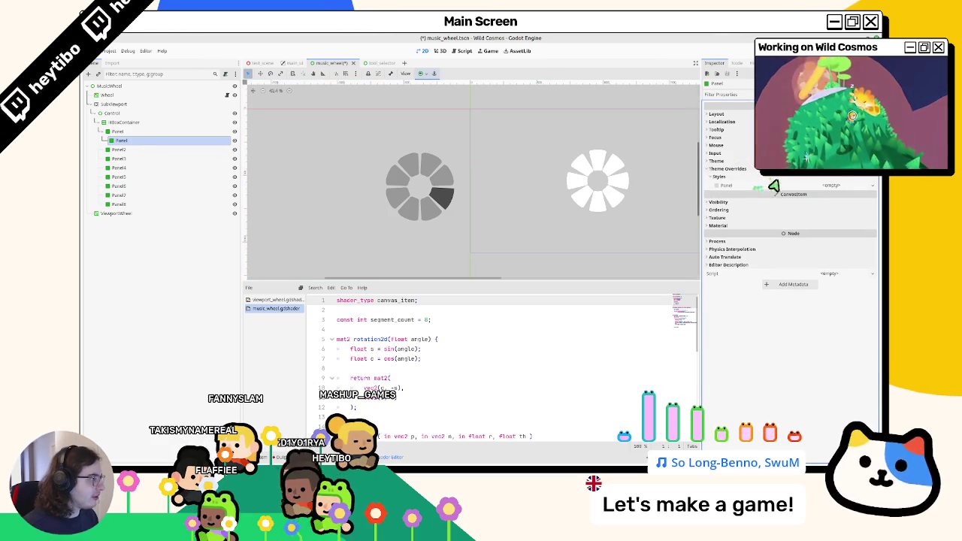
click(830, 185)
click(846, 213)
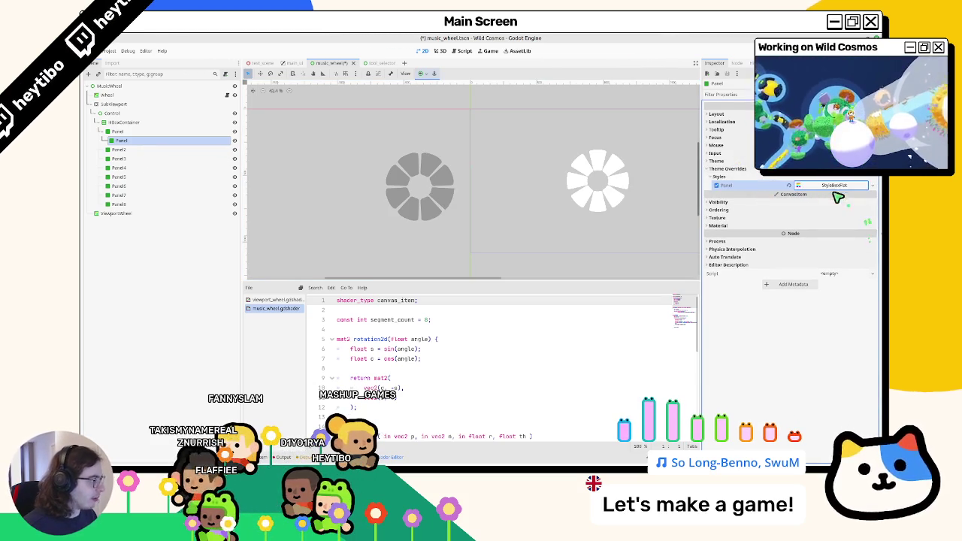
click(732, 307)
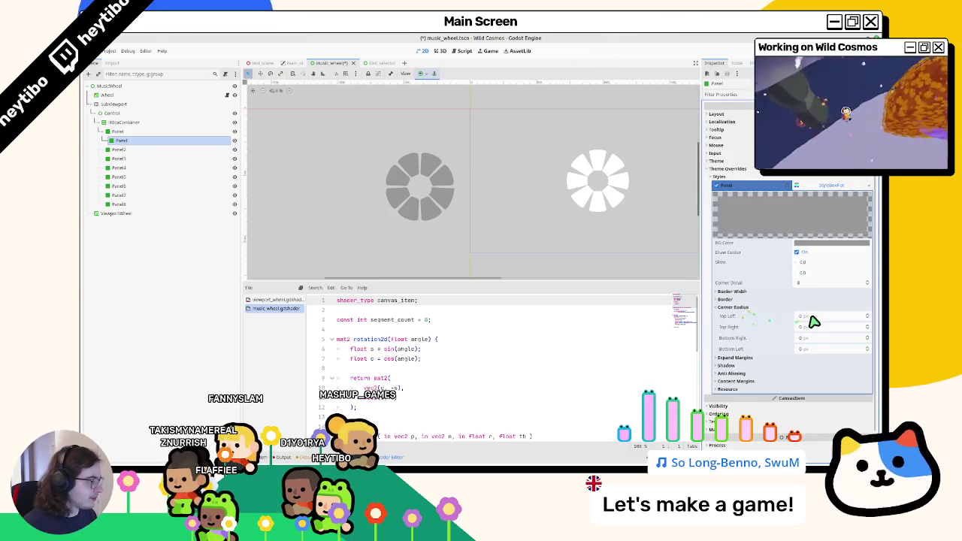
key(Tab)
text(8)
key(Tab)
text(8)
key(Tab)
text(8)
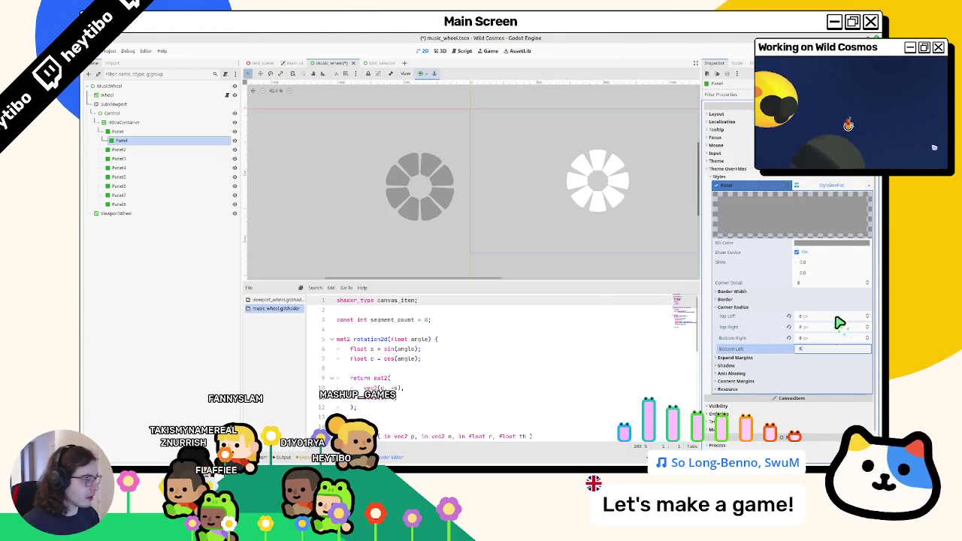
scroll(837, 320, down, 1)
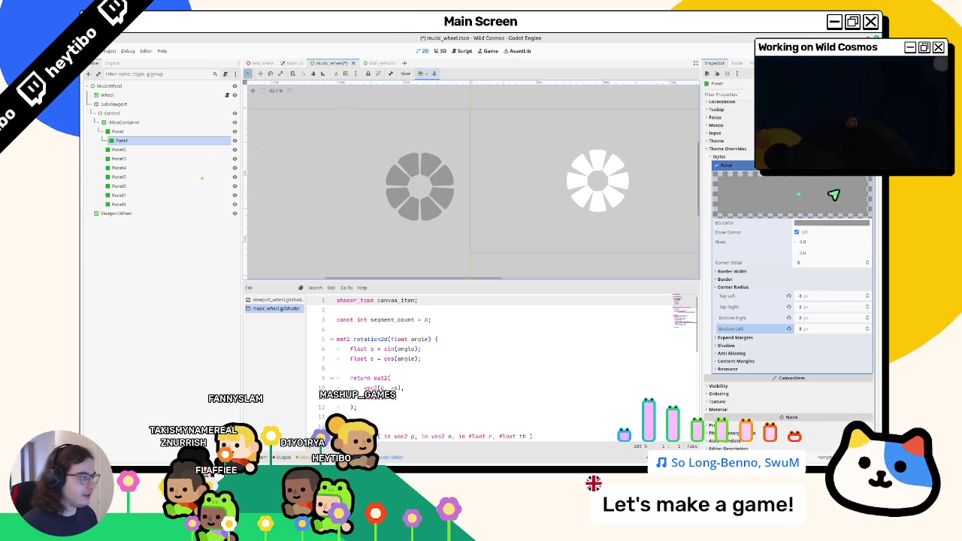
click(824, 223)
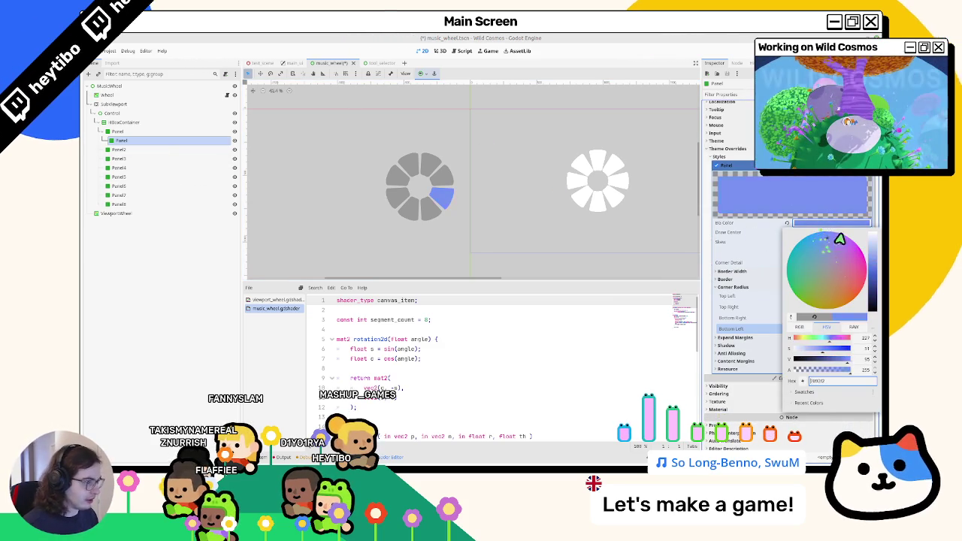
click(579, 187)
scroll(451, 203, up, 2)
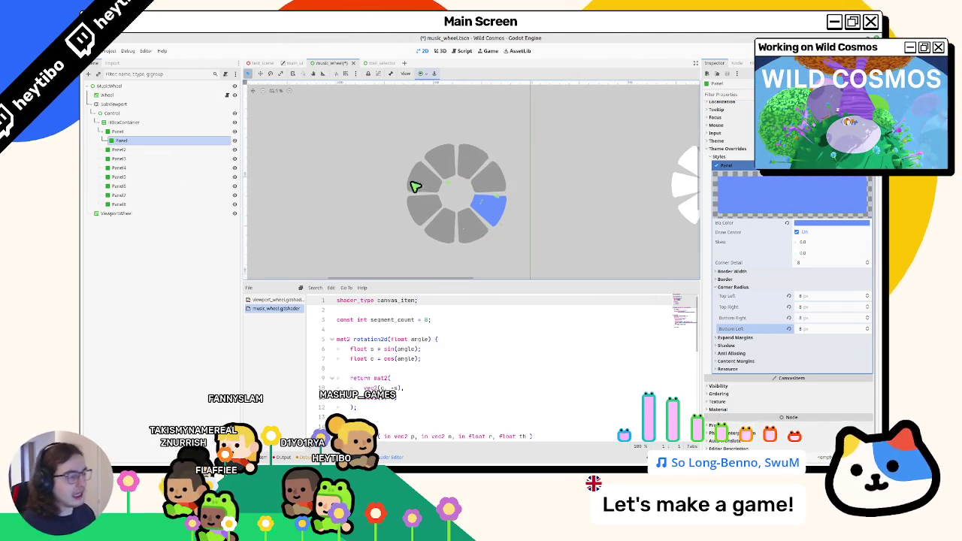
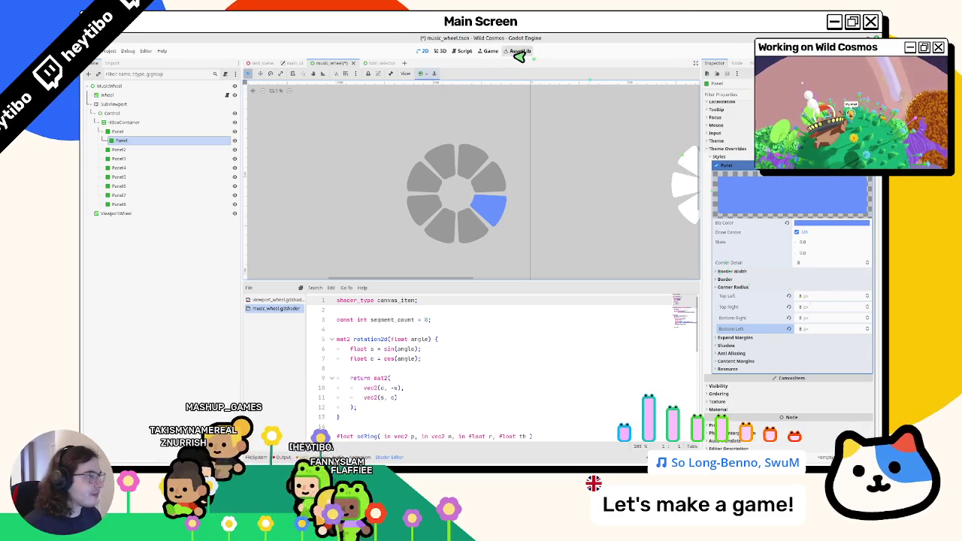
Step: Anchor the inner Panel with the Left Wide preset and expand its Layout properties
click(421, 74)
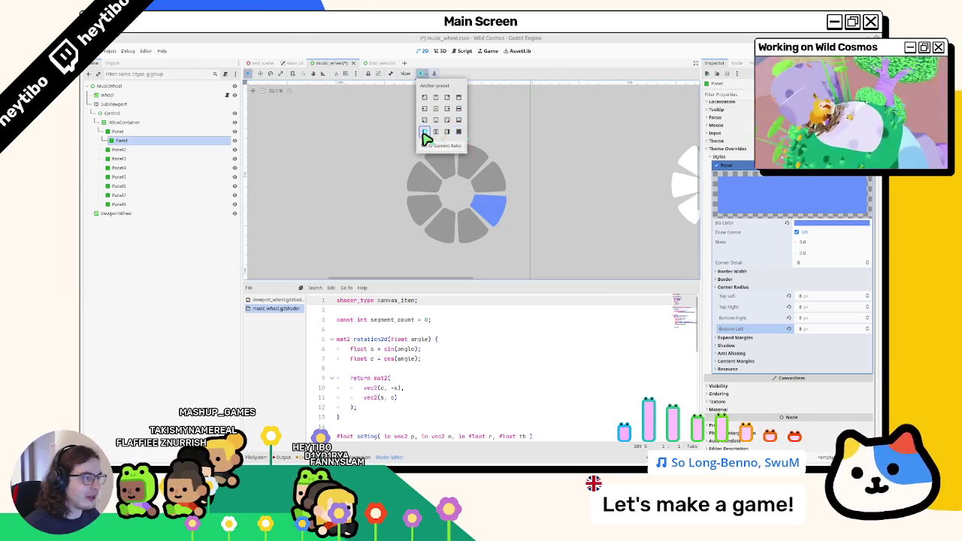
click(723, 150)
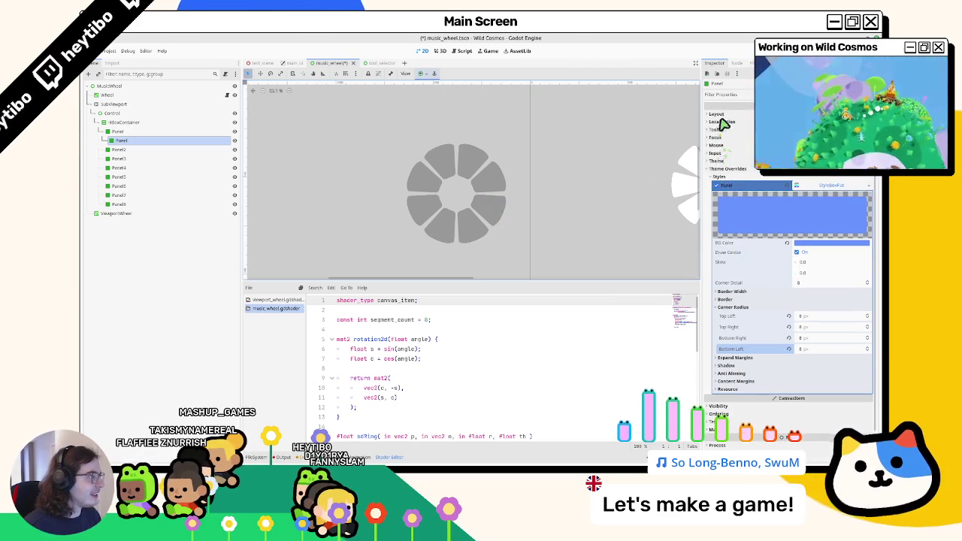
click(720, 115)
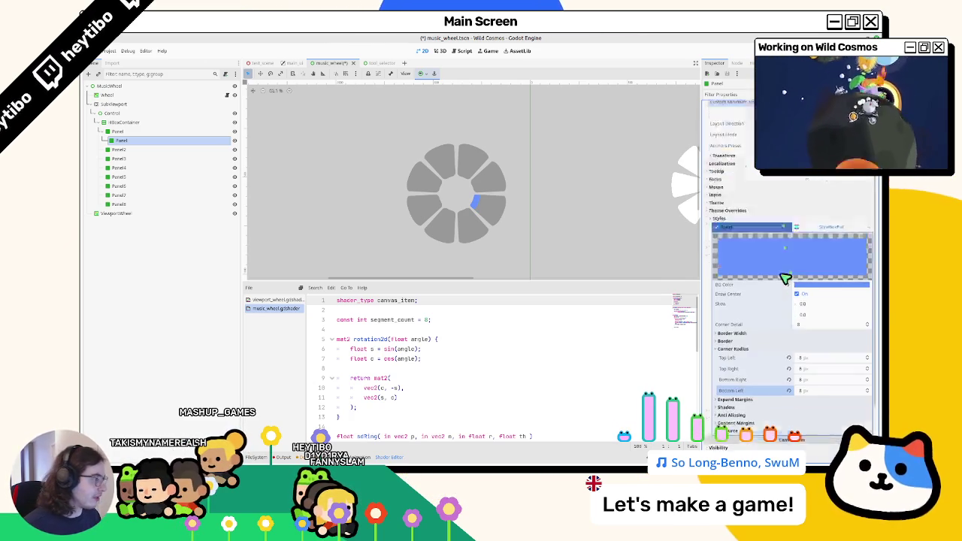
click(818, 190)
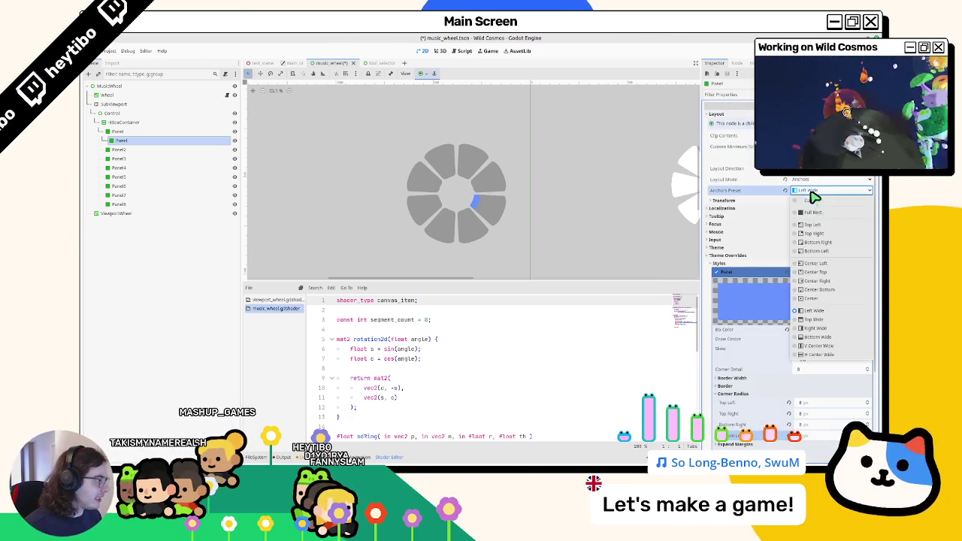
Step: Switch the Panel to custom anchors, adjust its Left/Right anchor points, and zero the left offset
click(819, 200)
click(731, 202)
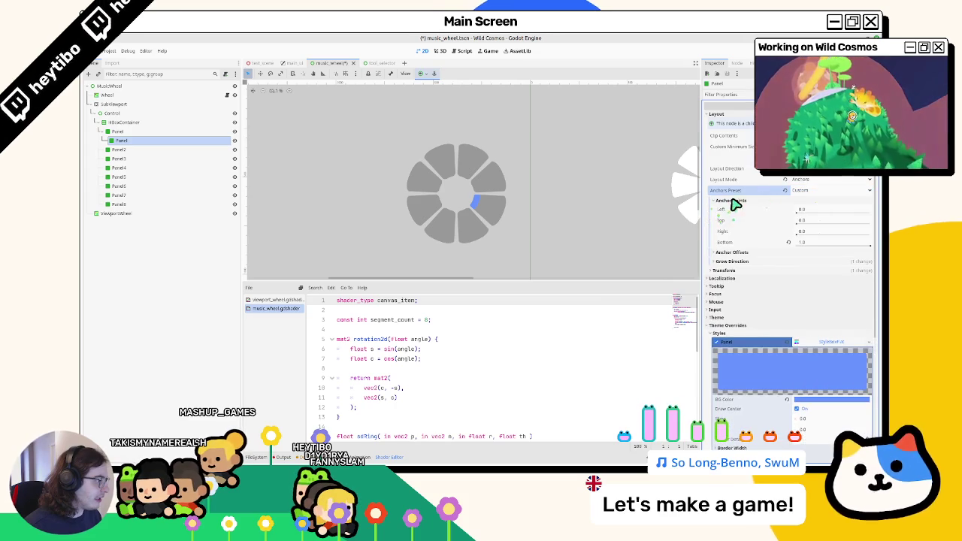
drag(801, 217, 802, 217)
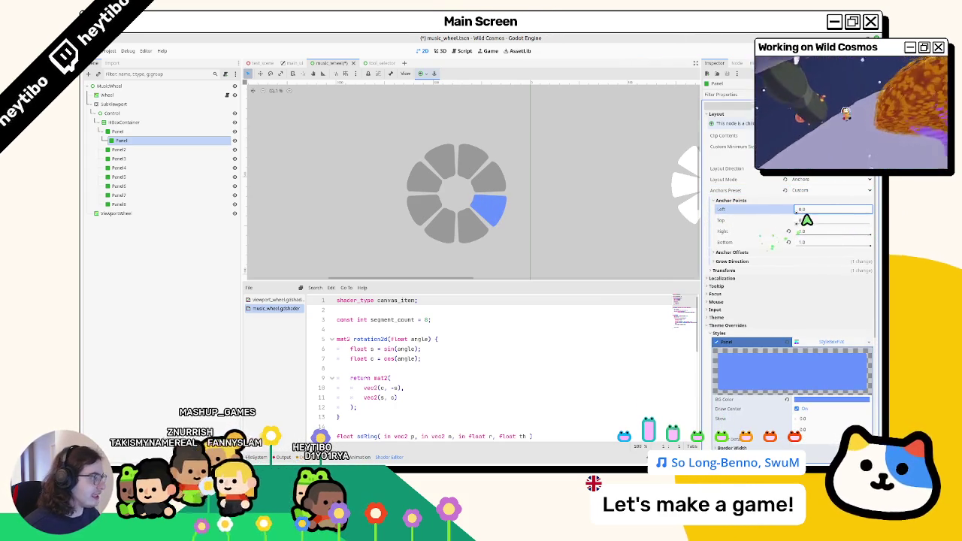
drag(792, 232, 792, 235)
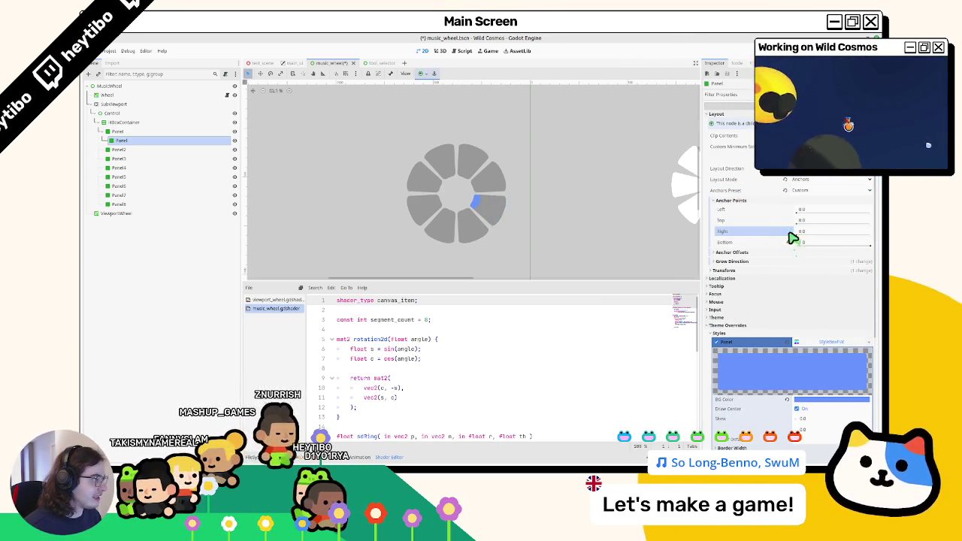
click(797, 215)
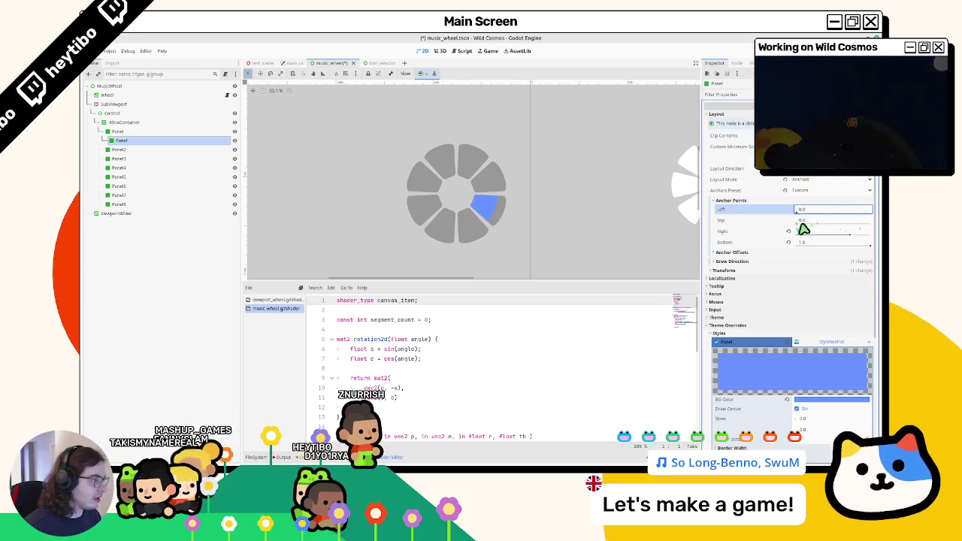
click(752, 254)
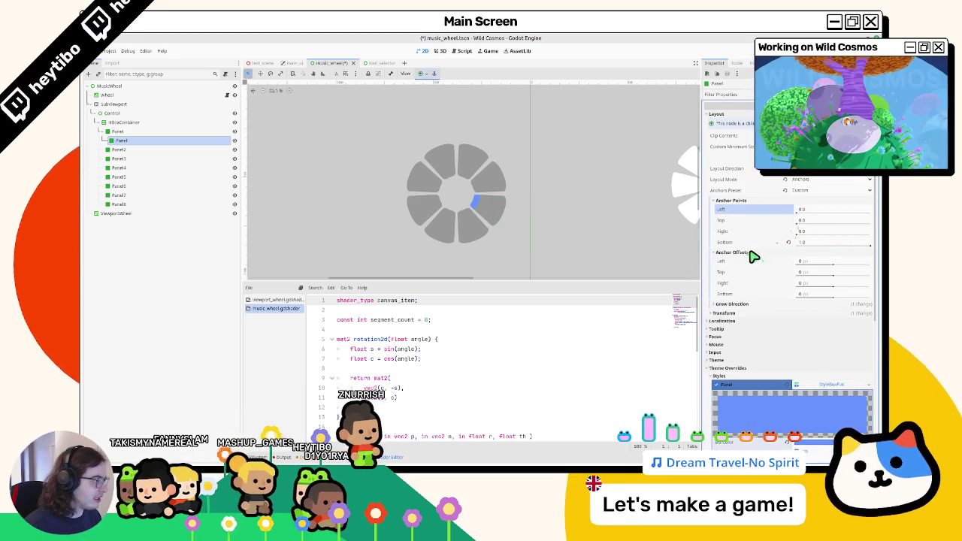
click(835, 263)
drag(840, 271, 805, 270)
Step: Set grow direction to Horizontal Right and Vertical Bottom, widening the blue wedge via the anchors
click(733, 304)
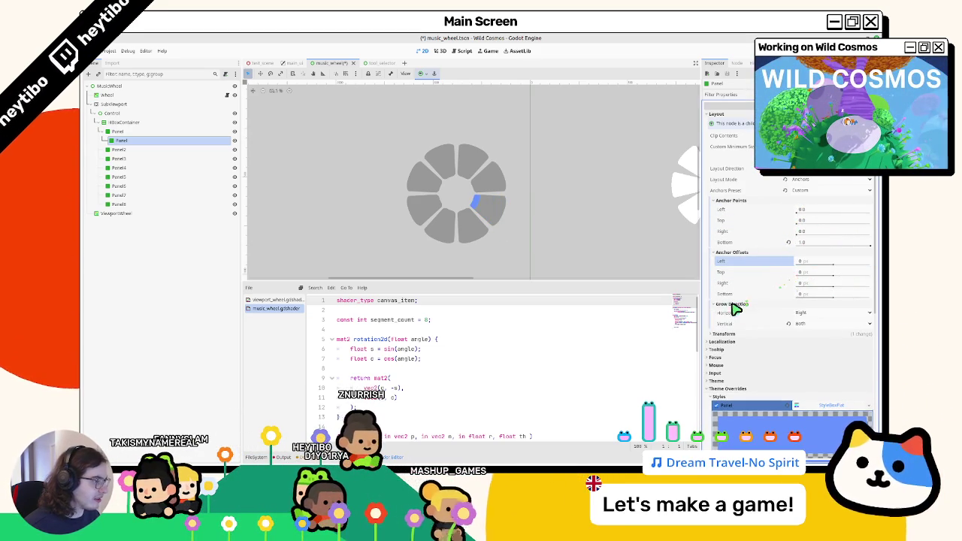
click(805, 313)
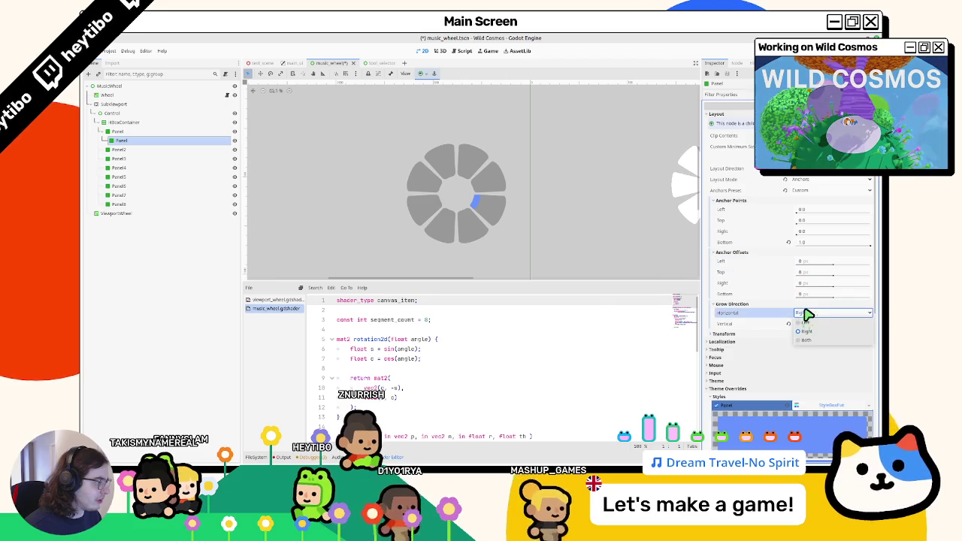
click(806, 331)
click(808, 323)
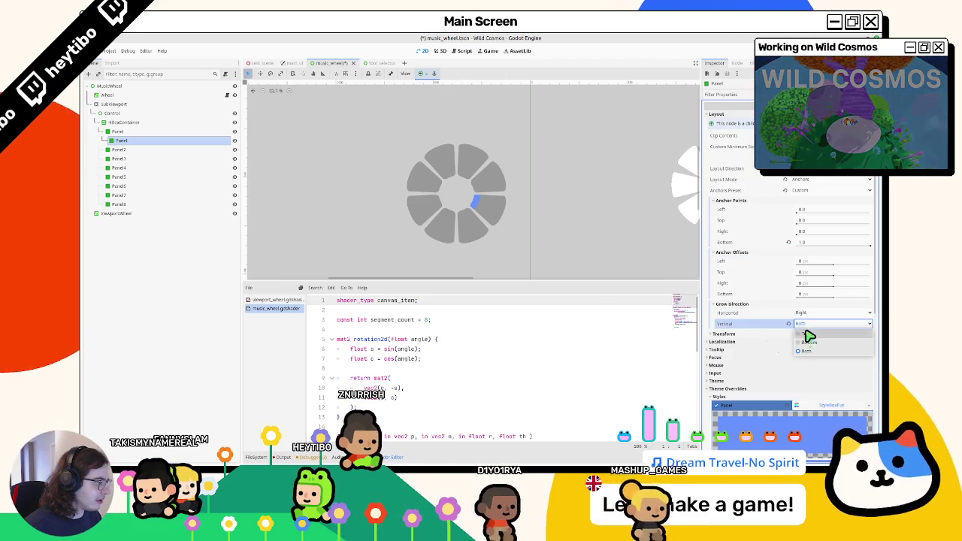
click(808, 335)
mouse_move(799, 221)
mouse_down()
mouse_move(485, 260)
mouse_move(859, 221)
mouse_up()
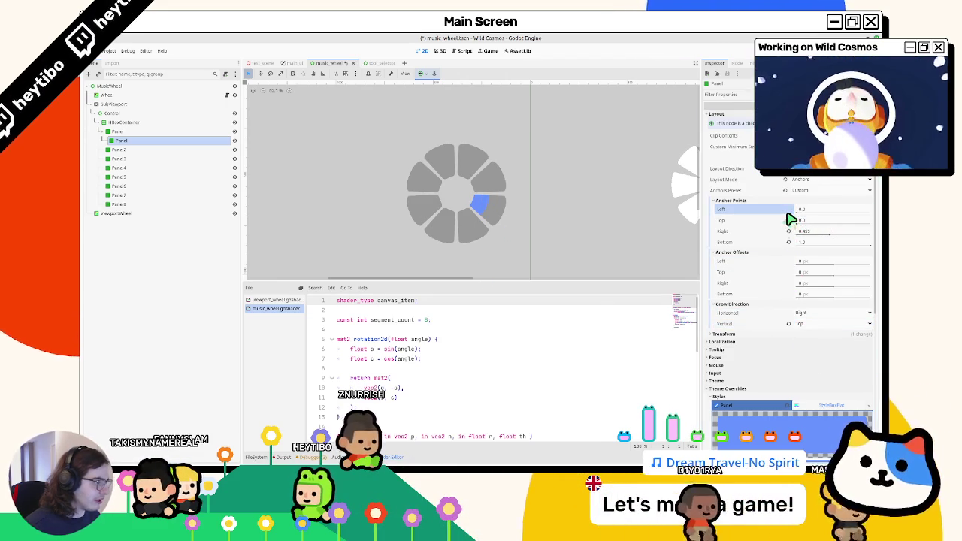
click(790, 326)
click(794, 344)
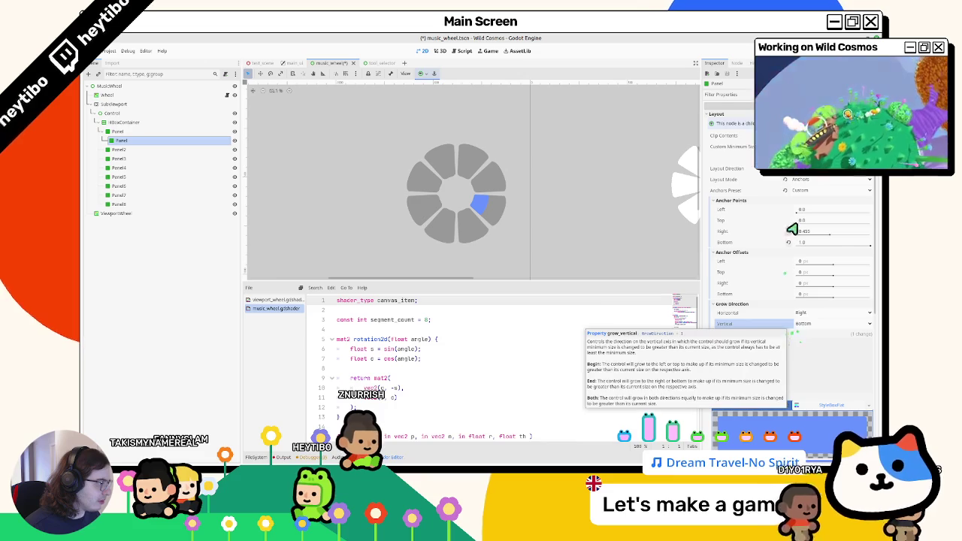
mouse_move(799, 217)
mouse_down()
mouse_move(848, 225)
mouse_move(794, 235)
mouse_up()
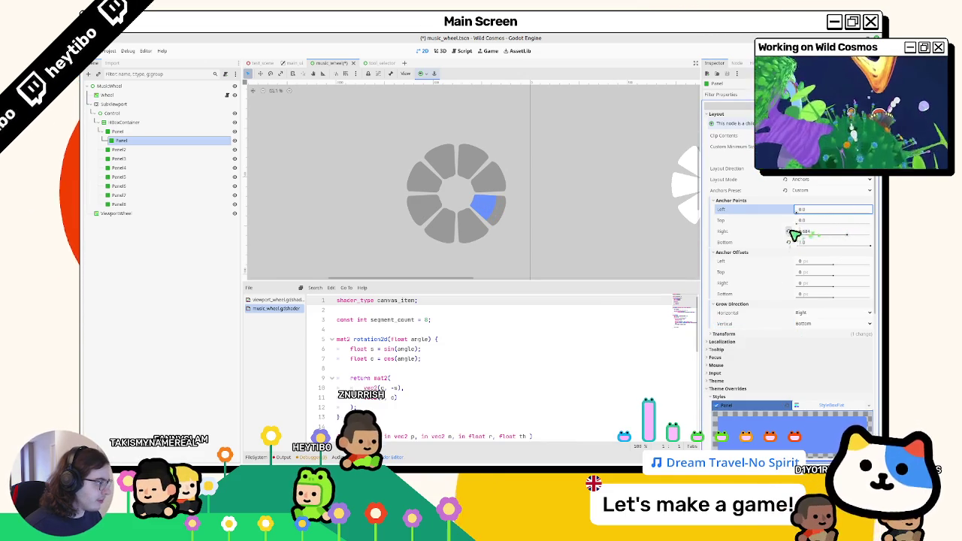
click(801, 190)
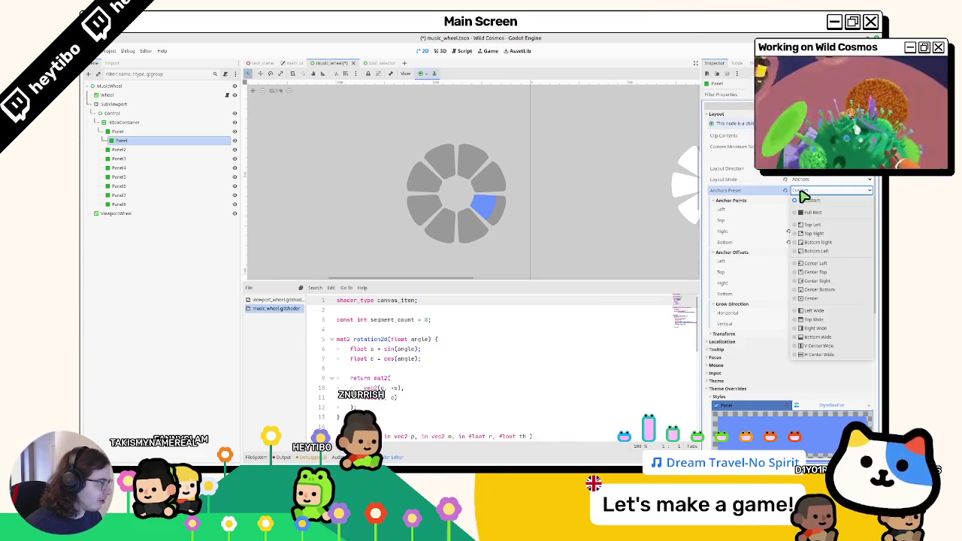
Step: Switch the Panel to Position layout mode and enter transform values 0 and 64
click(802, 197)
click(805, 180)
click(805, 193)
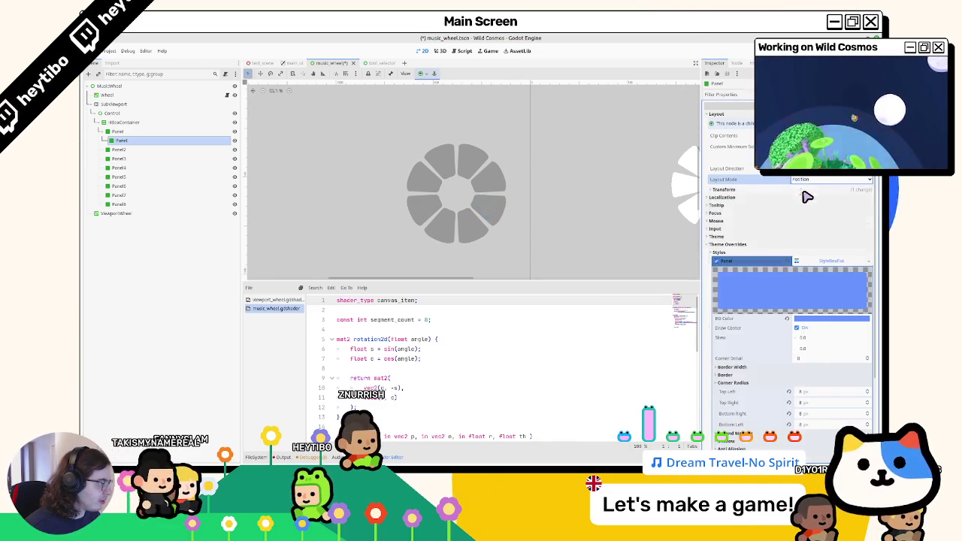
click(725, 189)
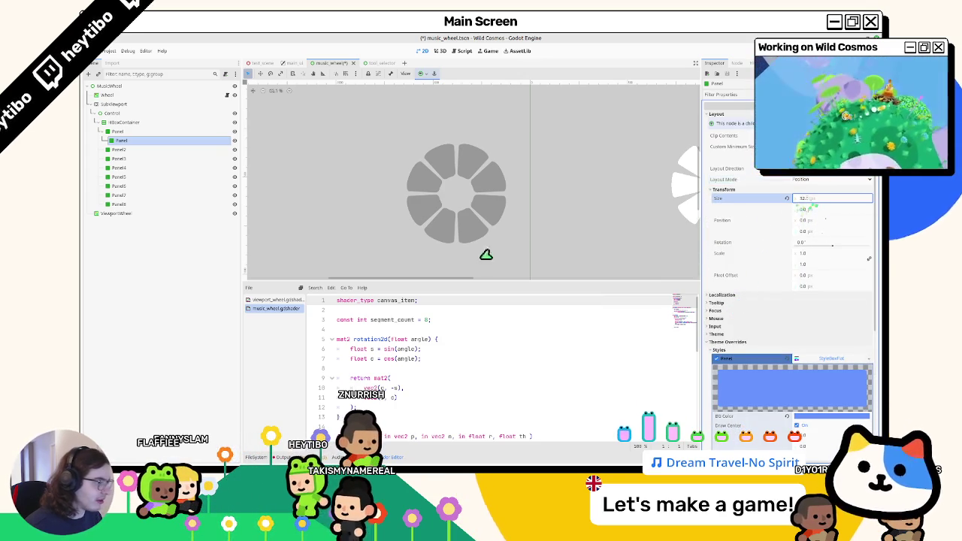
click(812, 218)
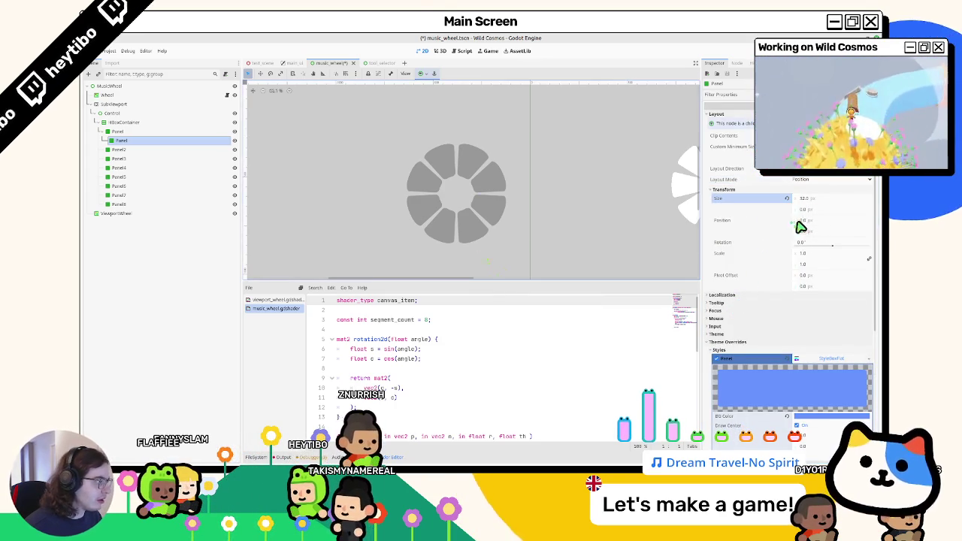
text(0)
key(shift+Tab)
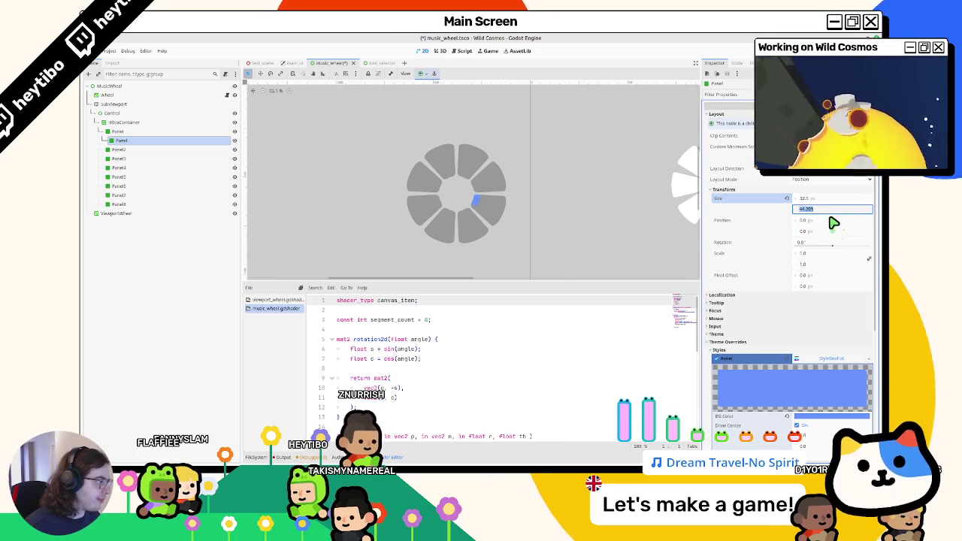
text(64)
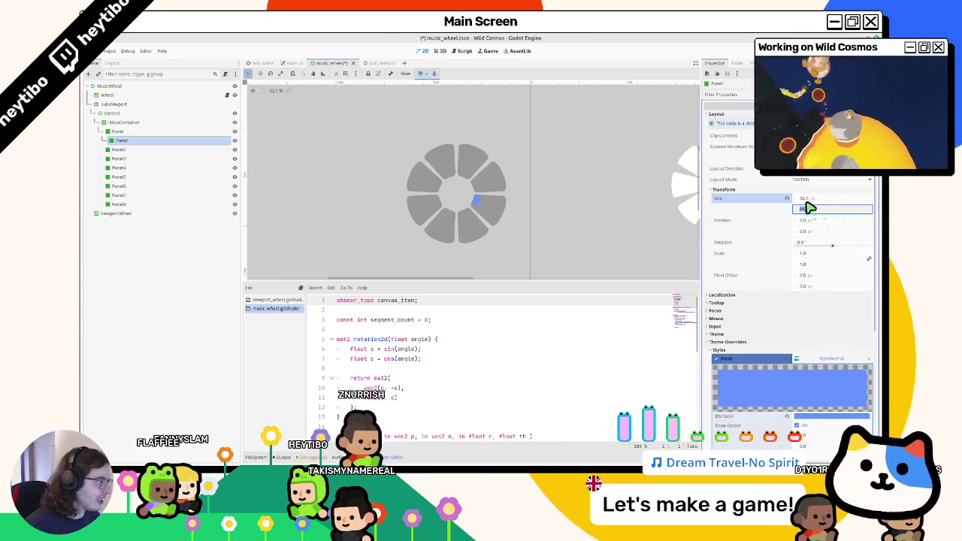
Step: Return the Panel to Anchors layout mode and reset its height to 0
click(817, 199)
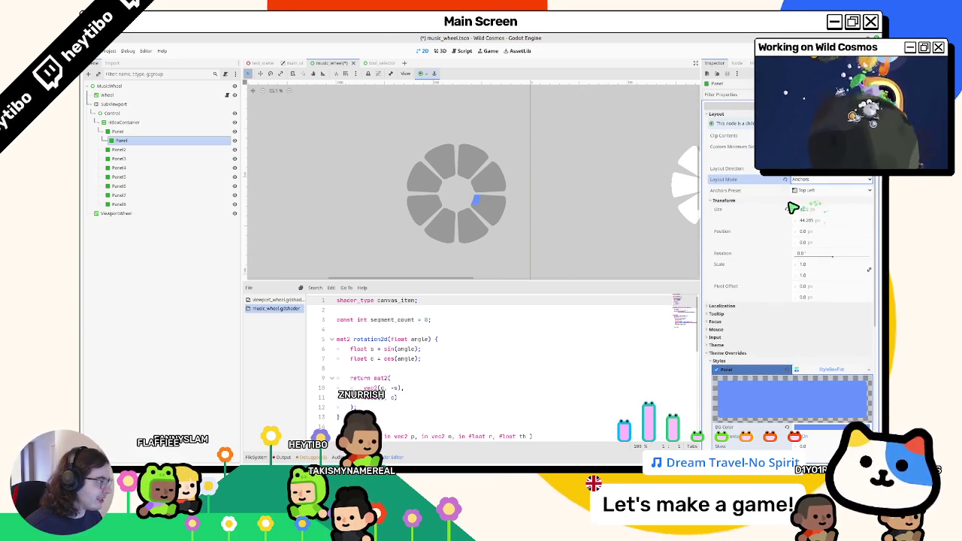
click(788, 211)
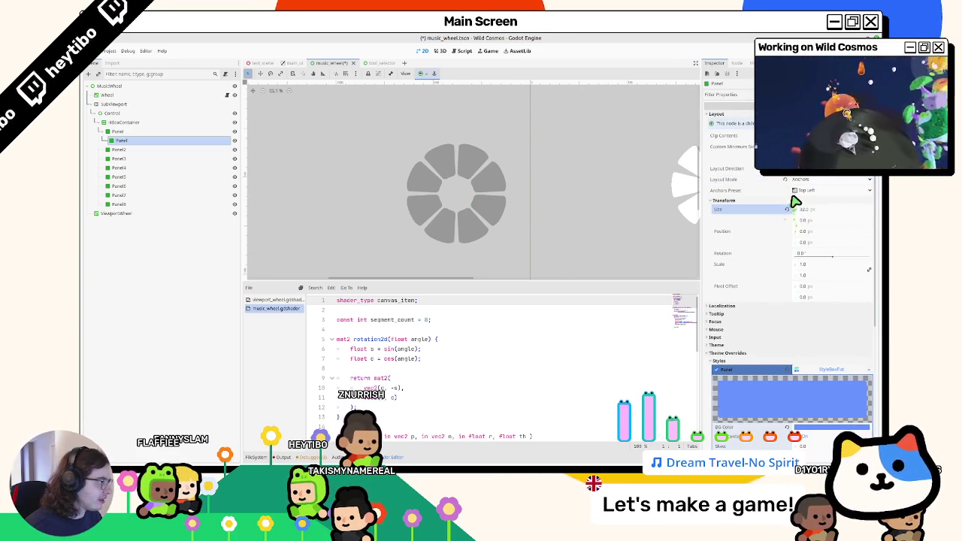
click(798, 192)
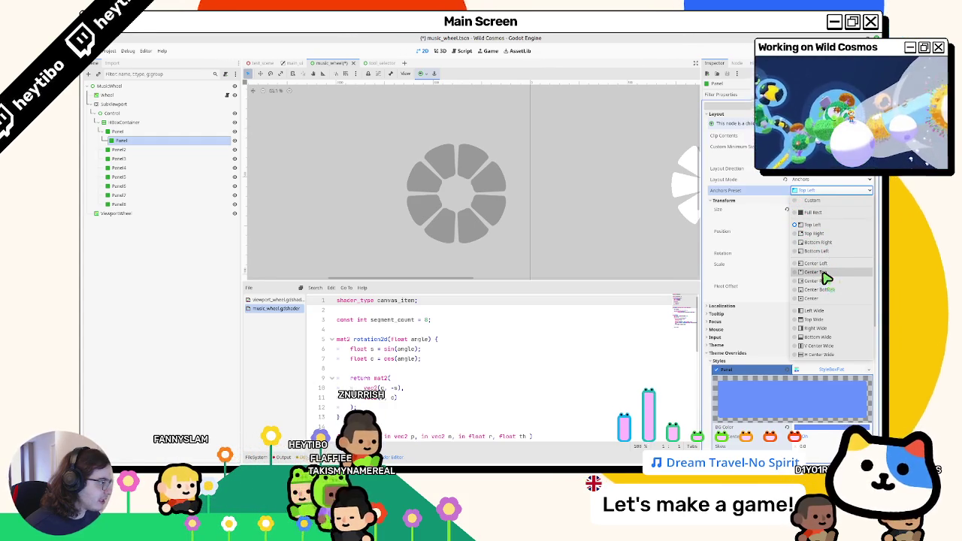
Step: Apply Left Wide, then set the inner Panel's Anchors Preset to Custom
click(817, 310)
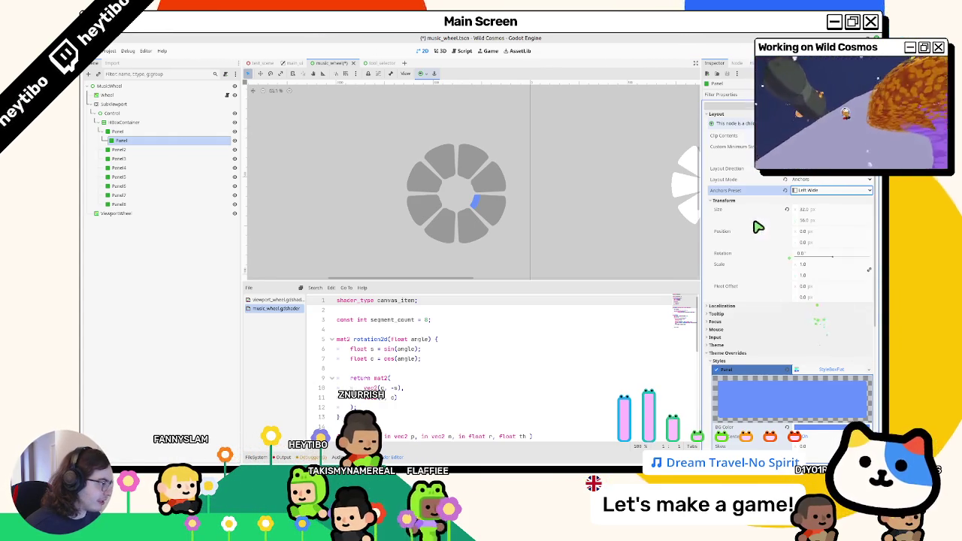
click(812, 180)
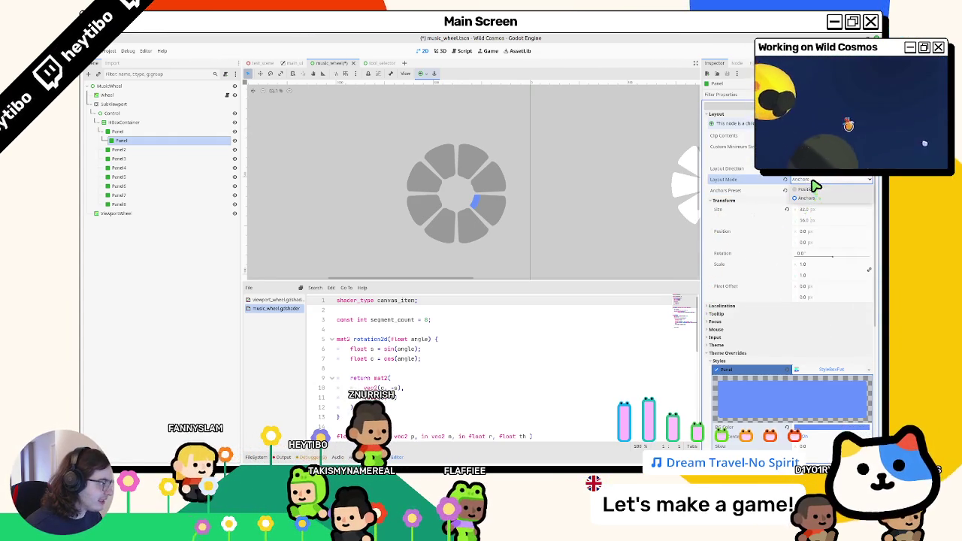
click(808, 198)
click(815, 191)
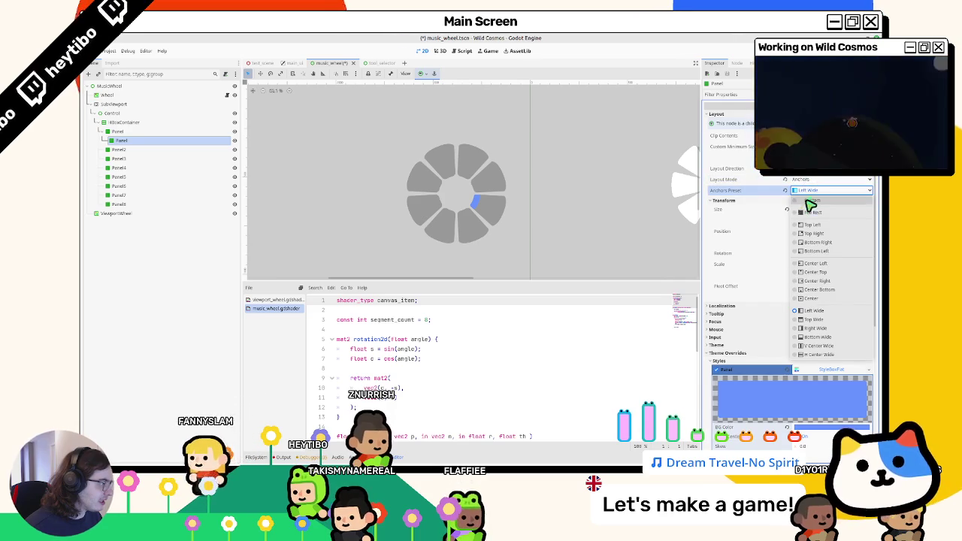
click(810, 201)
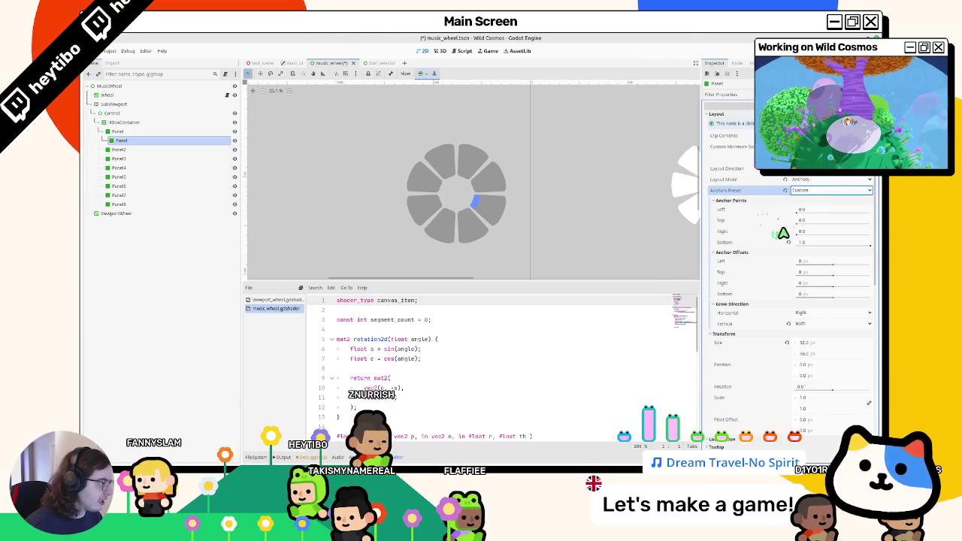
Step: Drag and reset the Left and Right anchor points to stretch the blue arc
drag(797, 213, 797, 214)
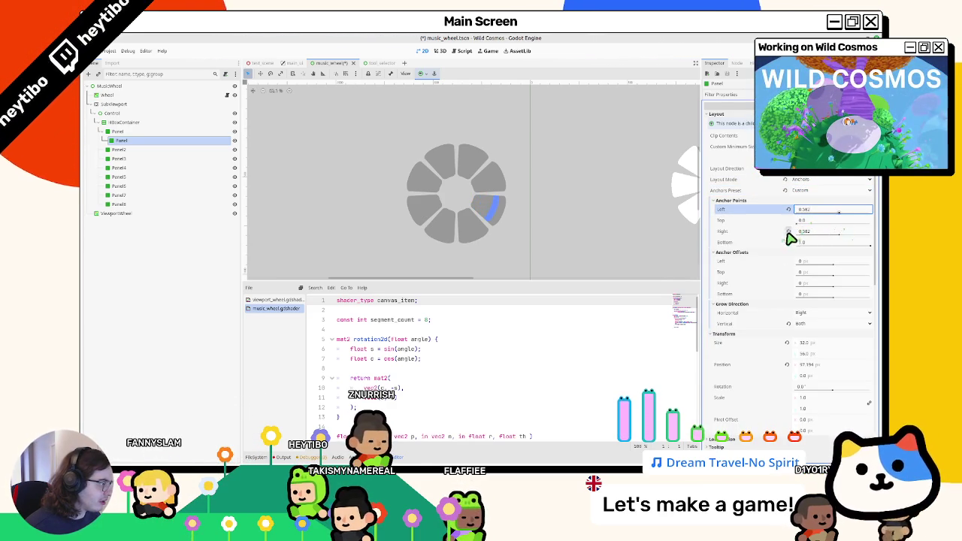
click(787, 231)
mouse_move(792, 213)
mouse_down()
mouse_move(856, 239)
mouse_move(817, 239)
mouse_up()
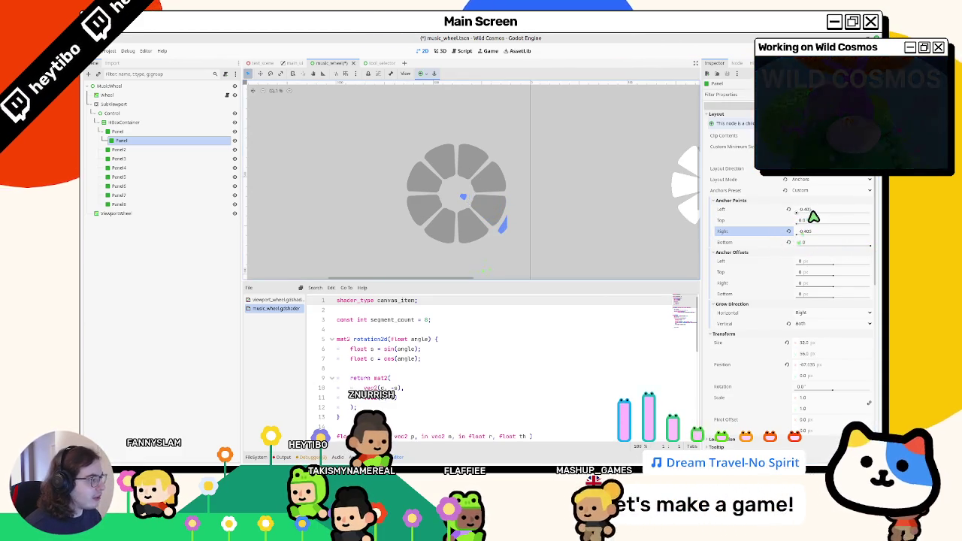
click(788, 231)
mouse_move(792, 215)
mouse_down()
mouse_move(863, 215)
mouse_move(790, 215)
mouse_move(801, 221)
mouse_up()
Step: Reset Left/Right anchors, then enter Top 0.2, Right 0.8 and Bottom 0.8
click(789, 210)
click(788, 231)
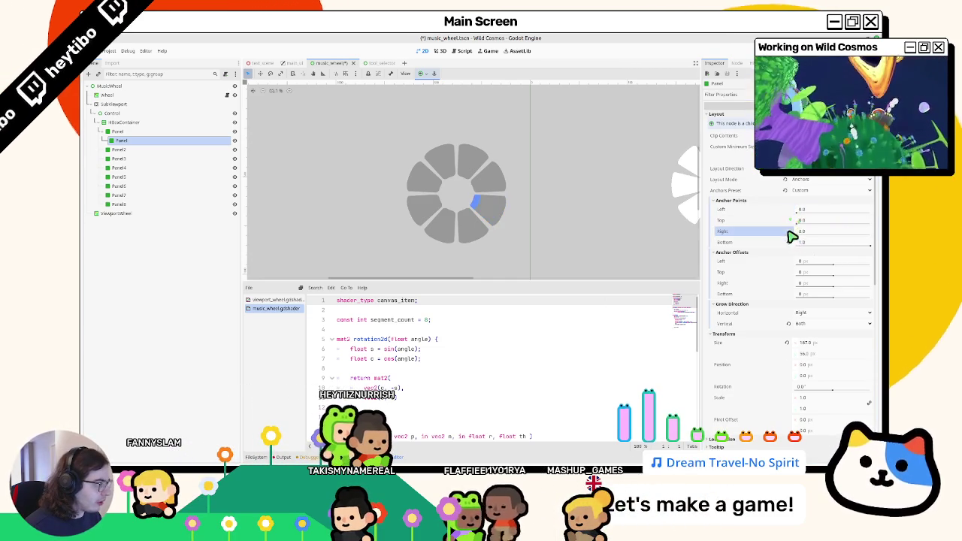
click(799, 210)
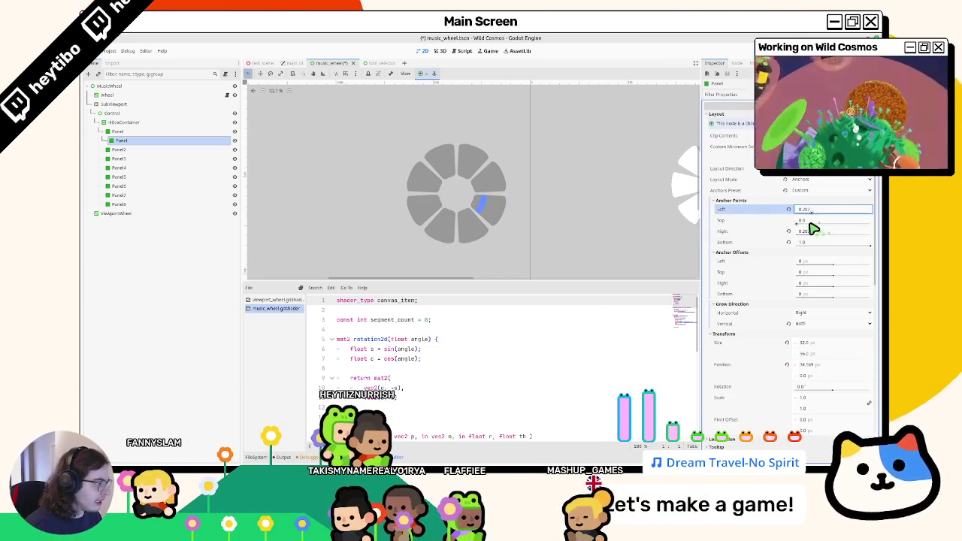
key(Tab)
text(0.1)
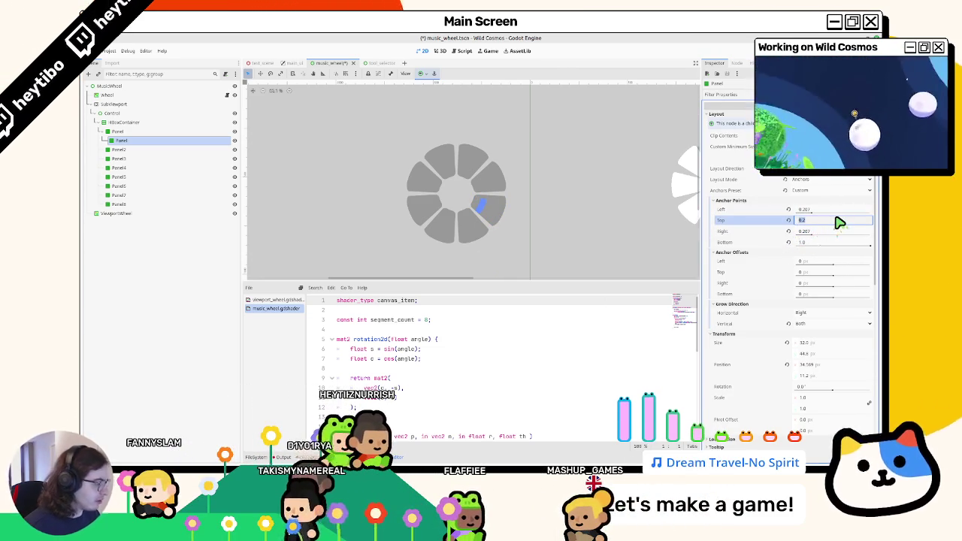
key(Tab)
key(Tab)
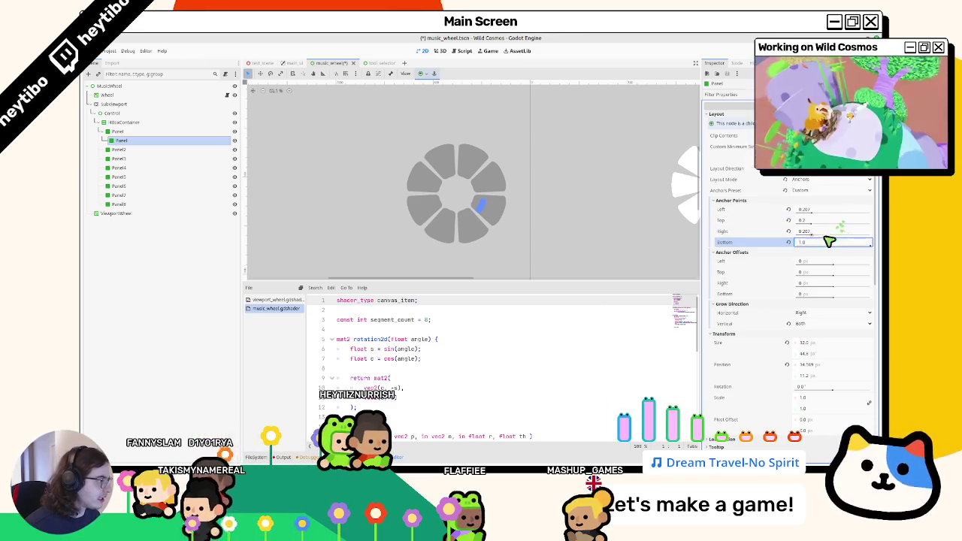
click(829, 235)
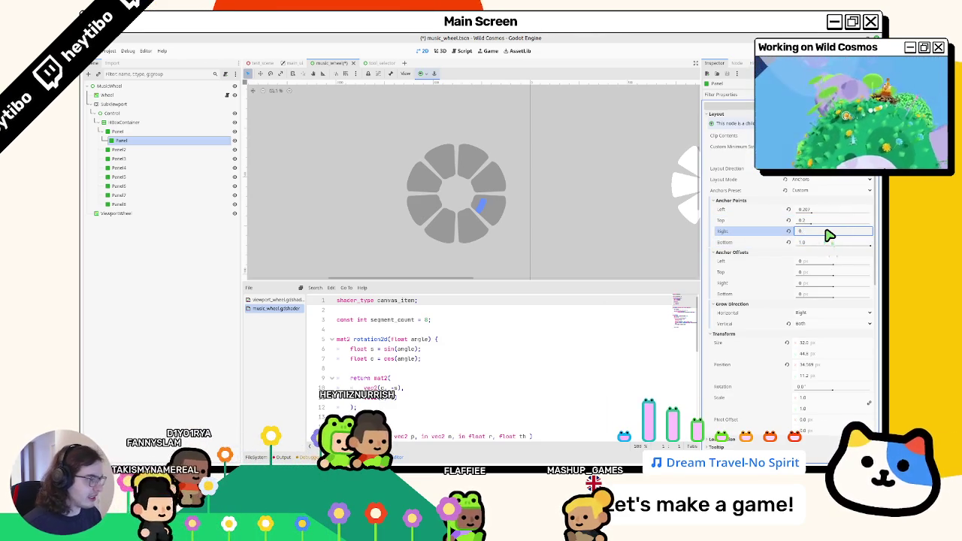
text(.8)
key(Tab)
text(.8)
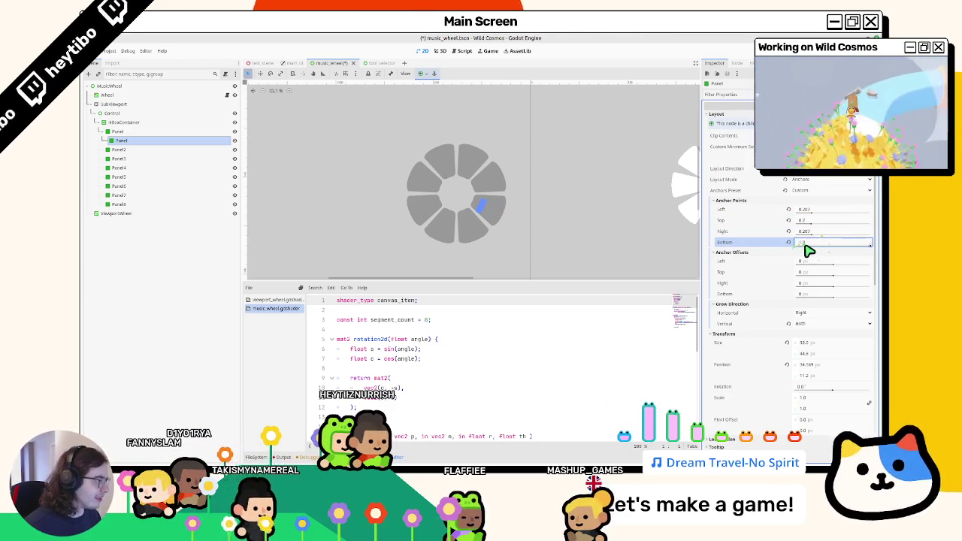
key(Tab)
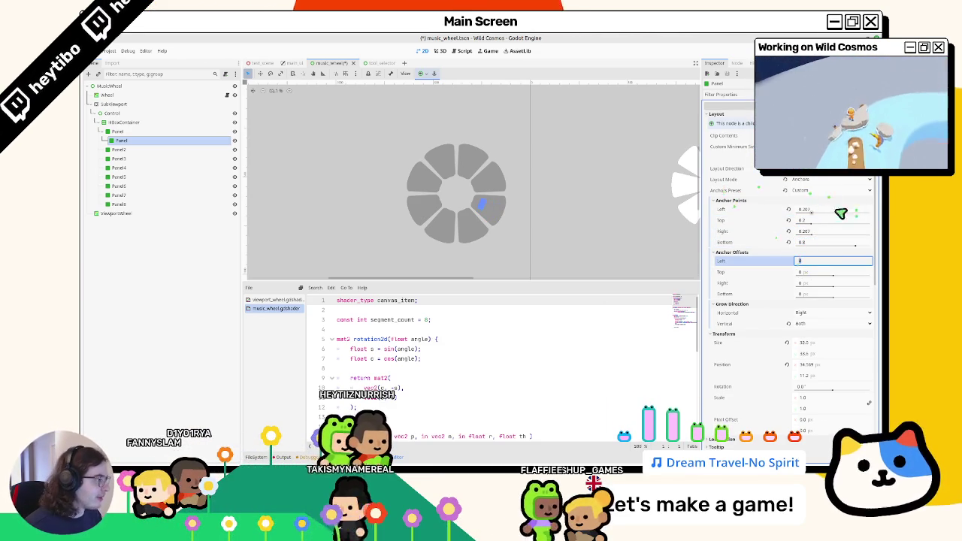
Step: Slide the Left and Right anchors to test the blue segment, then reset both to 0
mouse_move(810, 214)
mouse_down()
mouse_move(850, 225)
mouse_move(852, 242)
mouse_move(799, 222)
mouse_move(794, 243)
mouse_move(801, 217)
mouse_move(815, 220)
mouse_up()
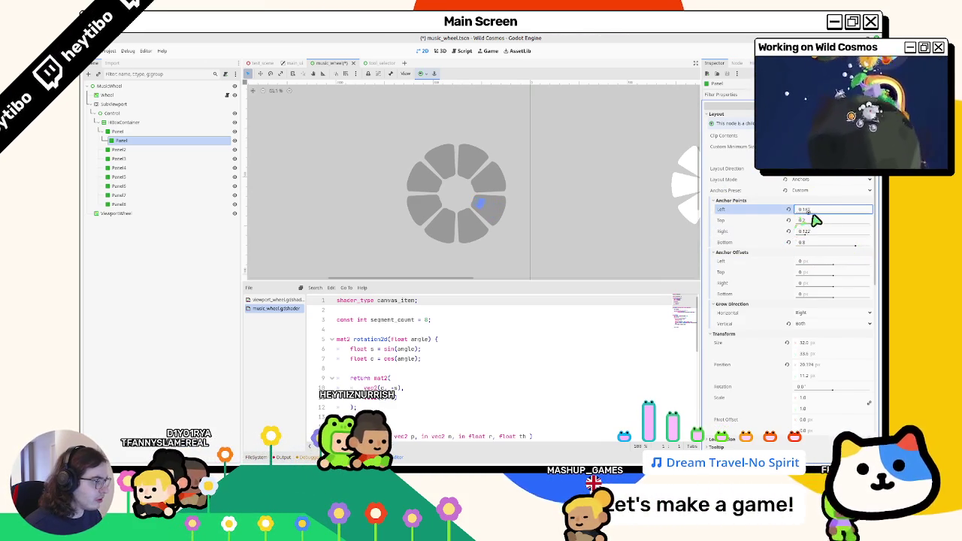
click(872, 234)
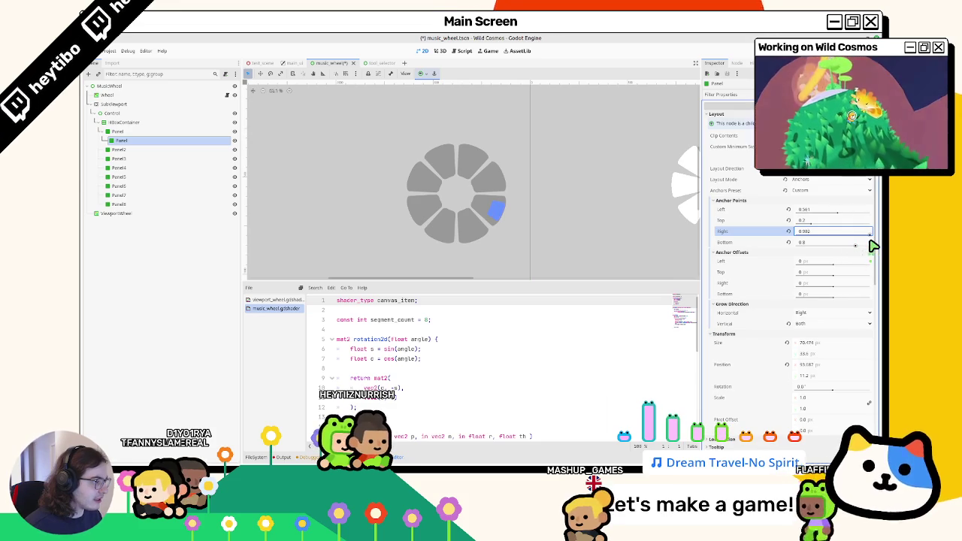
drag(837, 214, 879, 228)
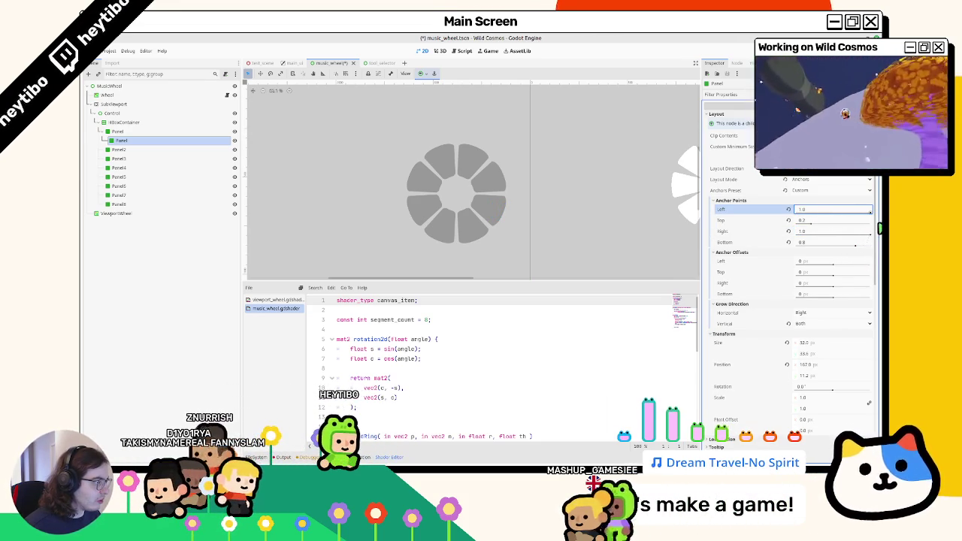
drag(811, 234, 876, 241)
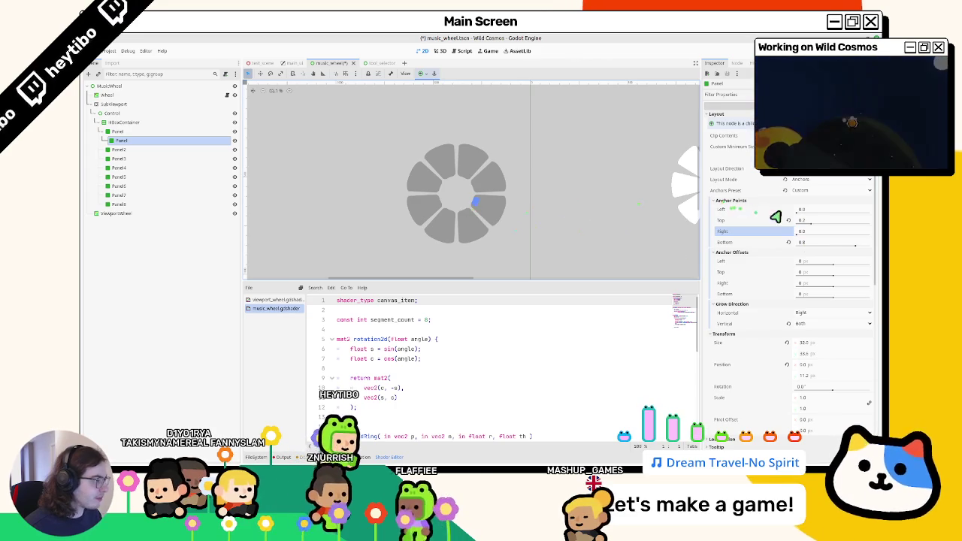
mouse_move(794, 219)
mouse_down()
mouse_move(875, 218)
mouse_move(784, 225)
mouse_up()
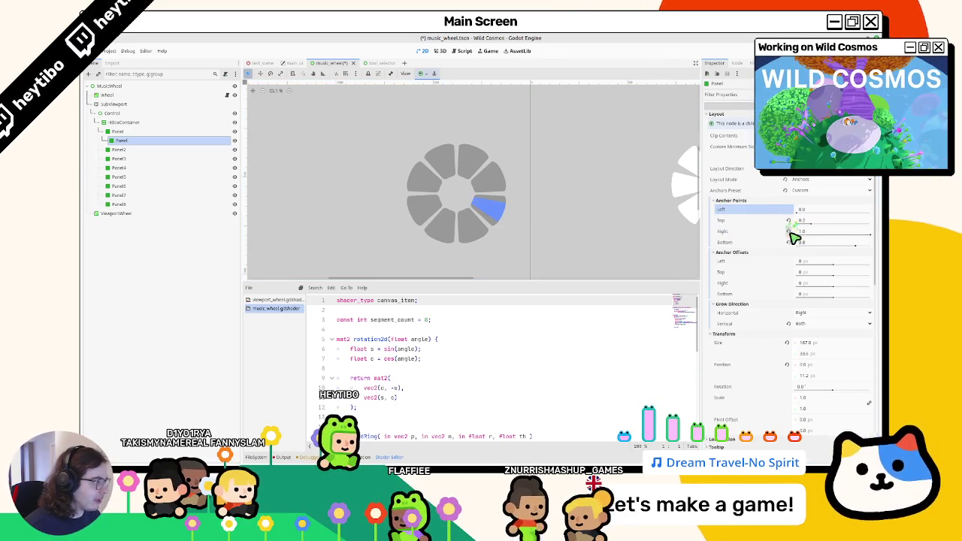
click(794, 230)
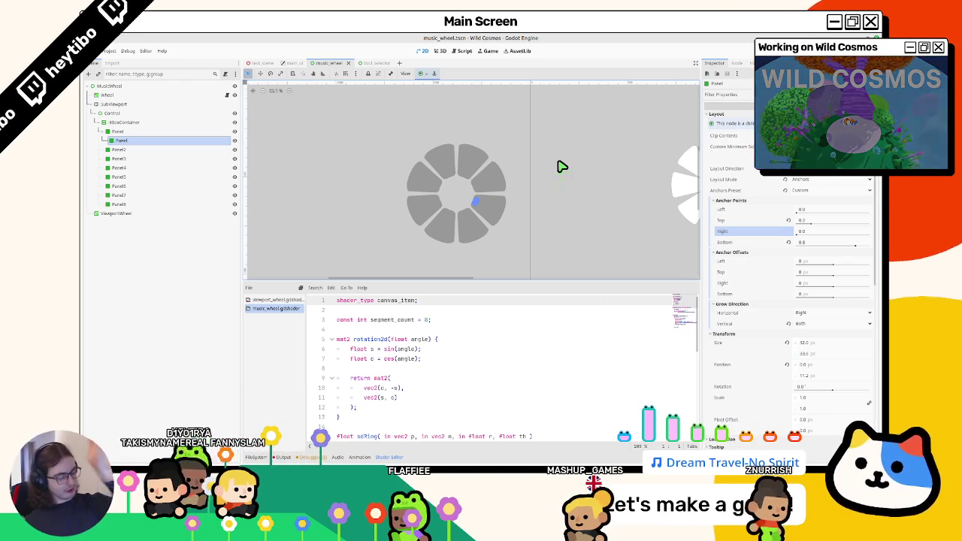
scroll(391, 368, down, 4)
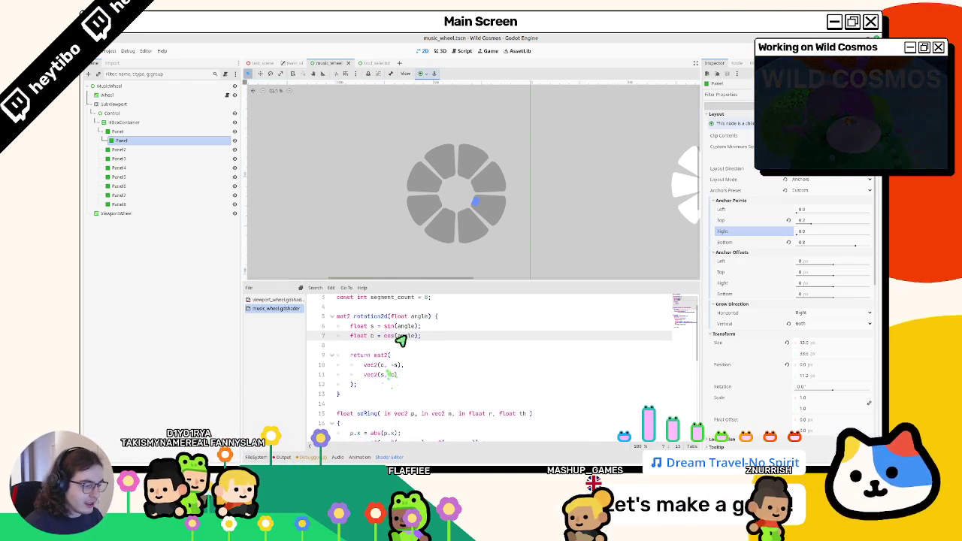
scroll(396, 369, down, 5)
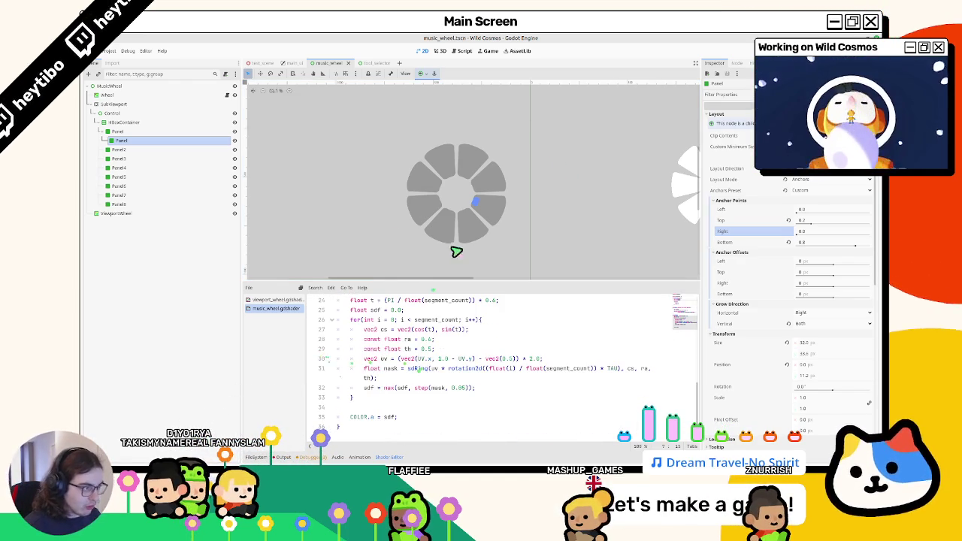
scroll(377, 215, right, 3)
click(118, 132)
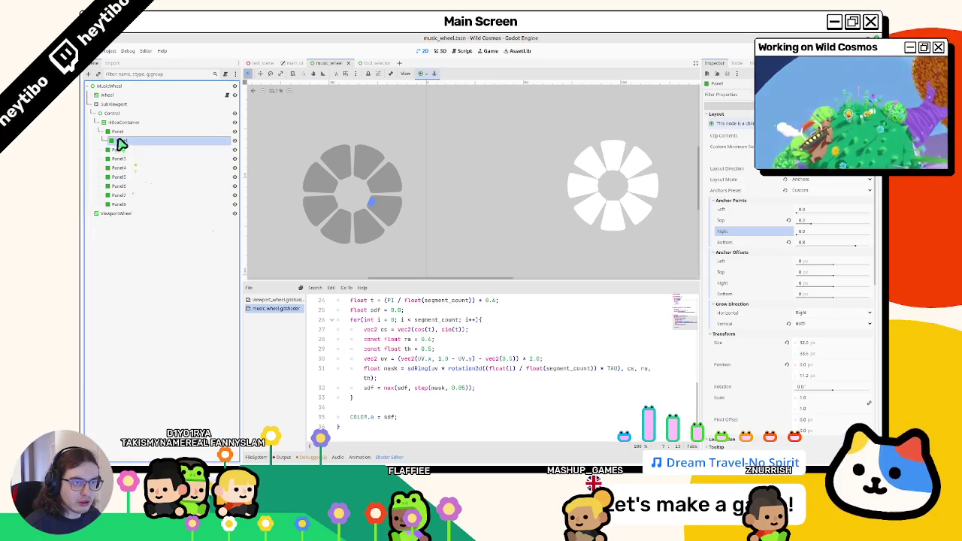
Step: Shift-select all eight wheel panels, Panel through Panel8
ctrl+click(119, 148)
ctrl+click(117, 168)
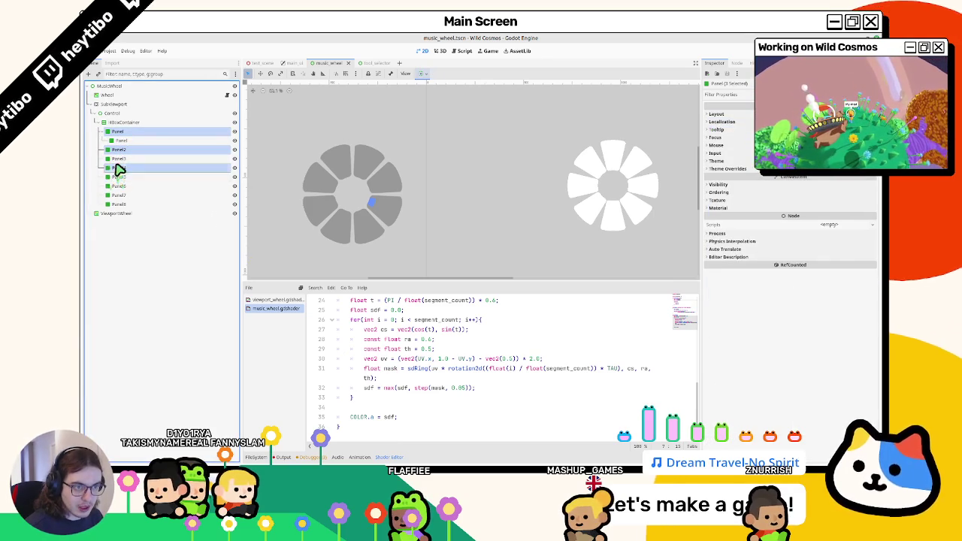
ctrl+click(118, 159)
ctrl+click(116, 187)
ctrl+click(117, 177)
ctrl+click(118, 195)
ctrl+click(117, 204)
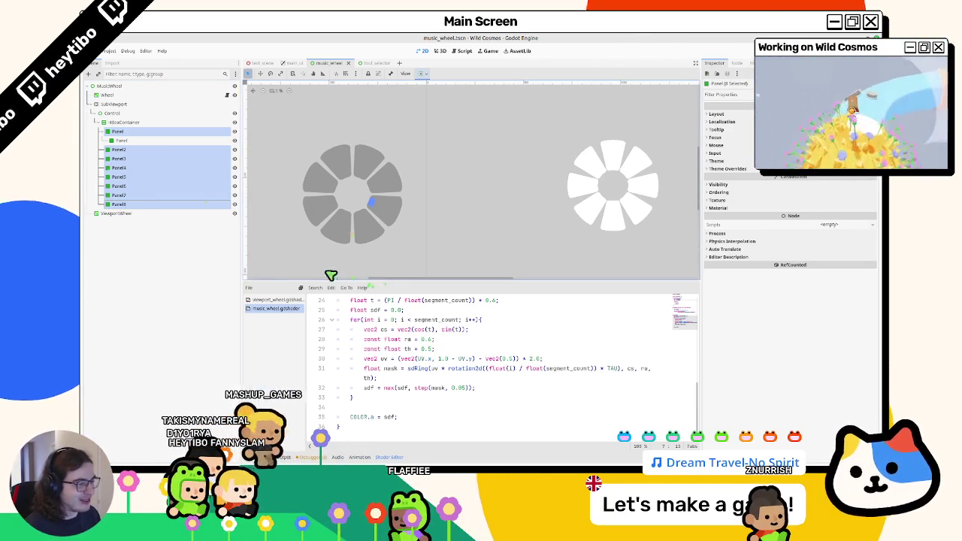
Step: Set the panels' StyleBoxFlat BG Color override to black with alpha about 45
click(725, 169)
click(823, 184)
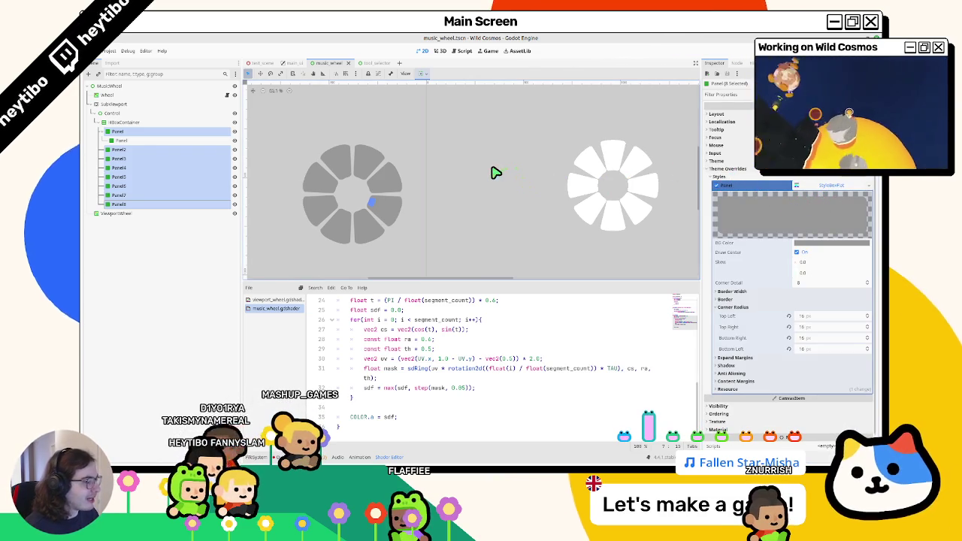
click(831, 242)
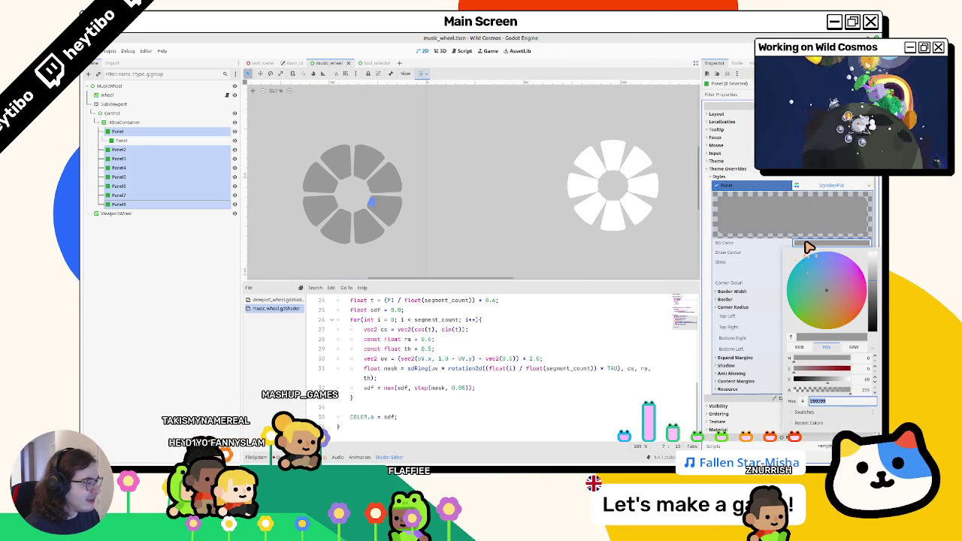
drag(872, 293, 870, 372)
mouse_move(799, 394)
mouse_down()
mouse_move(813, 397)
mouse_move(794, 400)
mouse_move(807, 404)
mouse_up()
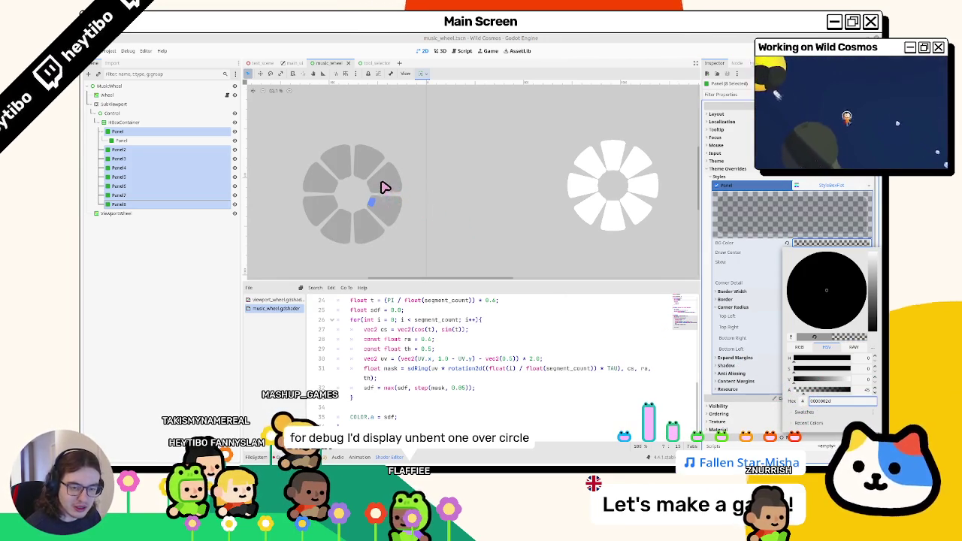
drag(340, 300, 489, 362)
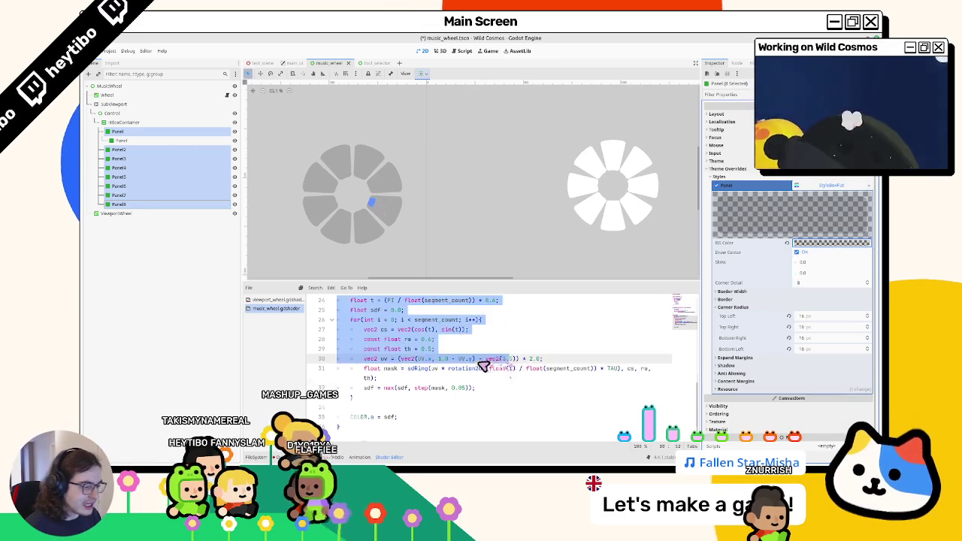
Step: Try replacing the polar_coordinates call with UV in the viewport_wheel shader, then restore it
click(270, 299)
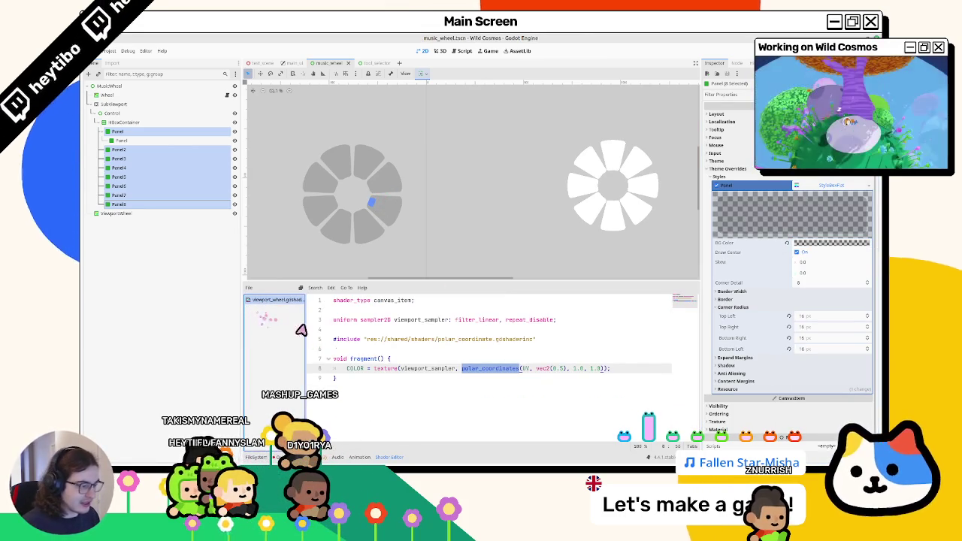
drag(461, 368, 609, 373)
text(UV)
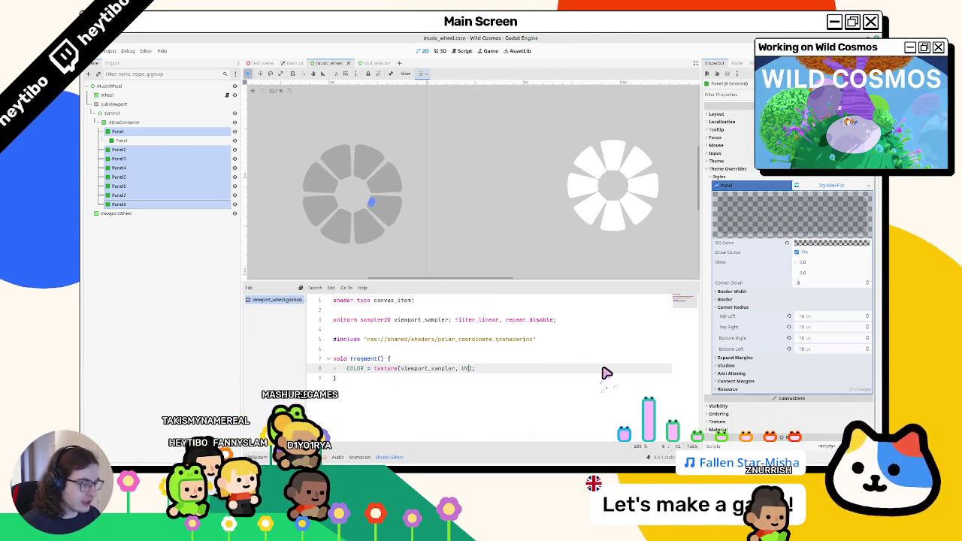
key(ctrl+z)
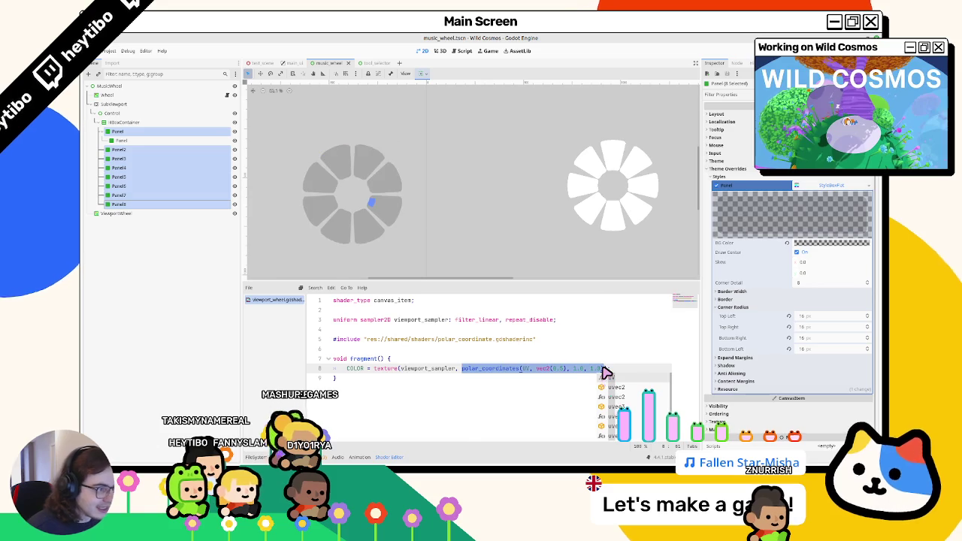
key(ctrl+y)
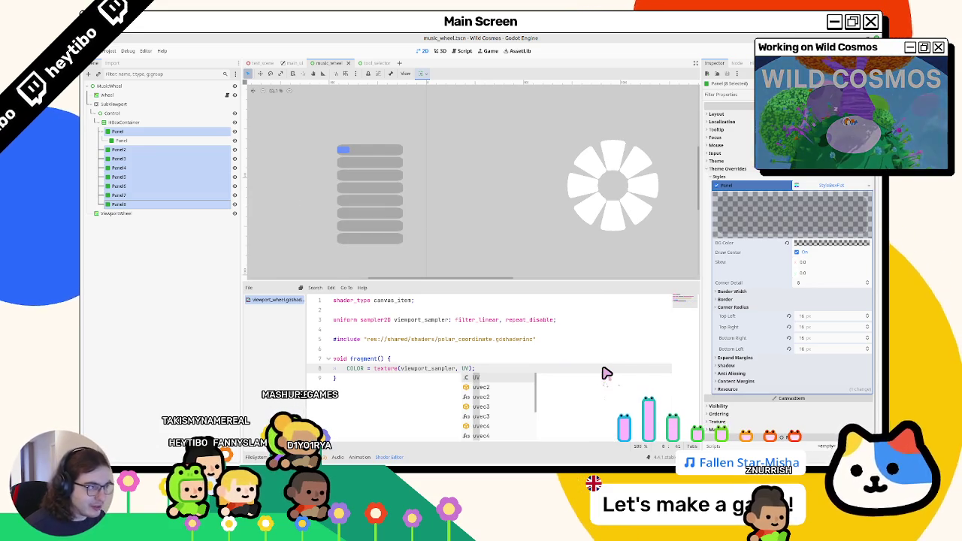
key(ctrl+z)
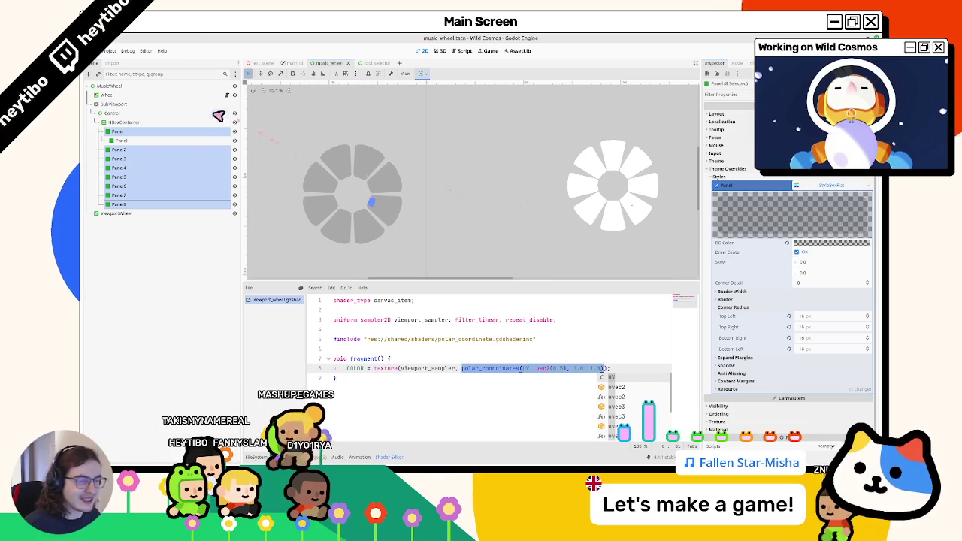
Step: Move the ViewportWheel node right so it covers the white wheel
click(114, 103)
click(115, 213)
click(261, 73)
mouse_move(328, 148)
mouse_down()
mouse_move(550, 157)
mouse_move(599, 139)
mouse_move(586, 139)
mouse_up()
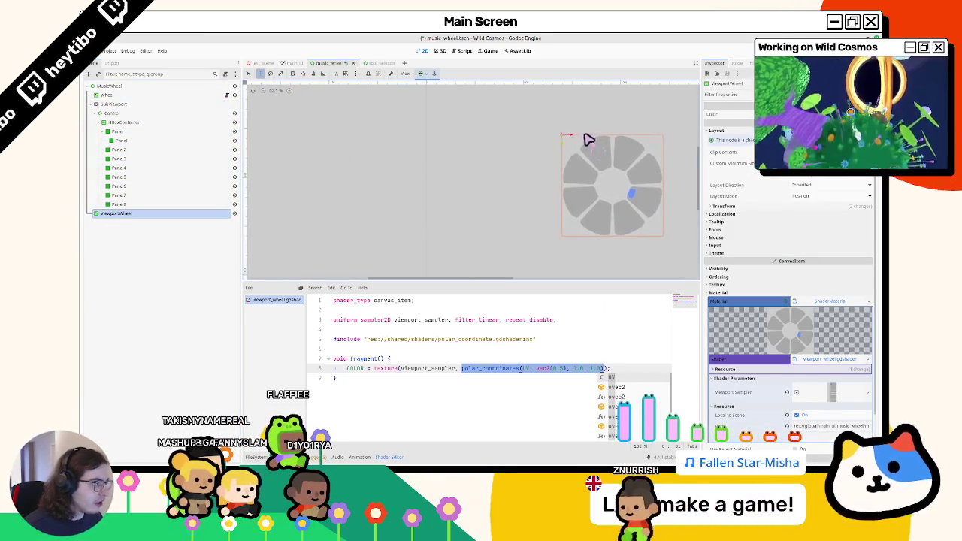
Step: Undo the move and reposition ViewportWheel over the white wheel
key(ctrl+z)
click(387, 360)
mouse_move(451, 221)
mouse_down()
mouse_move(659, 198)
mouse_move(498, 200)
mouse_move(485, 244)
mouse_move(641, 253)
mouse_up()
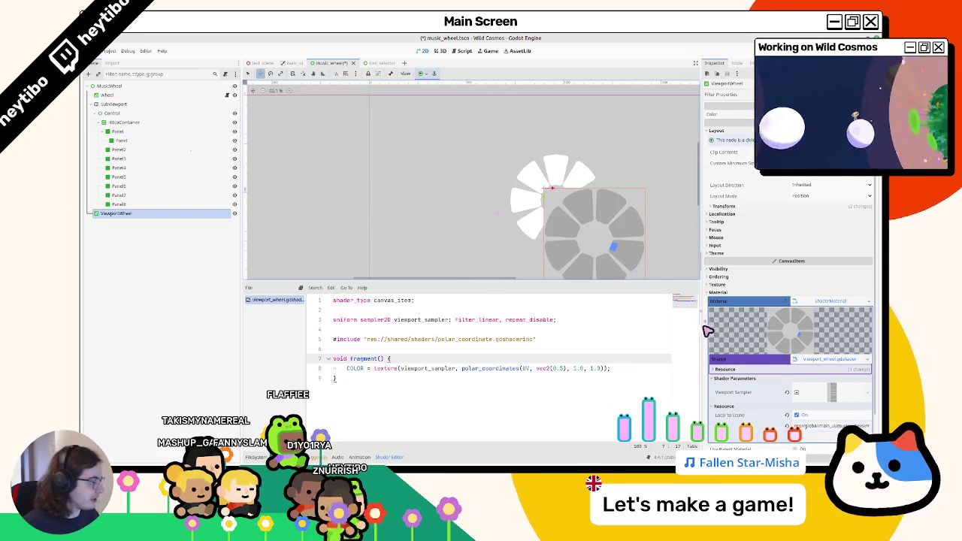
scroll(817, 369, down, 3)
Step: Enable Transparent Bg on the SubViewport and delete the old Wheel node
click(120, 105)
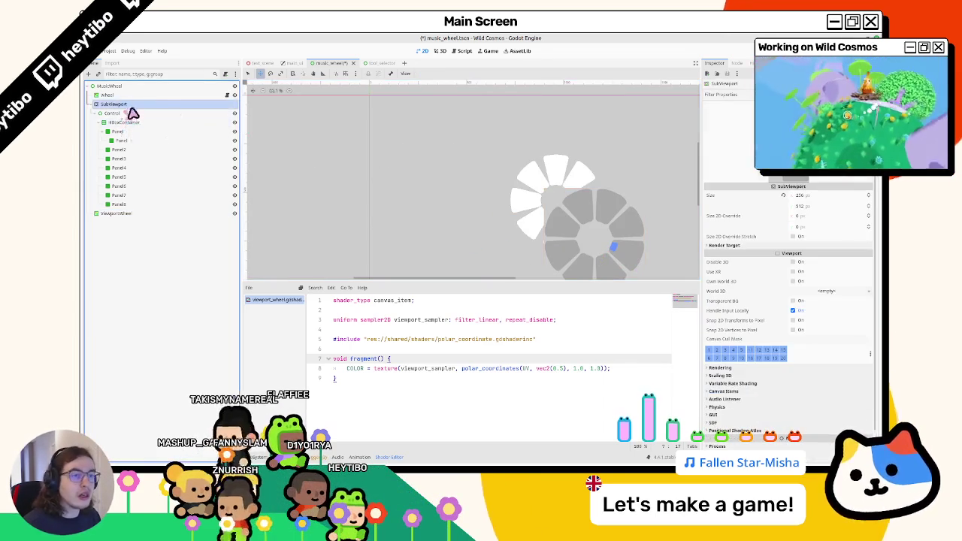
click(793, 300)
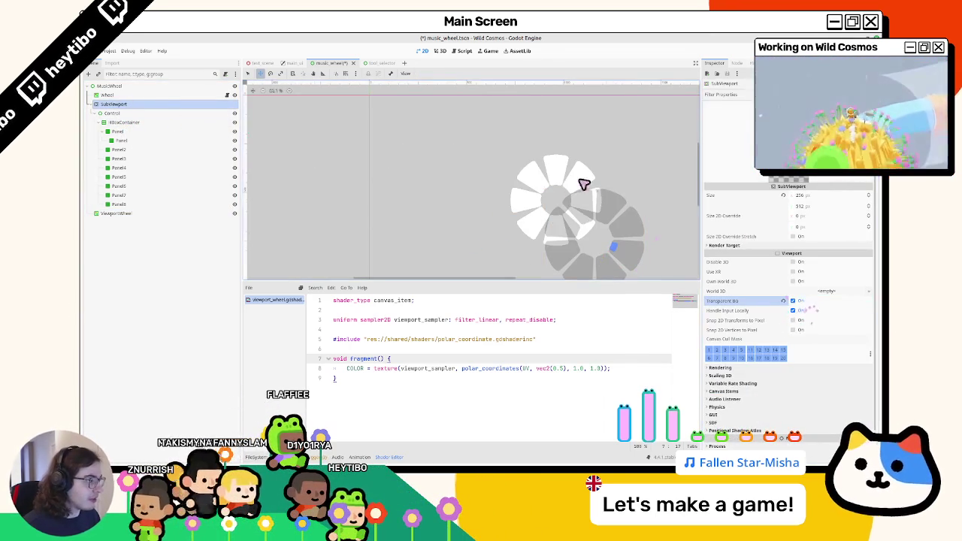
click(108, 95)
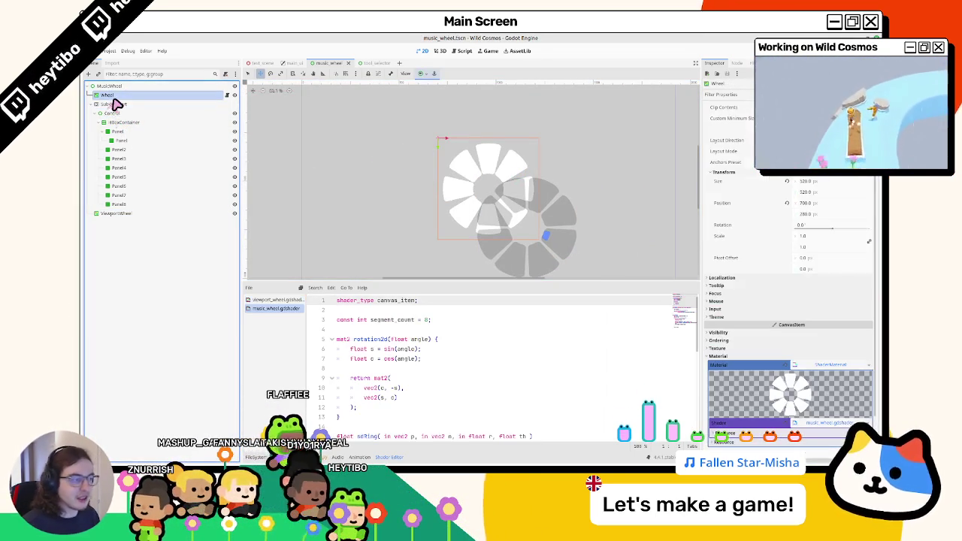
key(Delete)
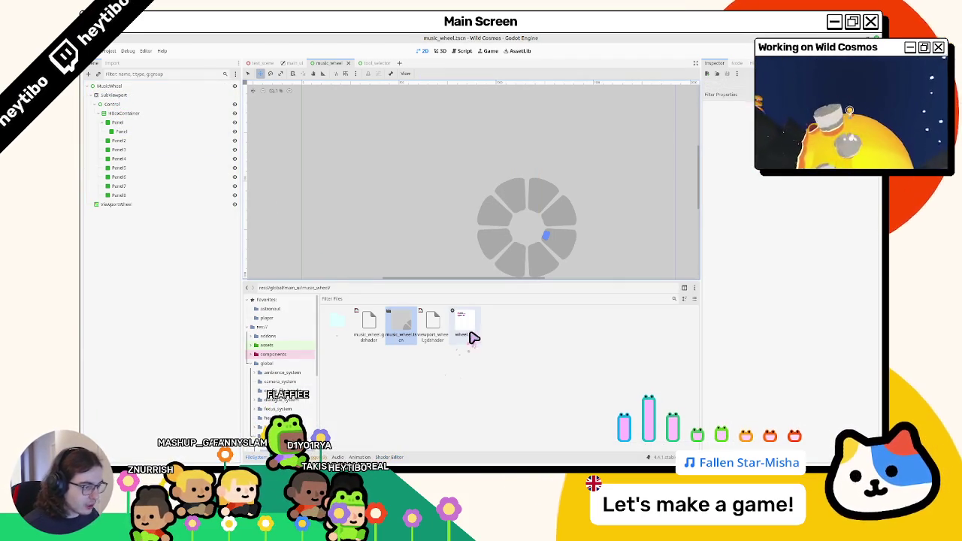
Step: Open wheel.gd, return to the 2D view, and select ViewportWheel to show its shader
double_click(466, 331)
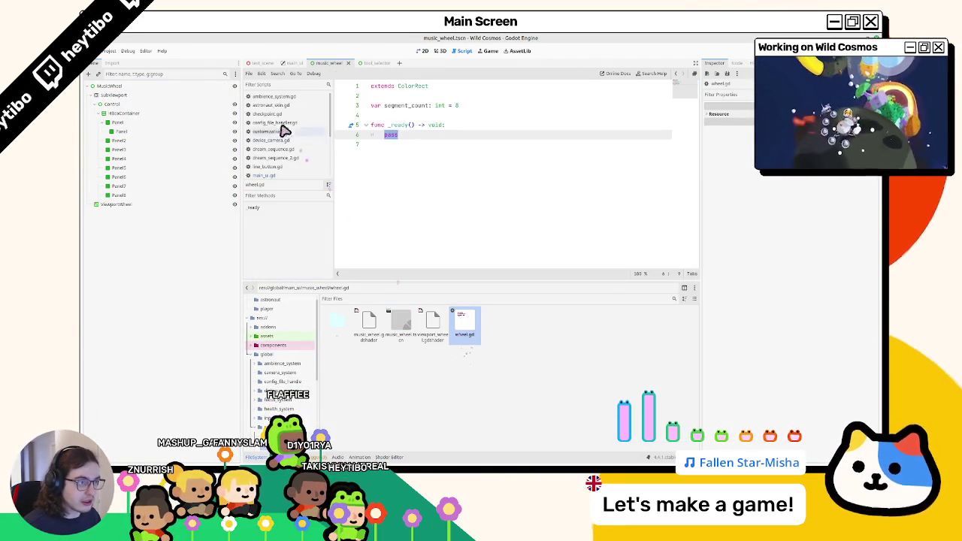
click(425, 50)
click(442, 51)
click(425, 51)
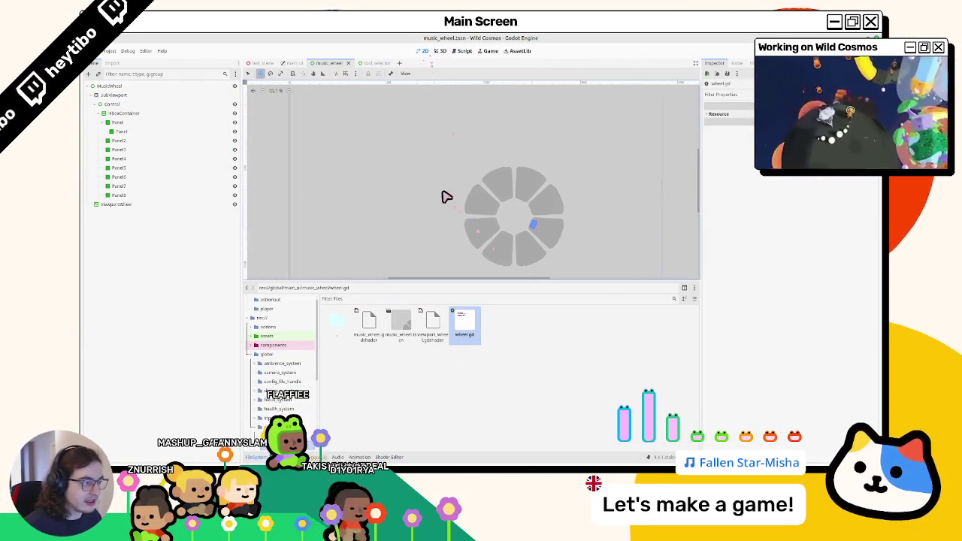
scroll(487, 213, up, 5)
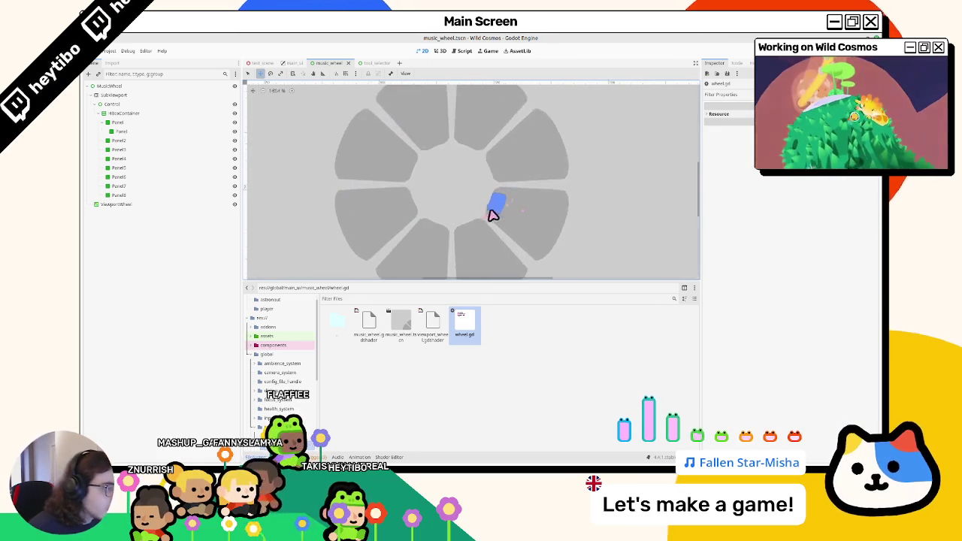
scroll(487, 212, up, 3)
scroll(509, 210, down, 2)
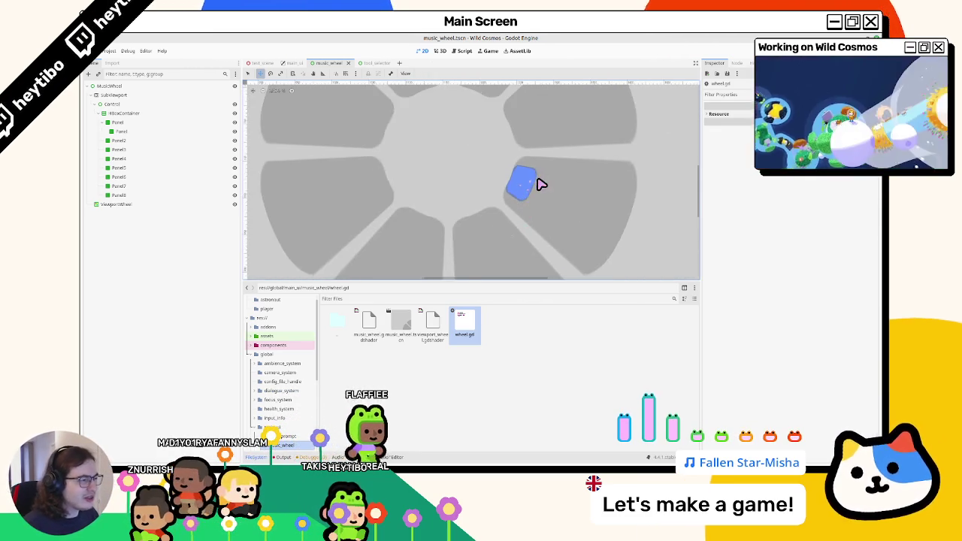
scroll(539, 185, down, 1)
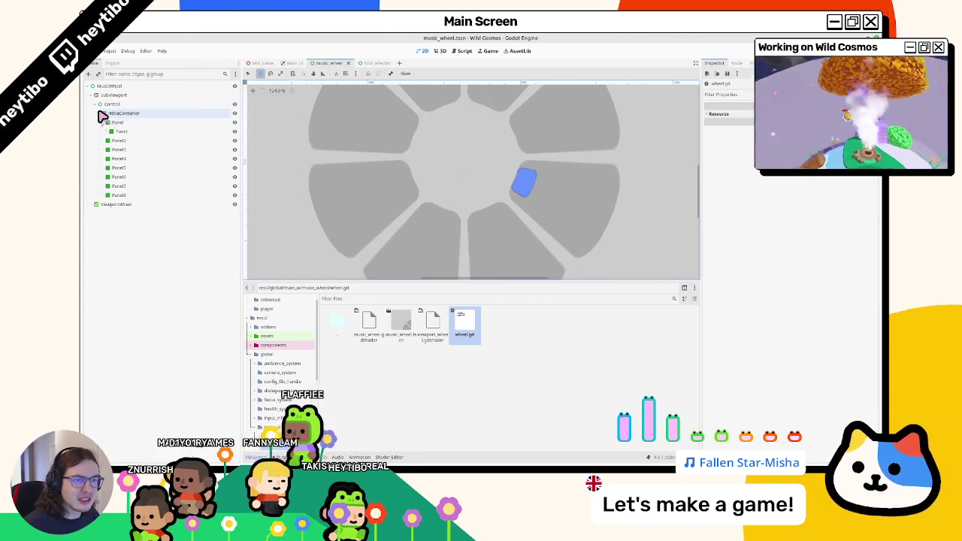
click(100, 105)
click(100, 113)
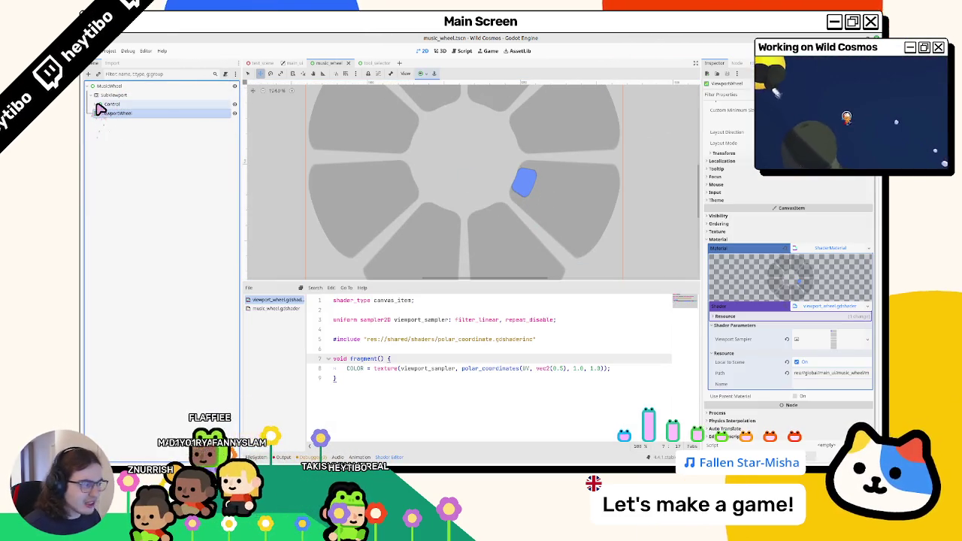
Step: Type ', alpha,' after repeat_disable in the sampler uniform hints on line 3
double_click(553, 320)
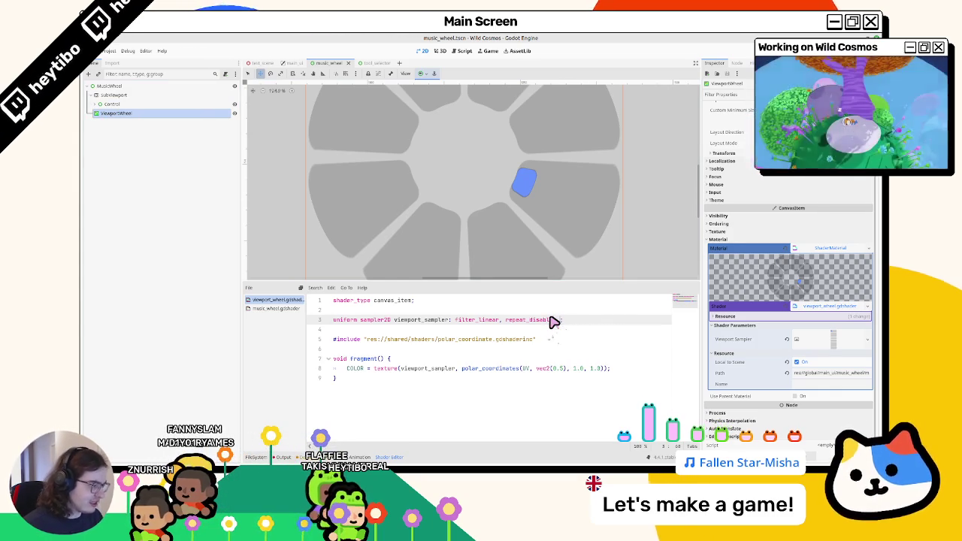
text(, alpha)
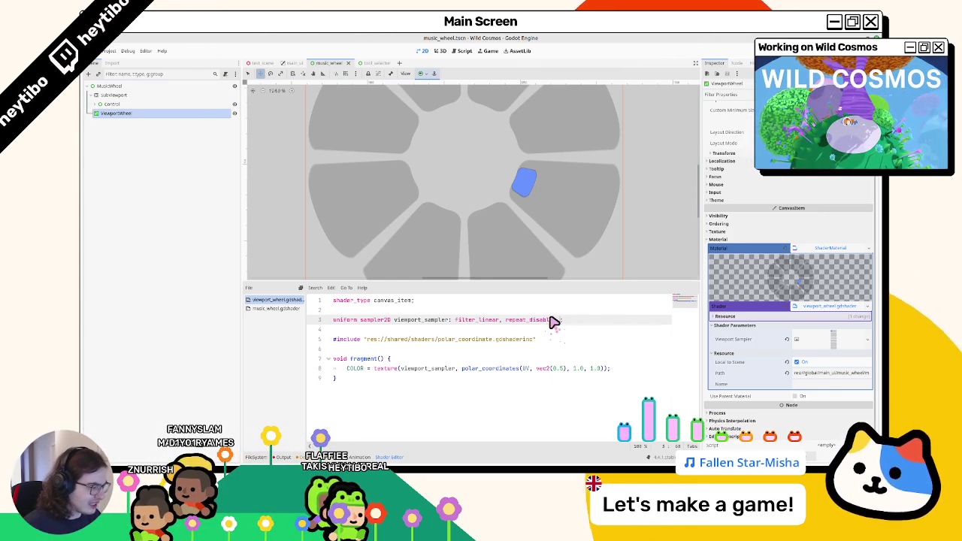
text(,)
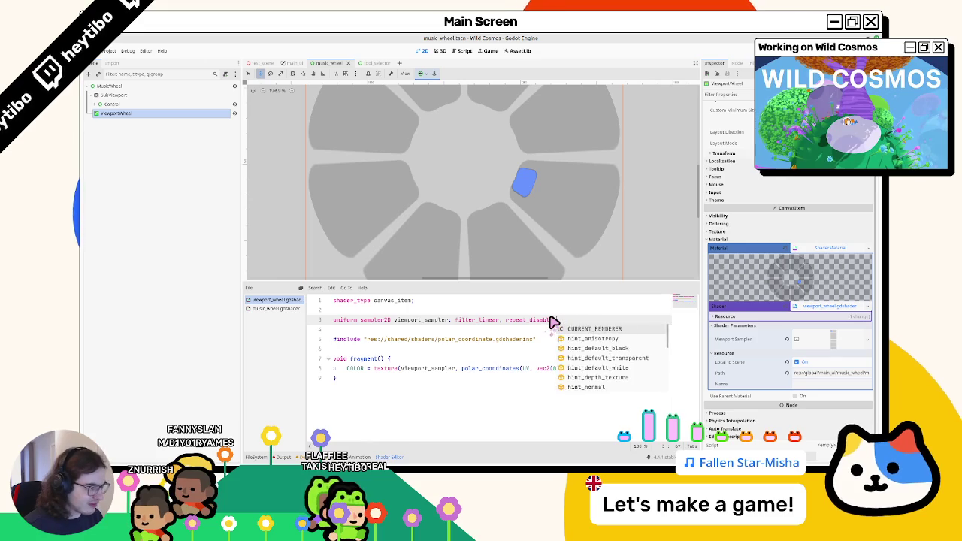
key(Escape)
Step: Expand the SubViewport's Rendering section to view its MSAA, screen-space AA and HDR 2D options
click(114, 95)
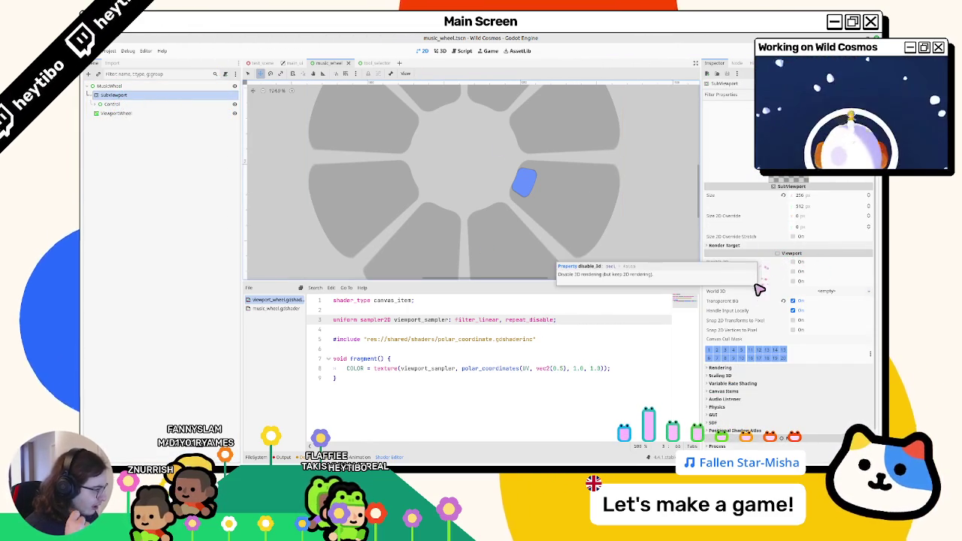
click(725, 368)
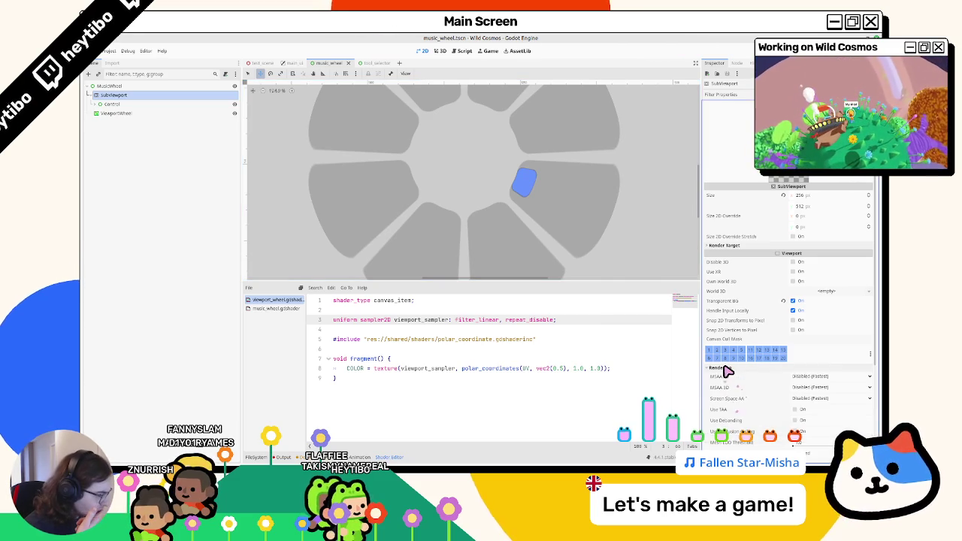
scroll(727, 380, down, 2)
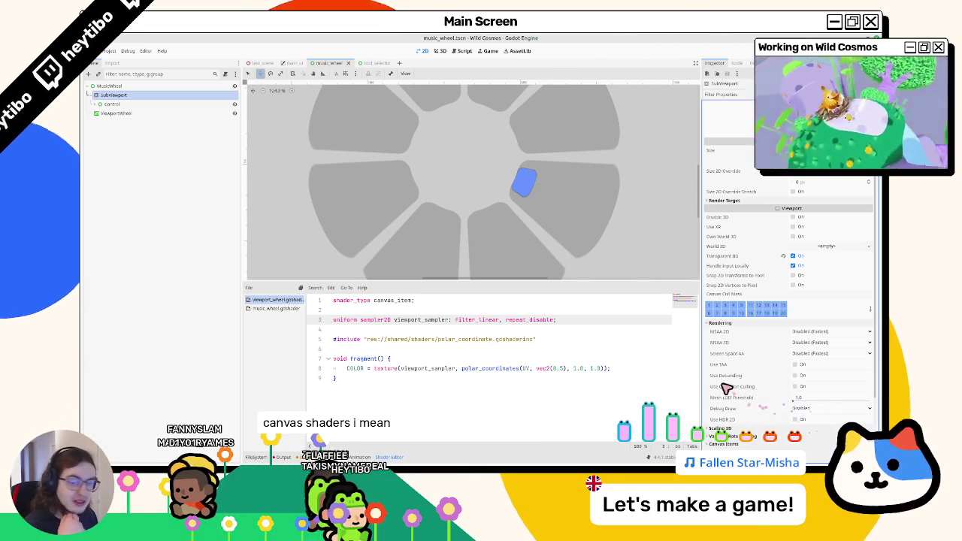
Step: Add 'render_mode blend_premul_alpha;' as line 2 of the viewport_wheel shader
click(452, 310)
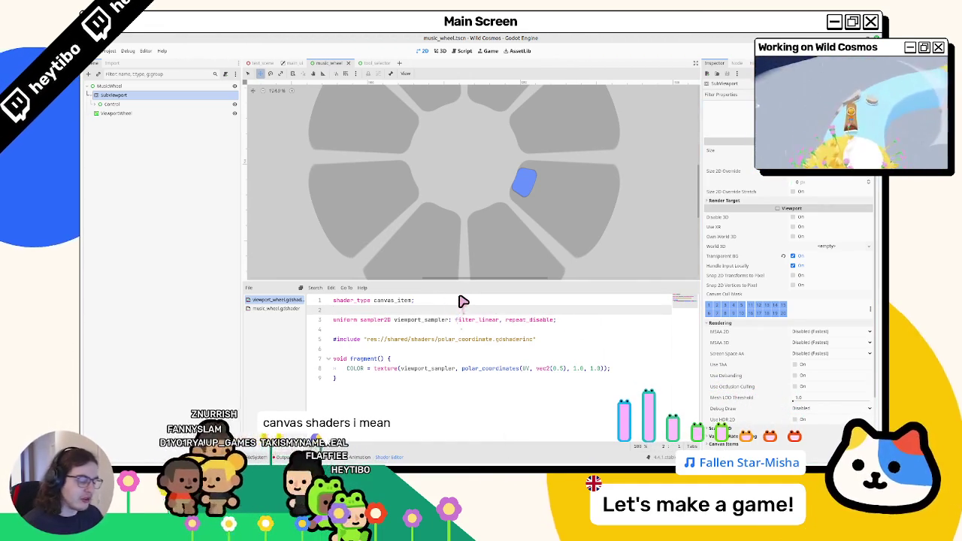
text(render_mode)
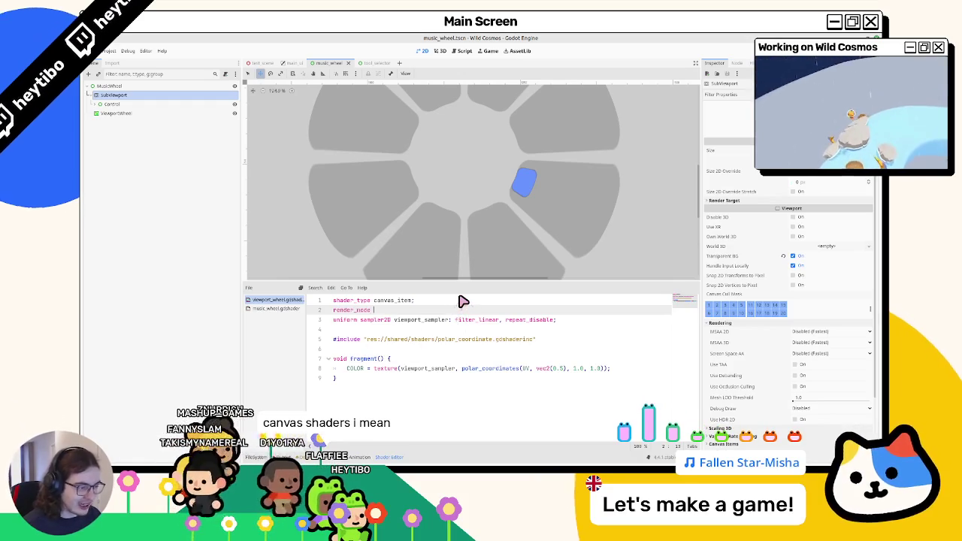
key(Return)
key(Left)
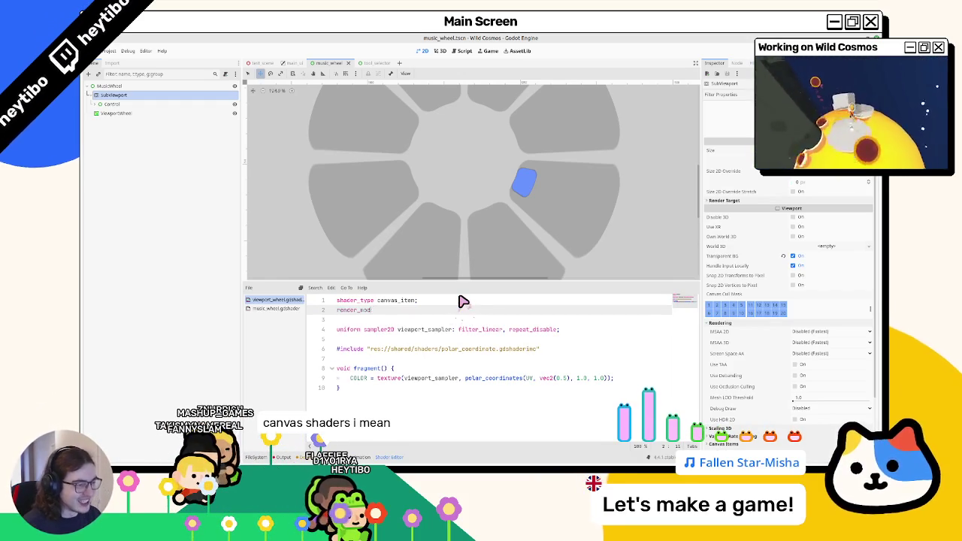
text(alp)
key(Return)
text(;)
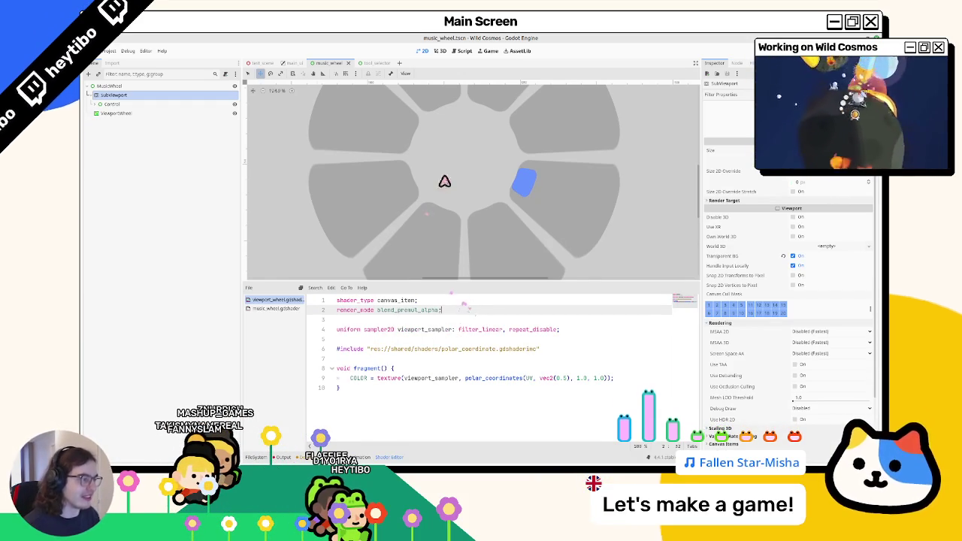
Step: Zoom in to check the wheel on the canvas, then switch to the main_ui scene
scroll(453, 179, down, 2)
scroll(460, 205, up, 4)
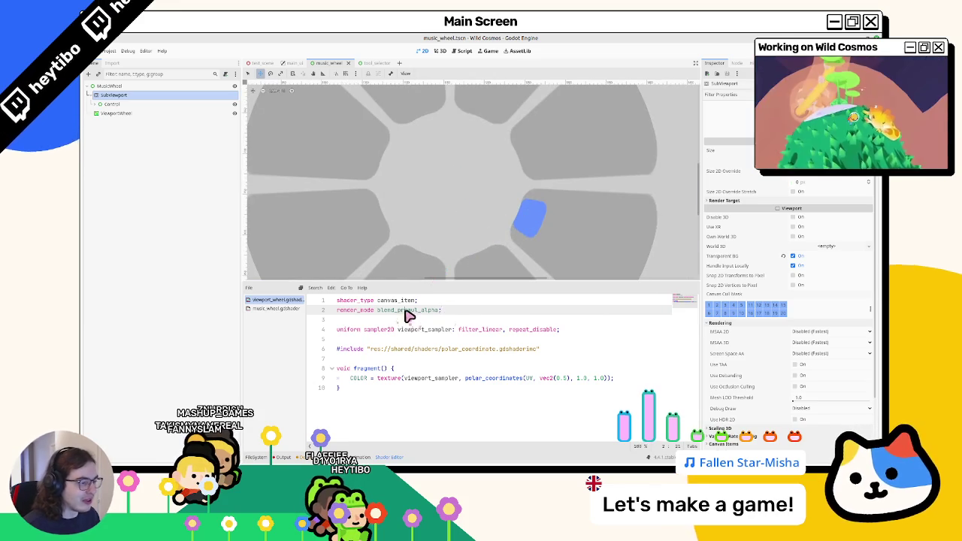
scroll(516, 254, down, 4)
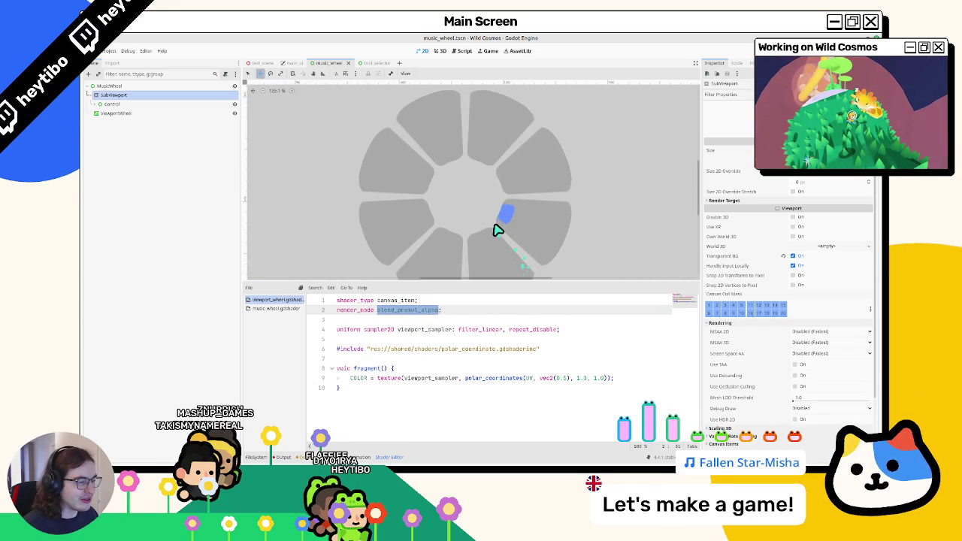
scroll(324, 158, down, 3)
scroll(466, 195, left, 2)
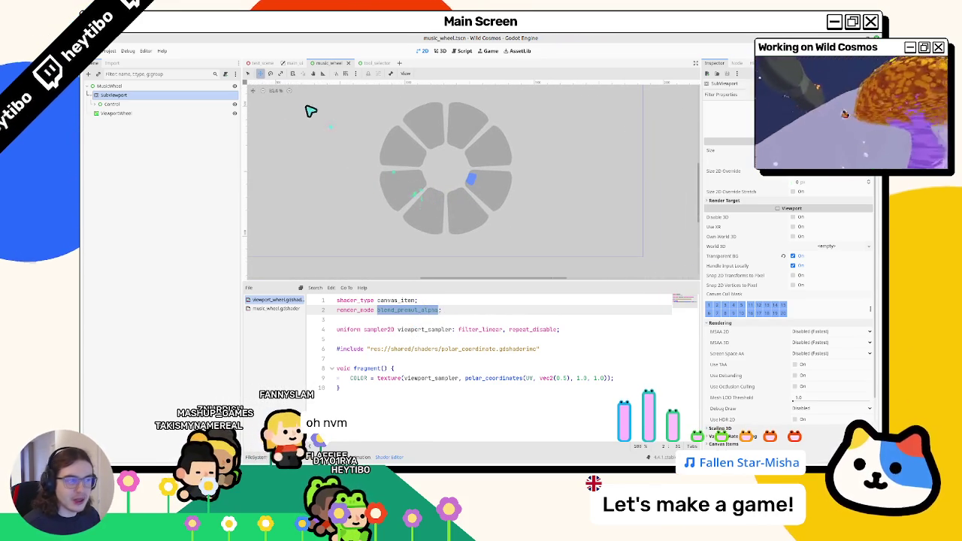
click(269, 91)
scroll(451, 221, up, 3)
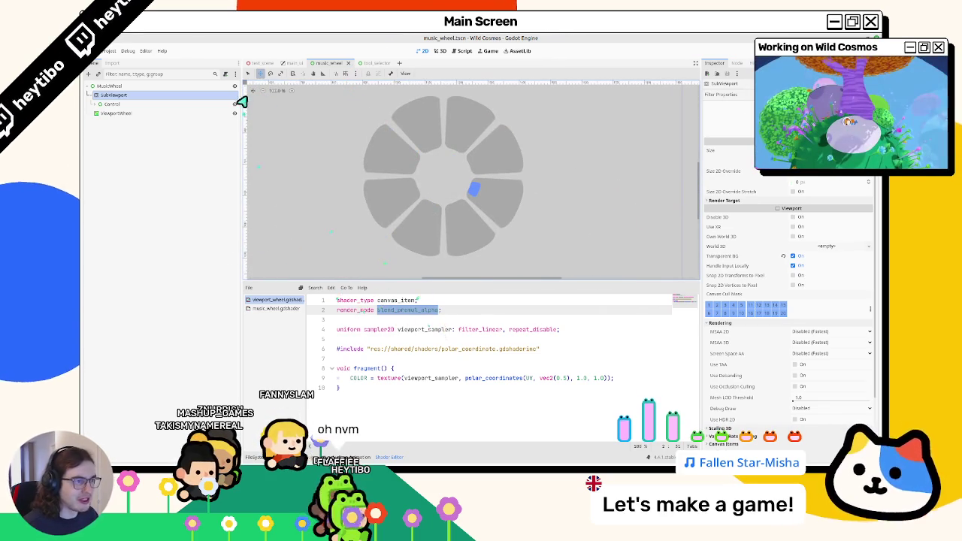
click(291, 62)
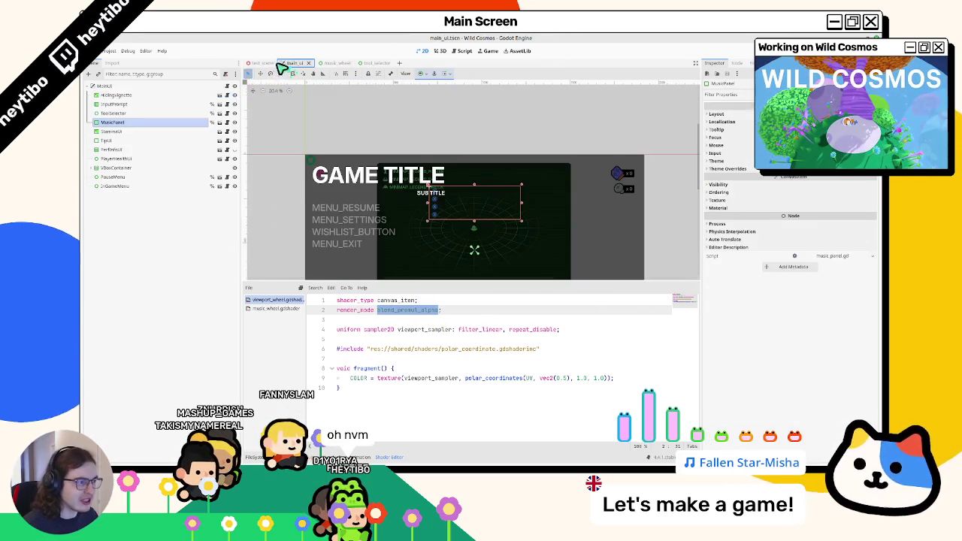
Step: Drag music_wheel.tscn into main_ui's tree to add a MusicWheel instance, then return to music_wheel
click(254, 456)
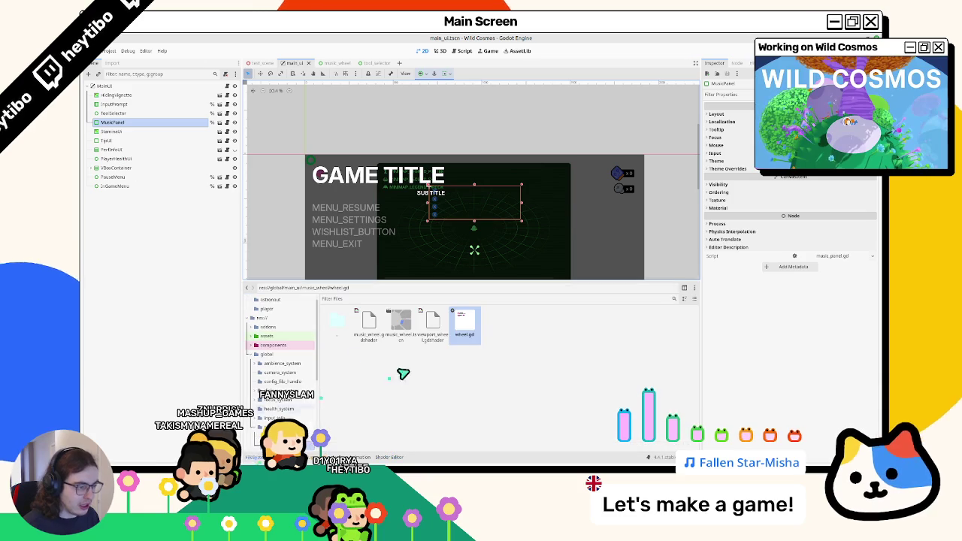
drag(401, 324, 103, 172)
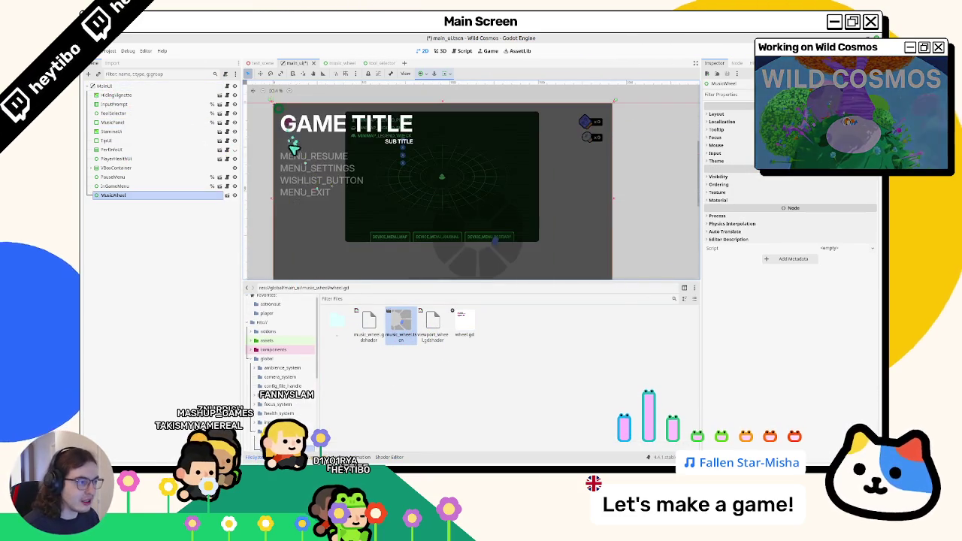
click(333, 63)
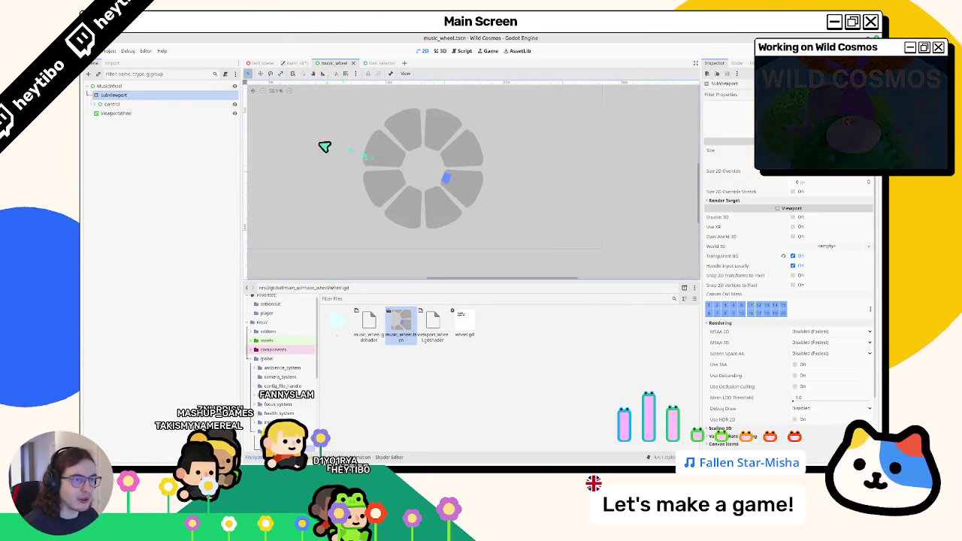
Step: Apply the Center anchor preset to ViewportWheel and launch the game to test it
click(124, 114)
scroll(429, 159, down, 3)
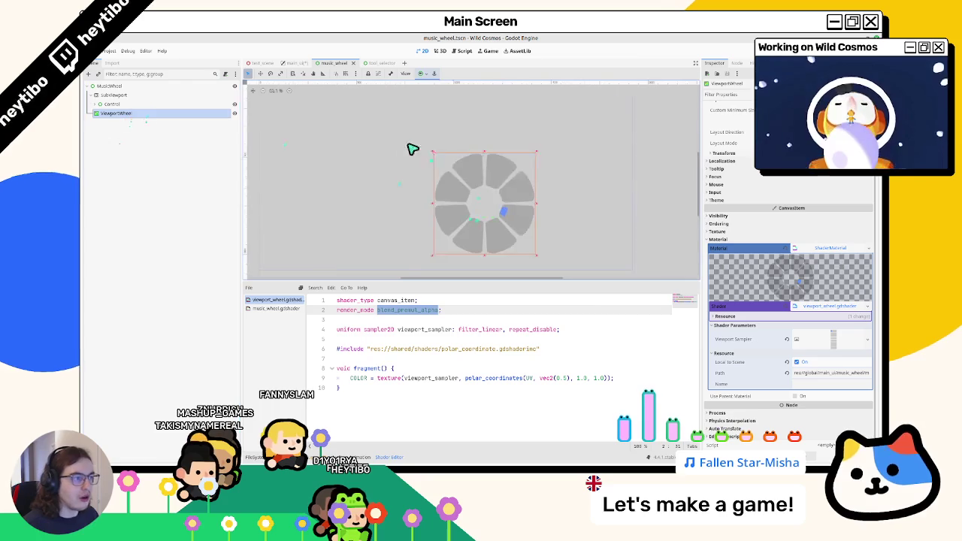
click(421, 73)
click(435, 109)
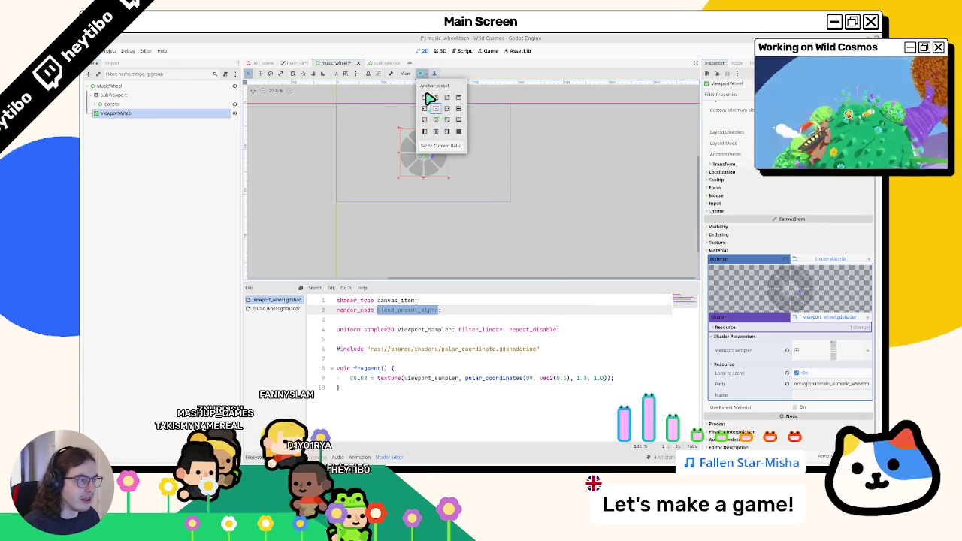
click(369, 142)
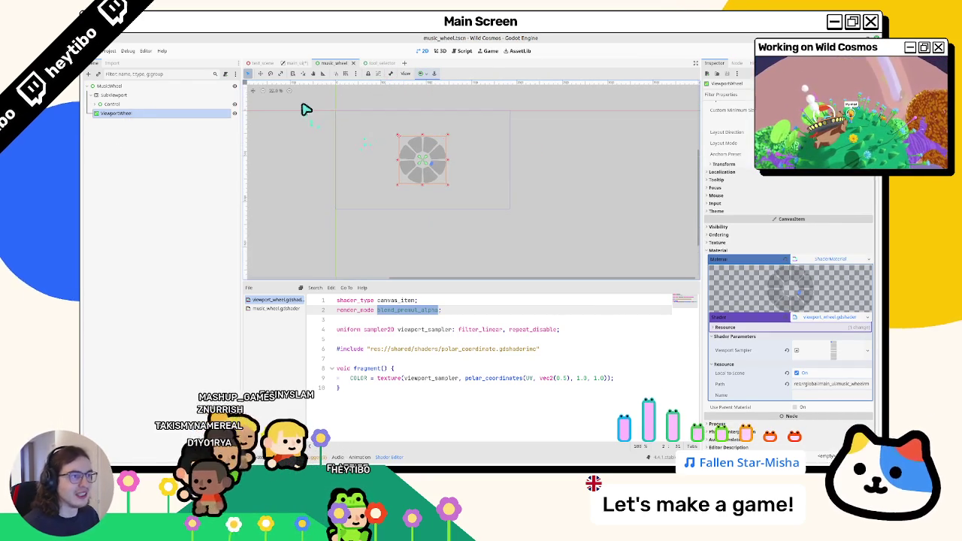
key(F6)
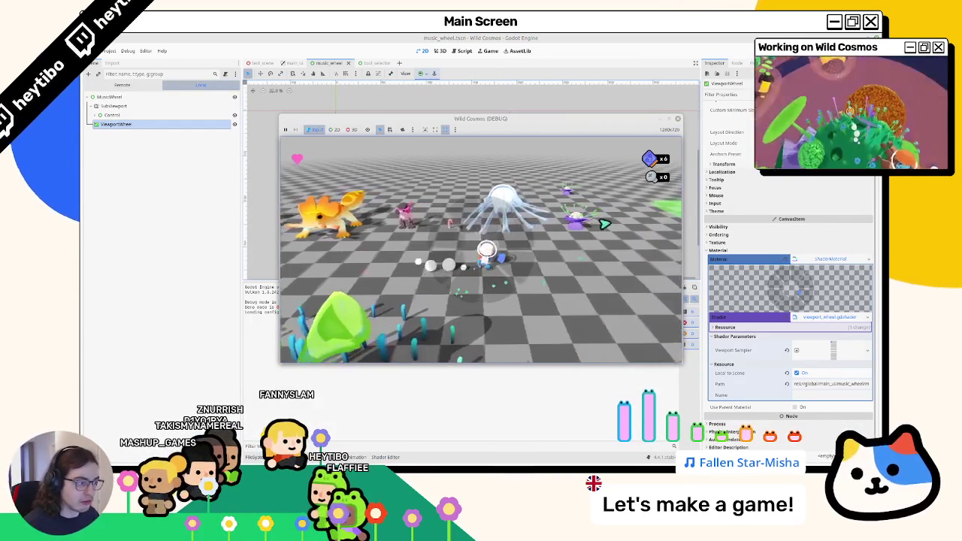
Step: Maximise the game window, check the wheel around the player, then stop the run with F8
click(670, 120)
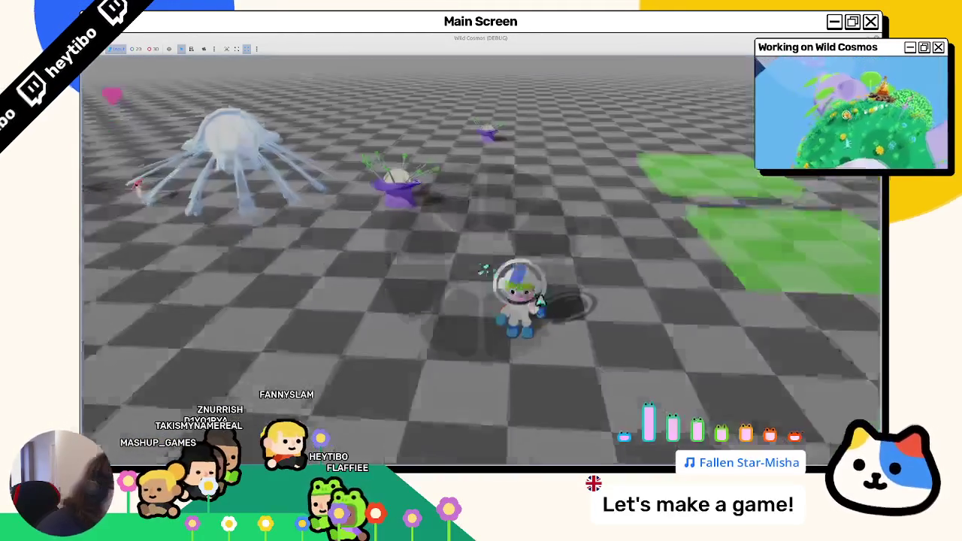
key(F8)
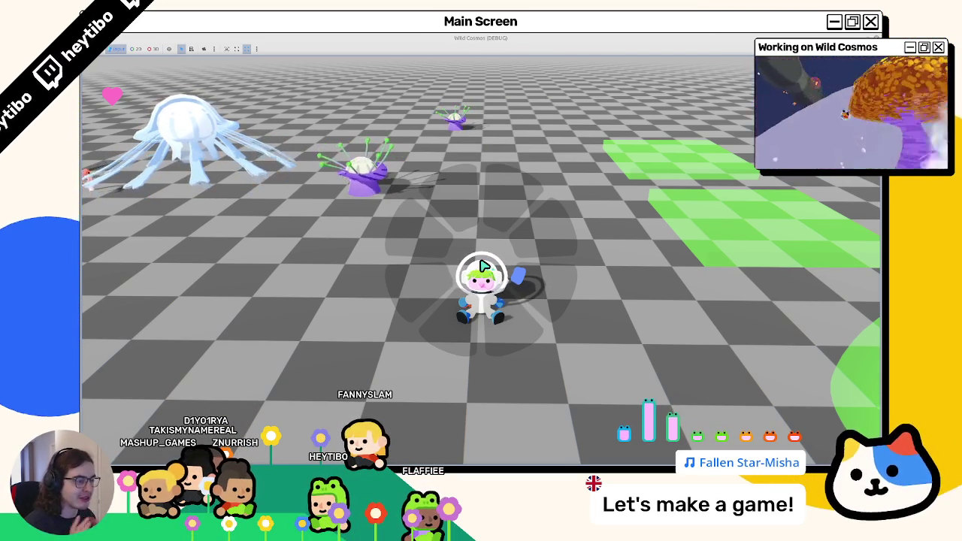
key(F8)
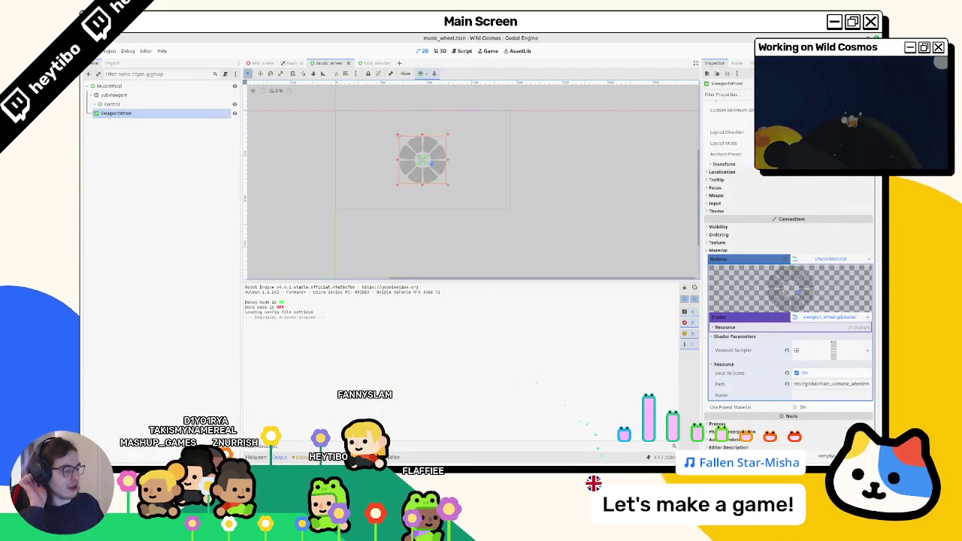
key(F5)
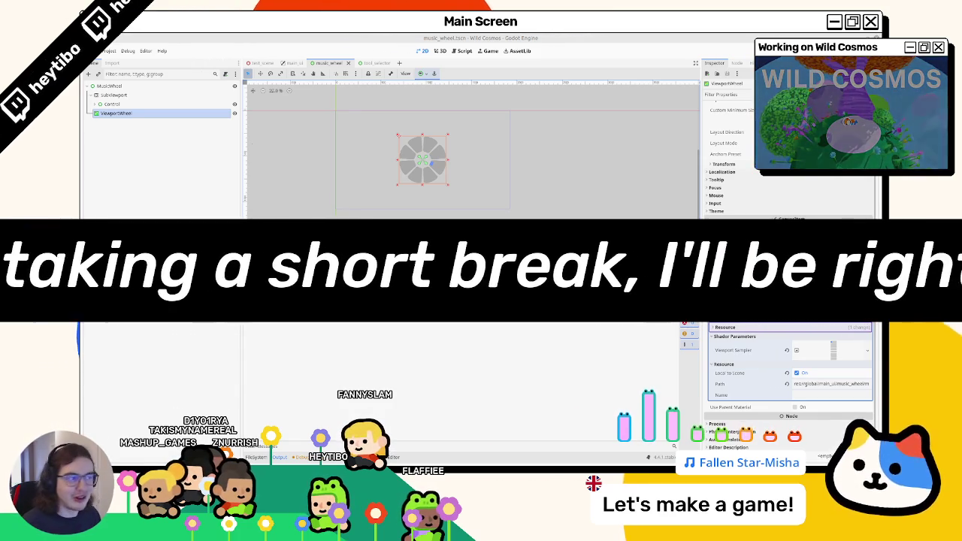
Step: Zoom closer on the wheel and show the viewport_wheel shader code in the bottom panel
scroll(348, 187, up, 3)
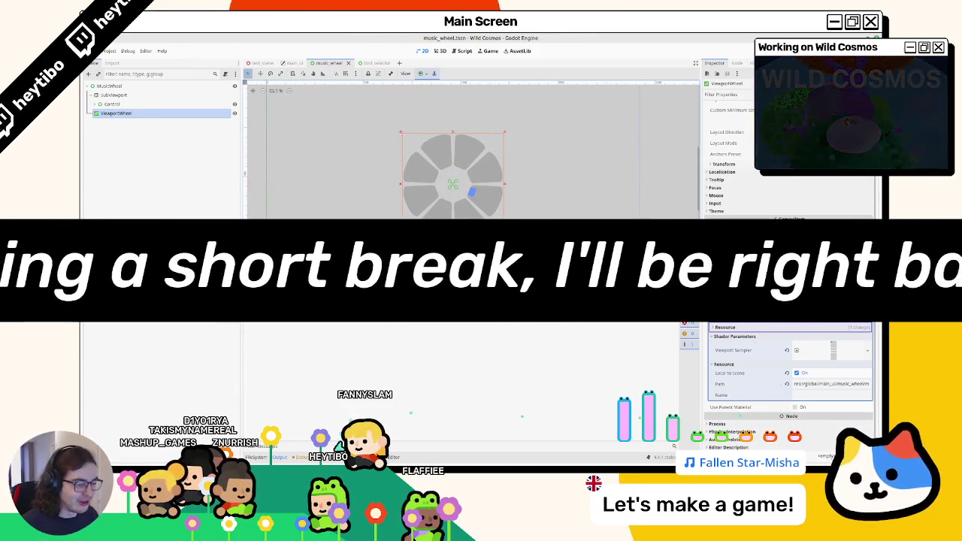
key(alt+n)
key(alt+s)
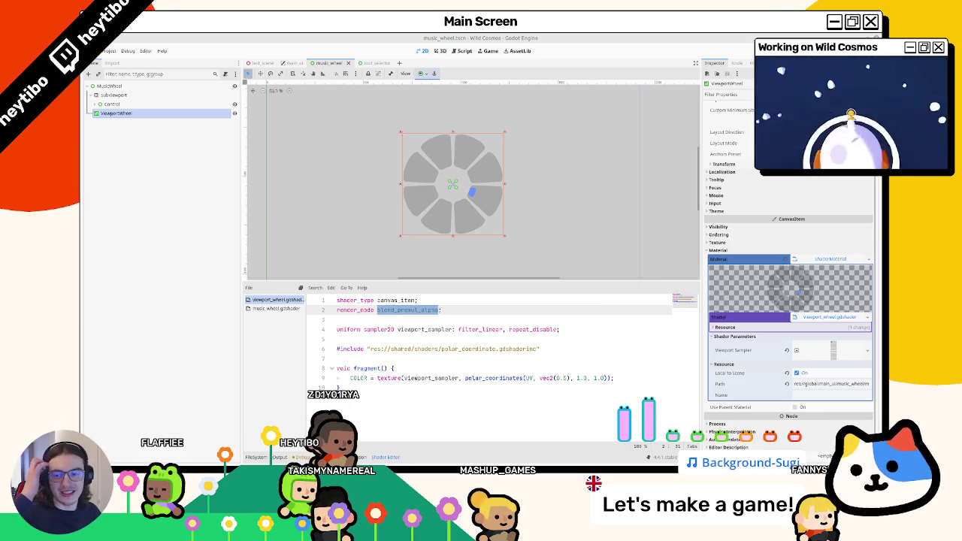
Step: Expand HBoxContainer to list its Panel children and close the tool_selector scene
scroll(492, 157, up, 1)
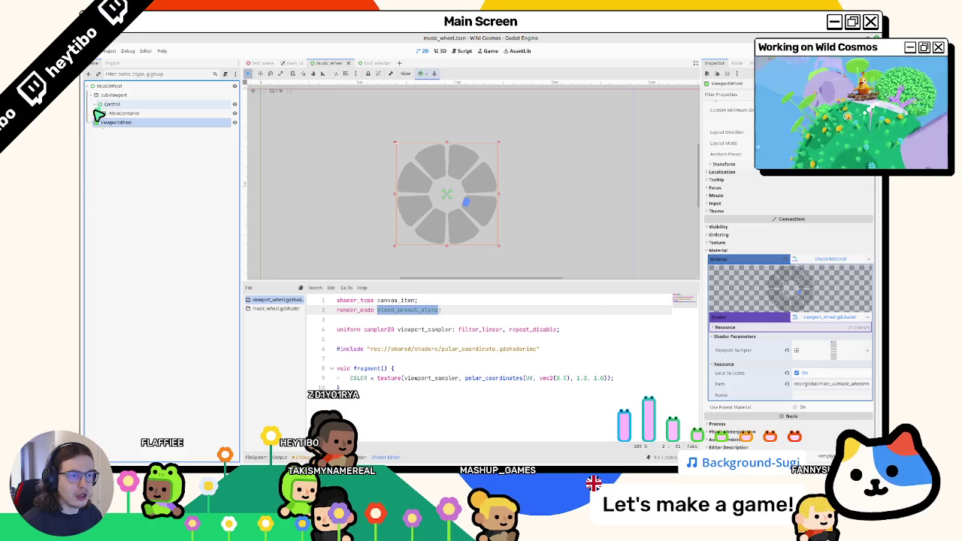
click(103, 112)
click(389, 63)
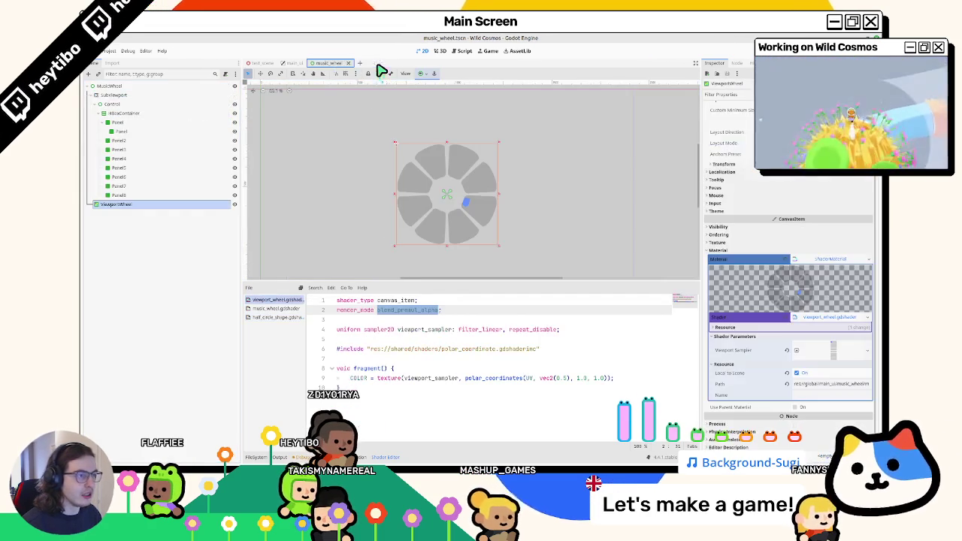
Step: Zoom and recentre on the wheel, run the game, and open its window options menu
scroll(353, 160, up, 5)
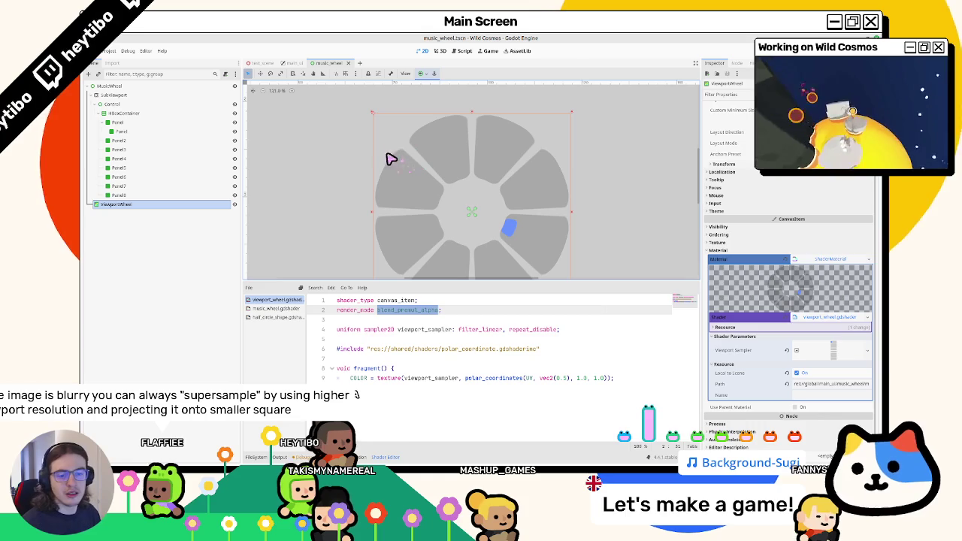
scroll(361, 159, up, 1)
drag(343, 157, 328, 162)
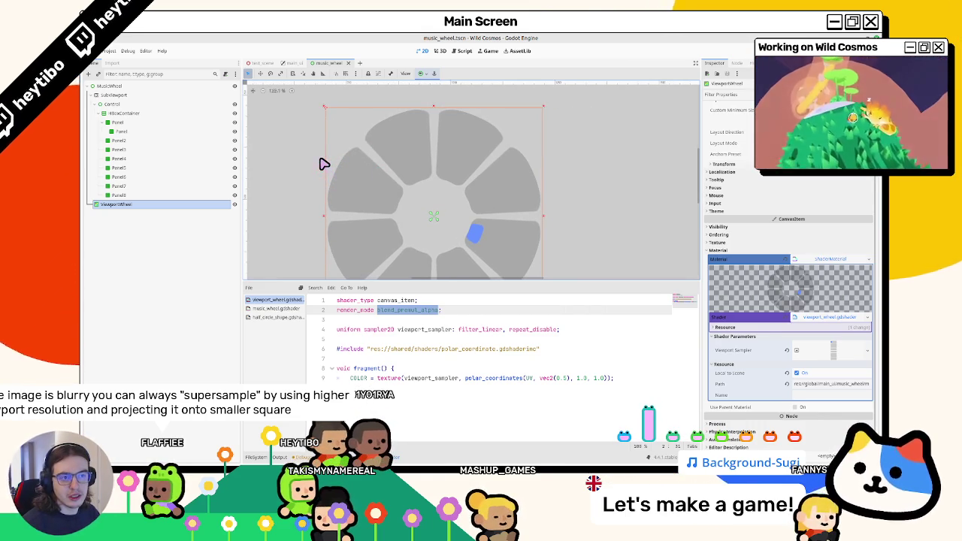
scroll(394, 164, down, 1)
key(F6)
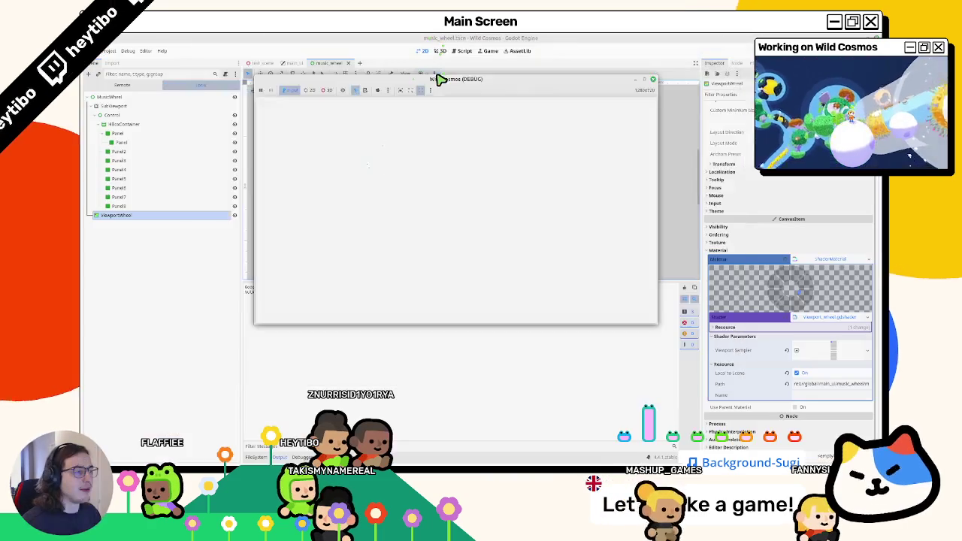
right_click(441, 80)
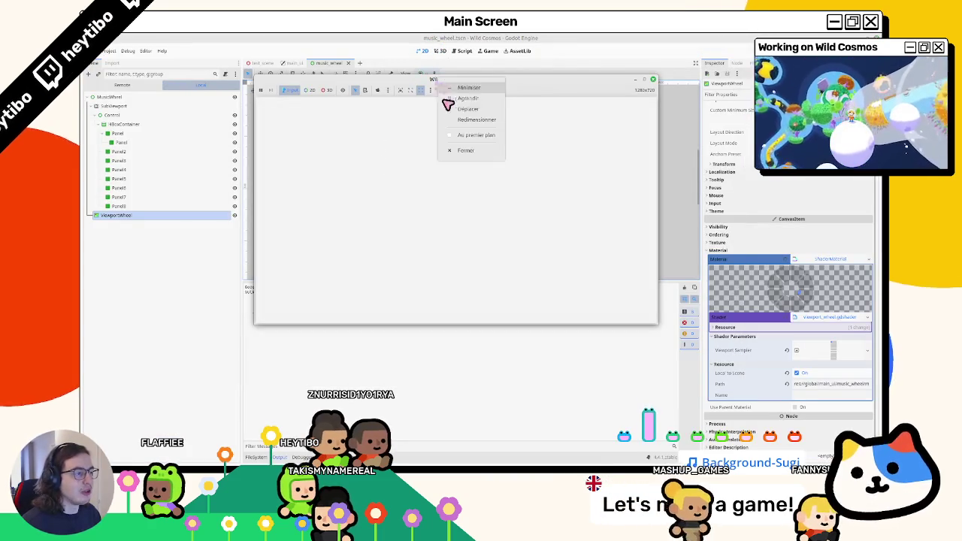
Step: Keep the game window on top, maximise it, walk the player with D and S, then stop
click(457, 135)
scroll(474, 142, down, 1)
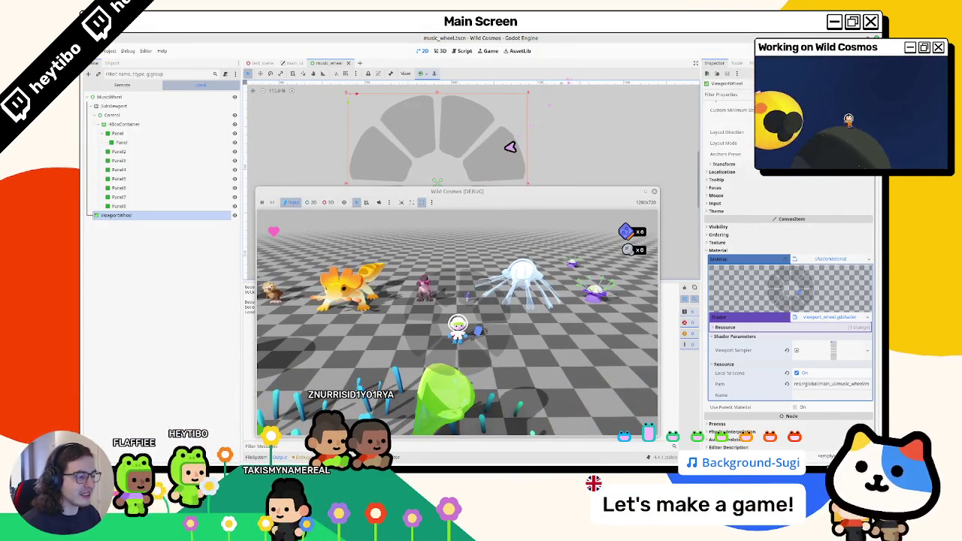
click(644, 191)
key(d)
key(s)
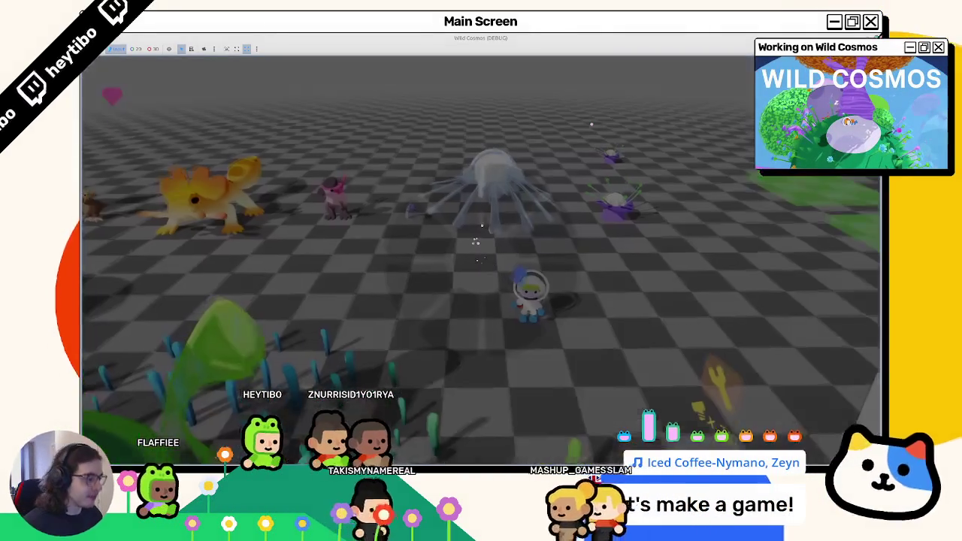
key(F8)
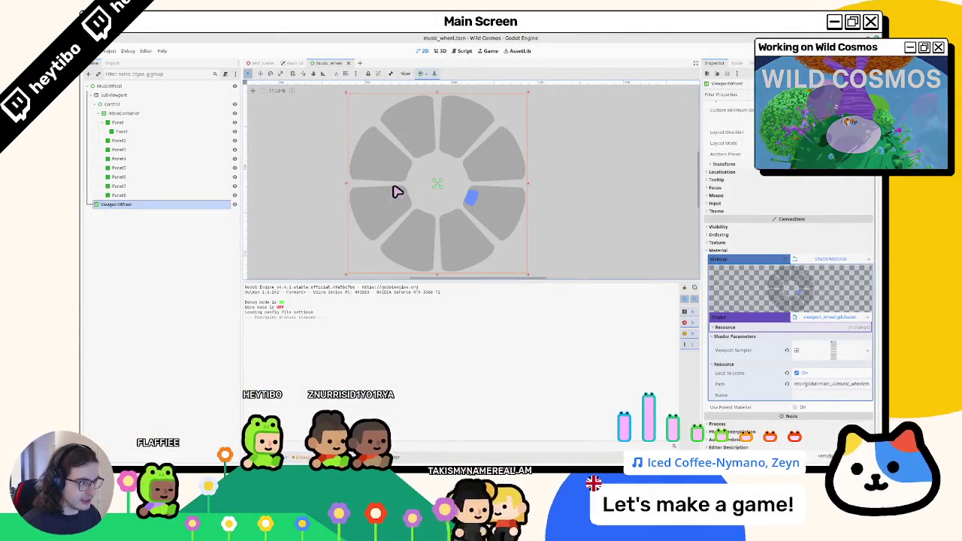
scroll(396, 193, up, 3)
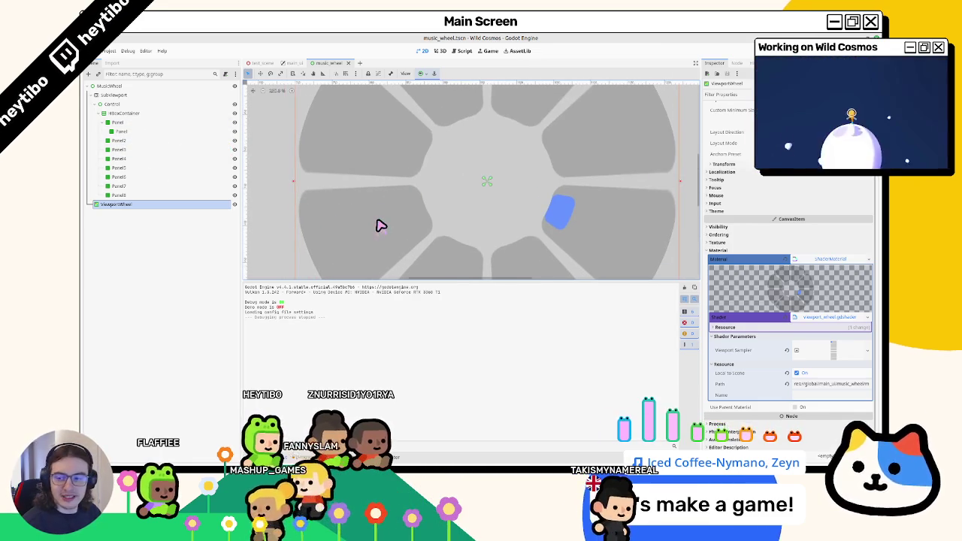
scroll(380, 226, down, 3)
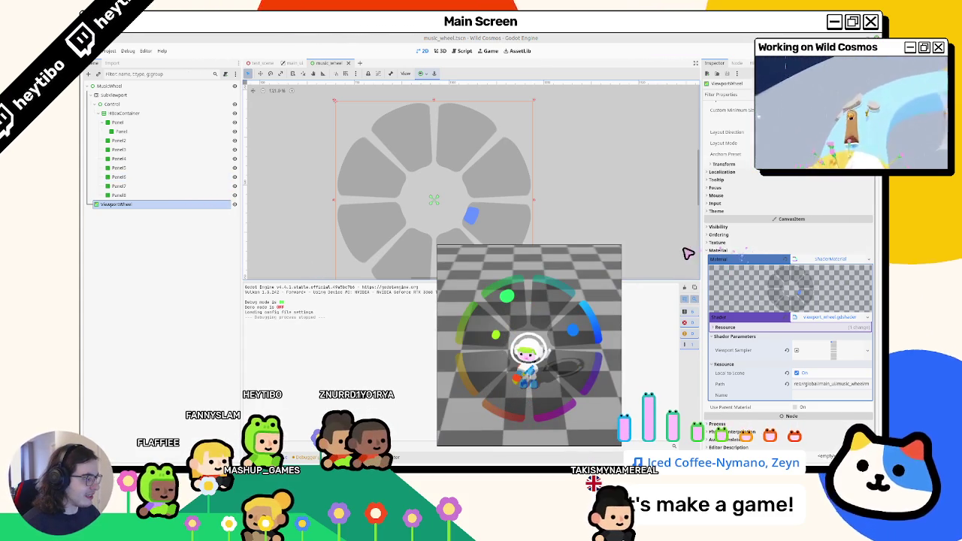
scroll(750, 246, up, 3)
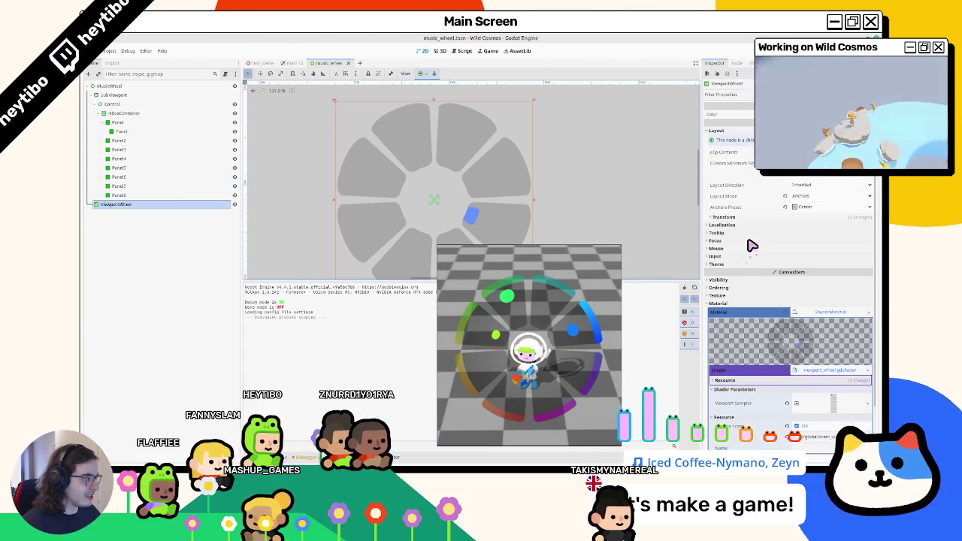
click(126, 124)
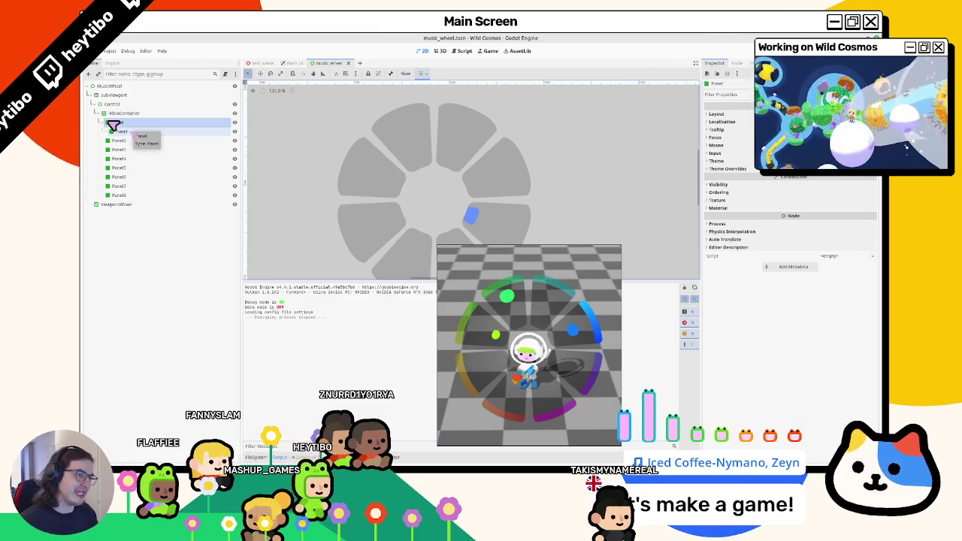
click(129, 204)
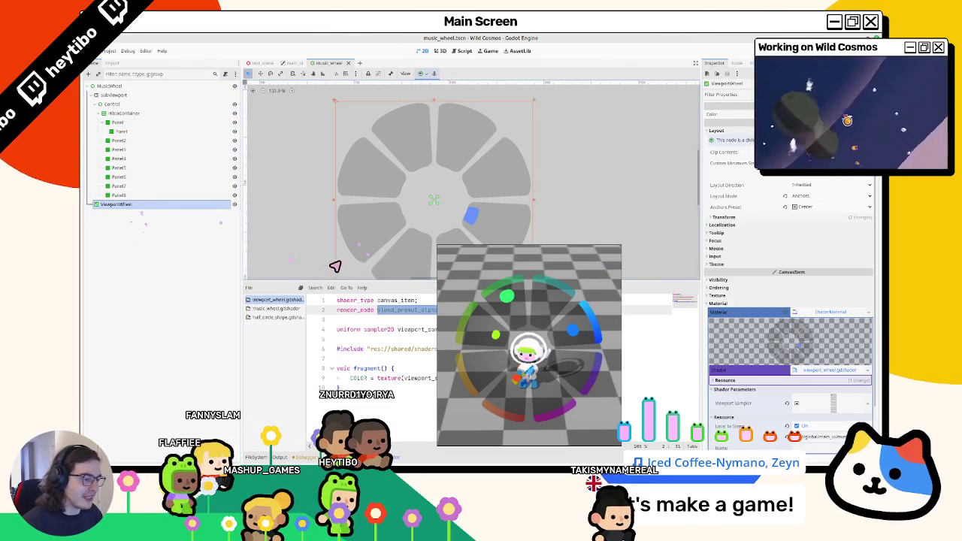
Step: Move HBoxContainer directly under SubViewport and delete the empty Control node
click(143, 113)
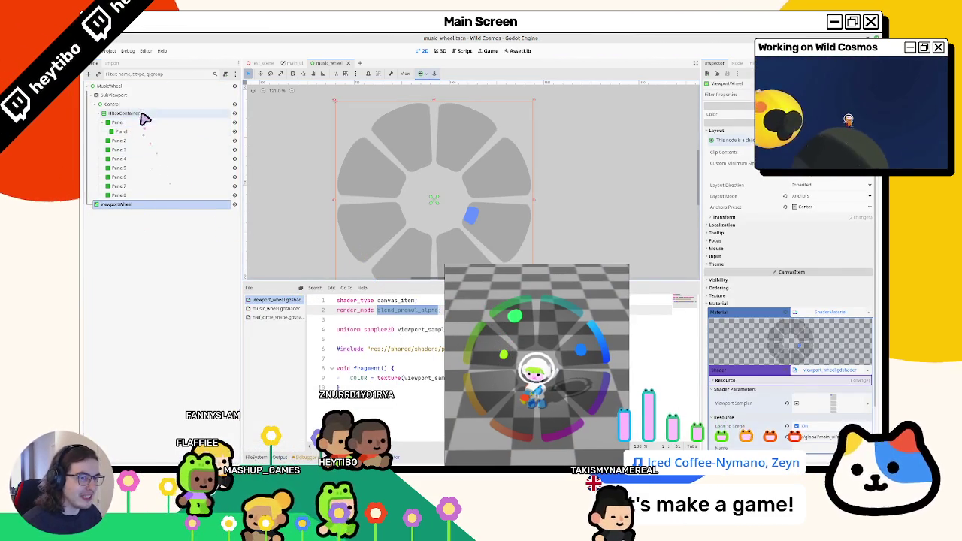
click(139, 104)
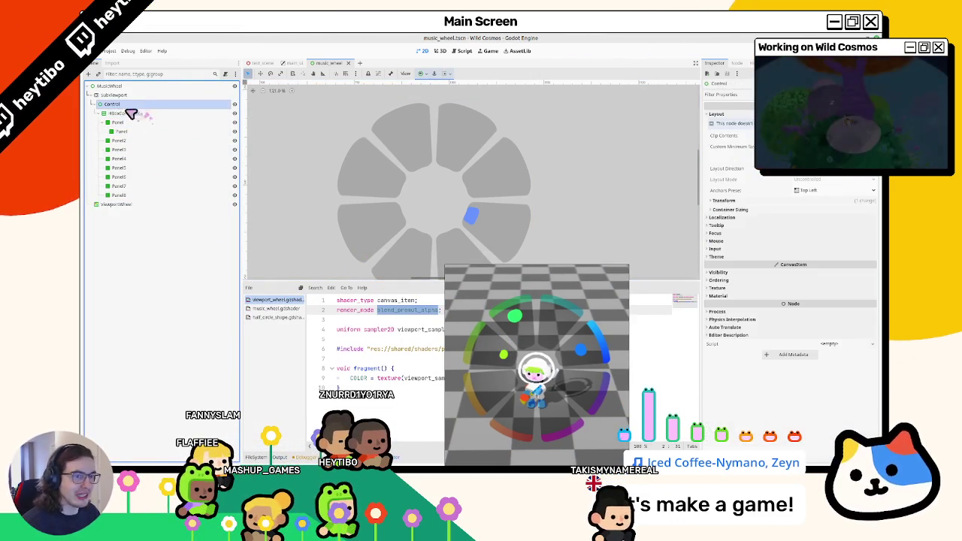
click(113, 114)
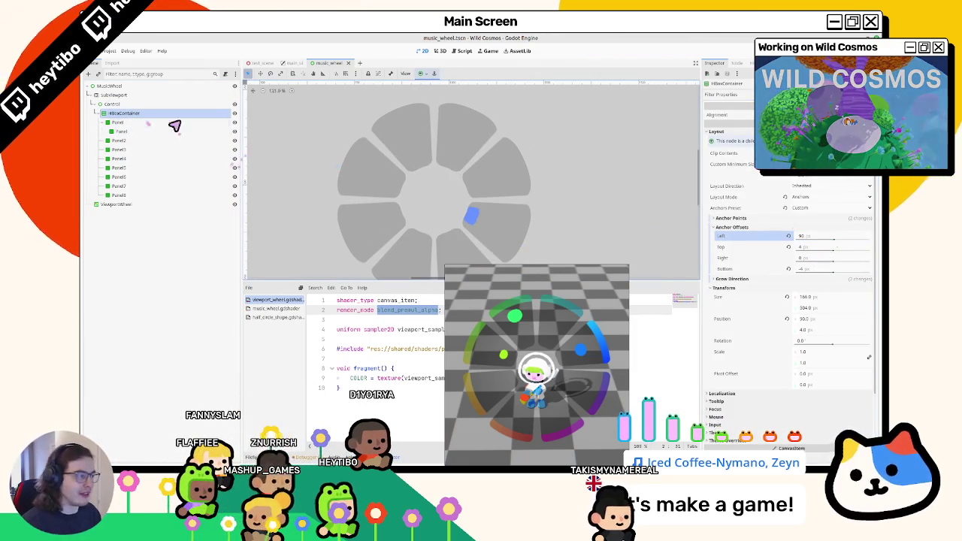
click(113, 122)
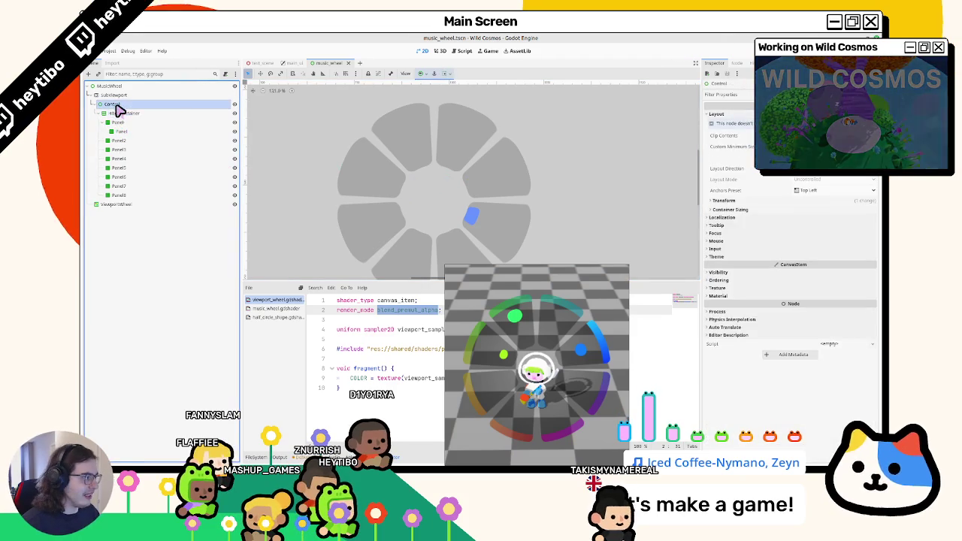
click(116, 114)
click(114, 104)
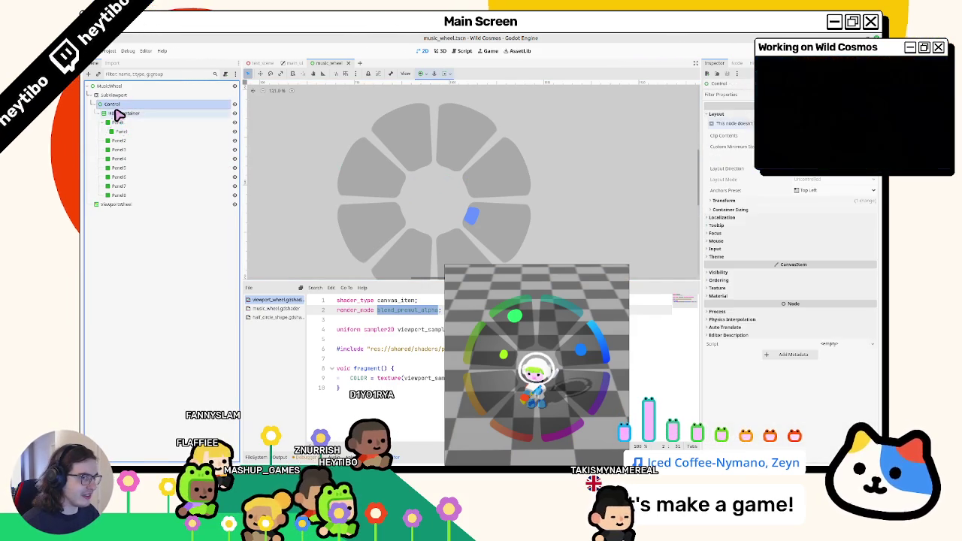
drag(118, 114, 123, 102)
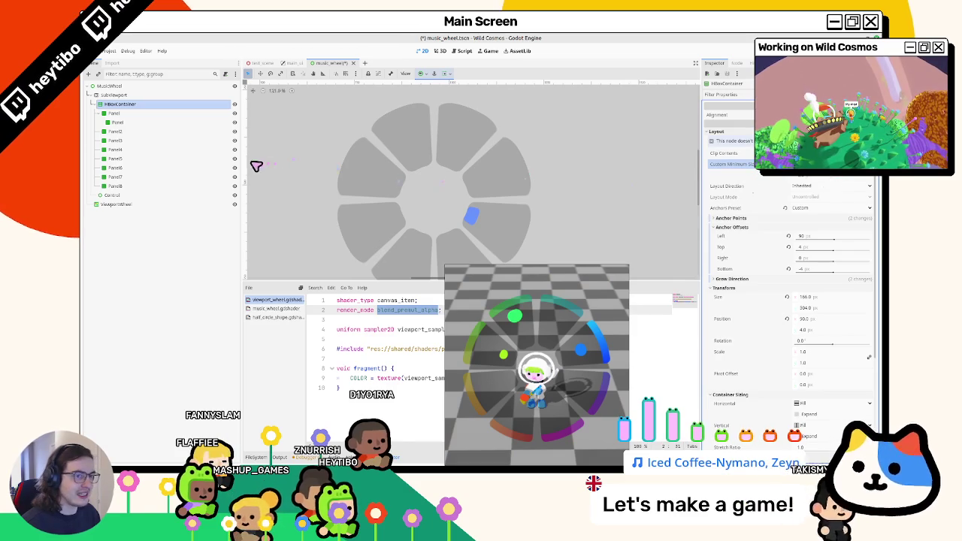
click(112, 196)
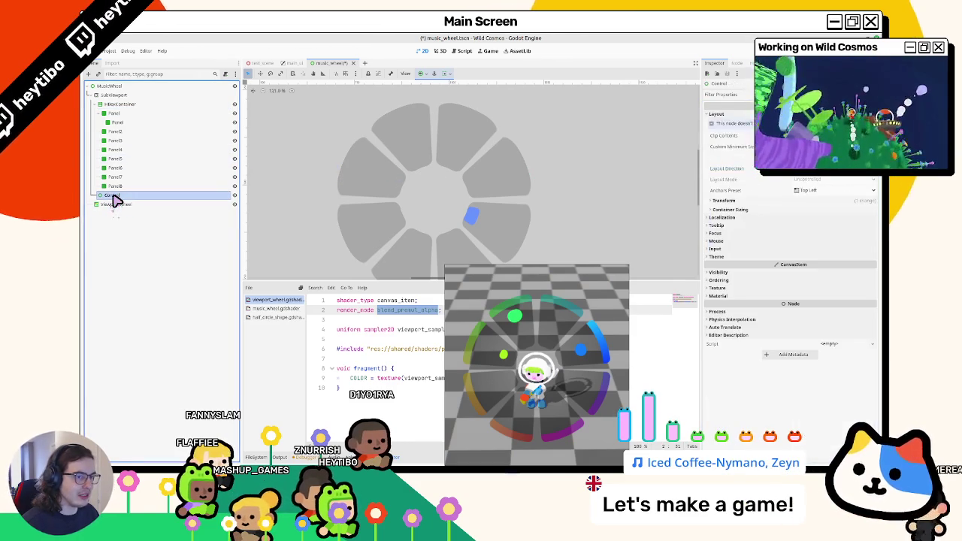
key(Delete)
key(Return)
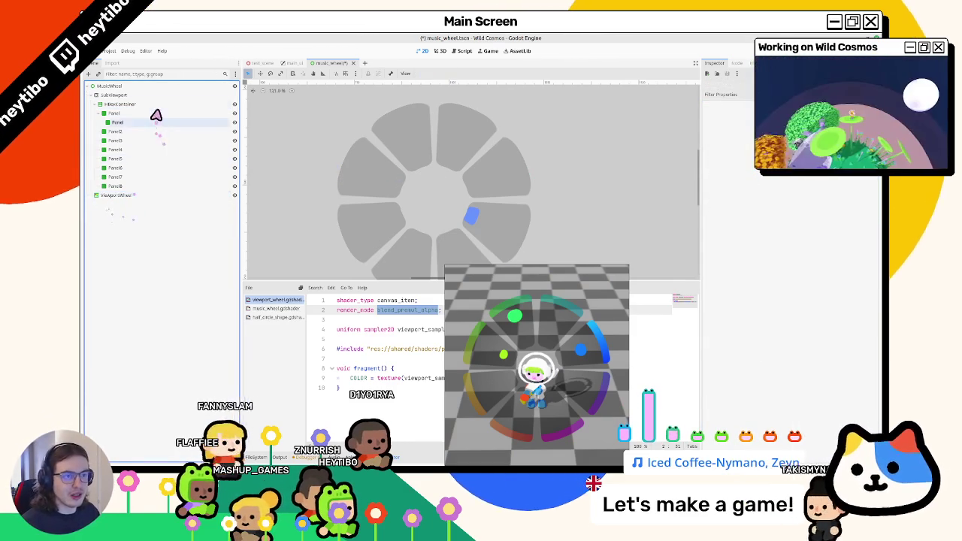
Step: Add a SubViewportContainer under the MusicWheel root and nest the SubViewport inside it
click(160, 108)
click(158, 90)
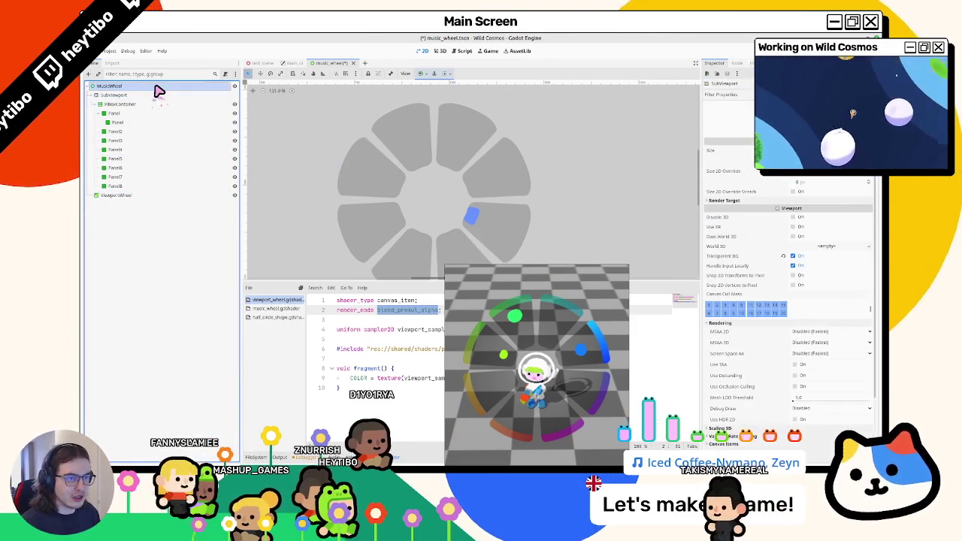
scroll(337, 168, down, 3)
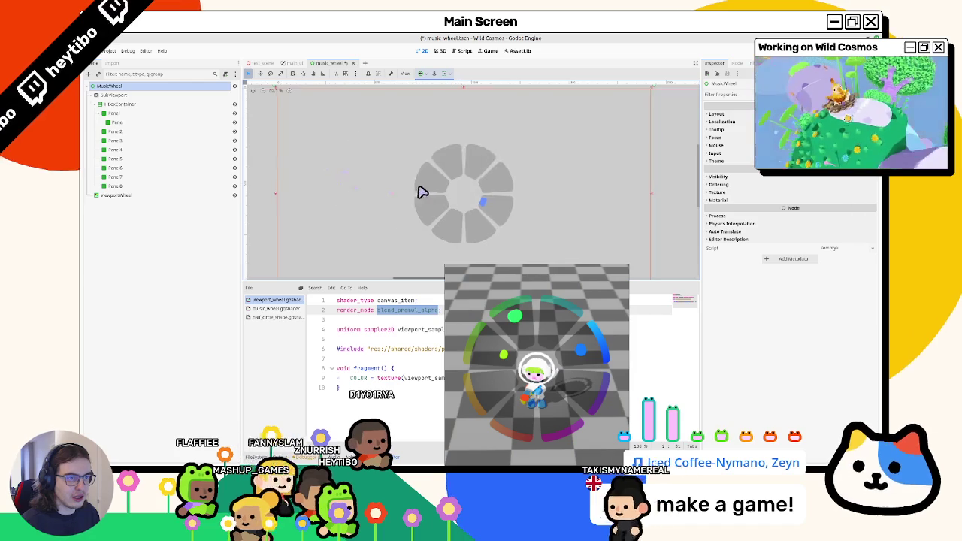
key(ctrl+a)
text(subvie)
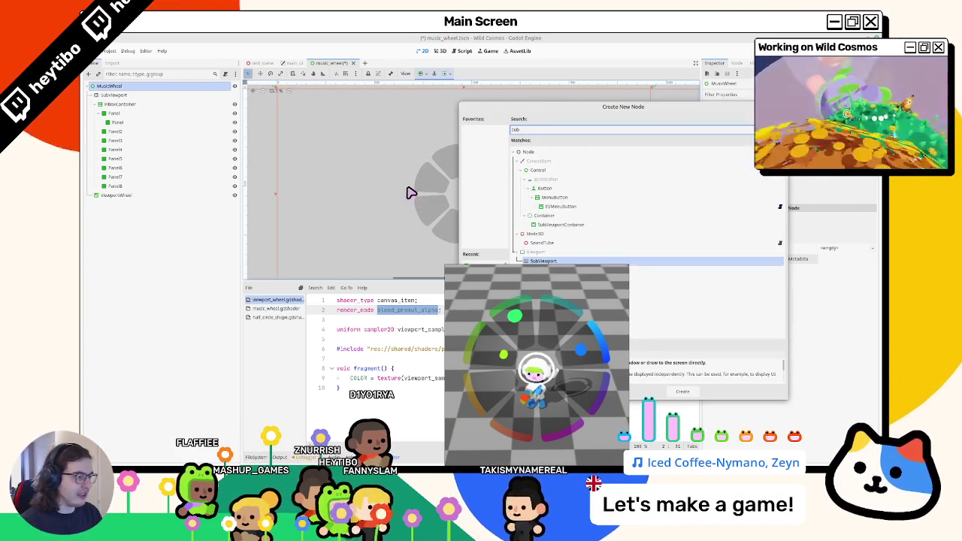
key(Down)
key(Down)
key(Down)
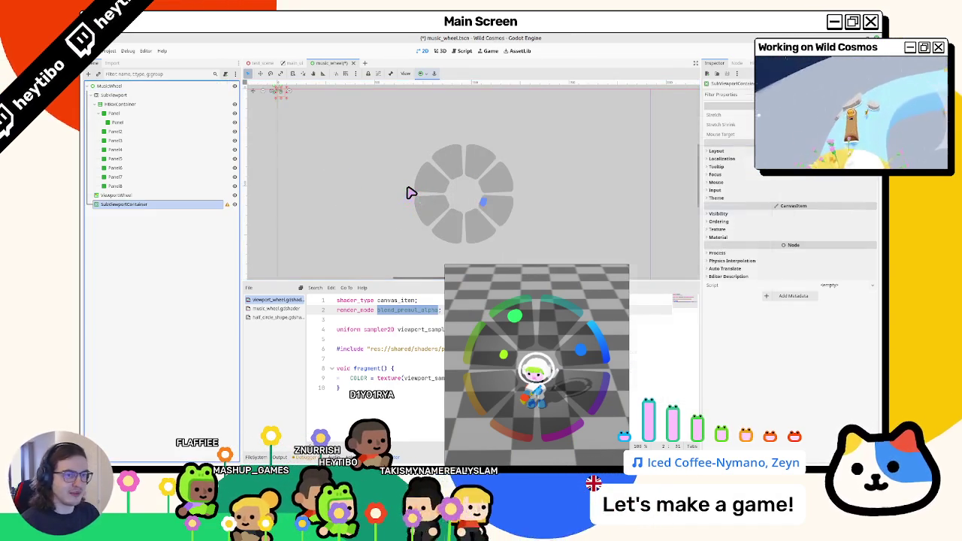
key(Return)
mouse_move(155, 200)
mouse_down()
mouse_move(146, 118)
mouse_move(155, 97)
mouse_move(128, 99)
mouse_up()
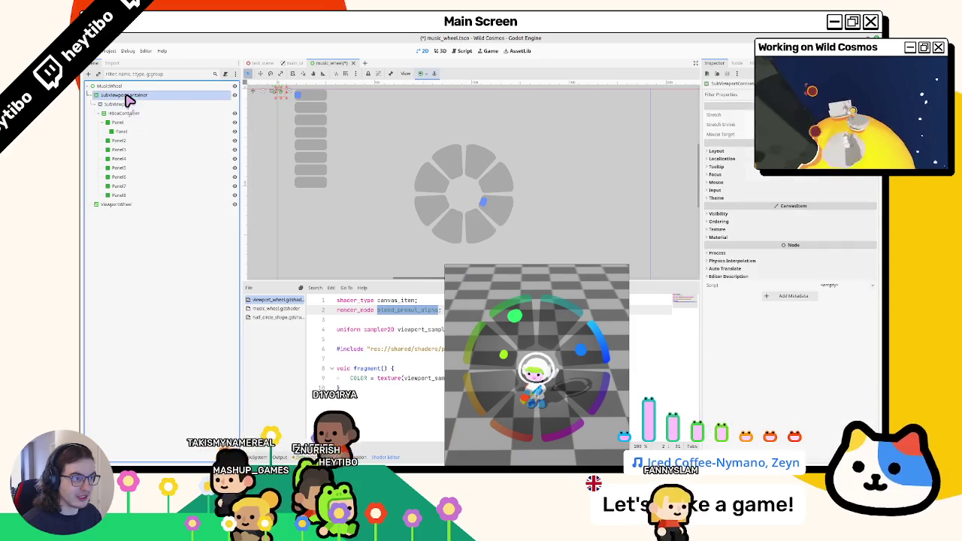
Step: Delete the old ViewportWheel node
click(147, 205)
key(Delete)
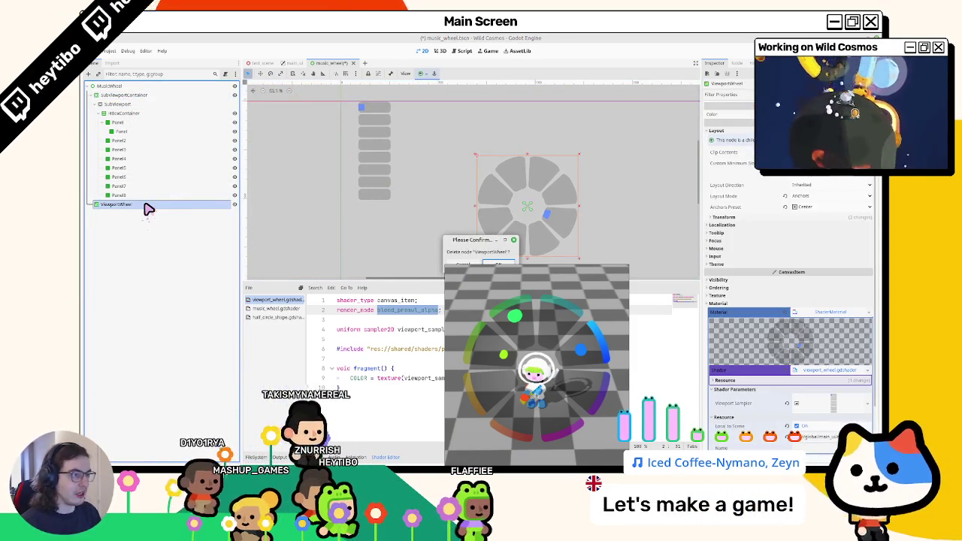
key(Return)
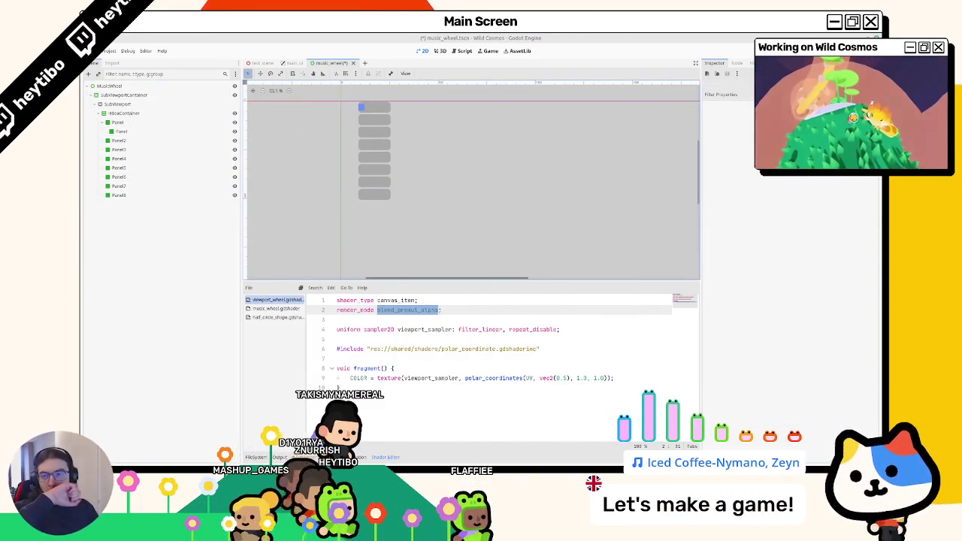
Step: Assign viewport_wheel.gdshader as the SubViewportContainer's CanvasItem material
click(124, 95)
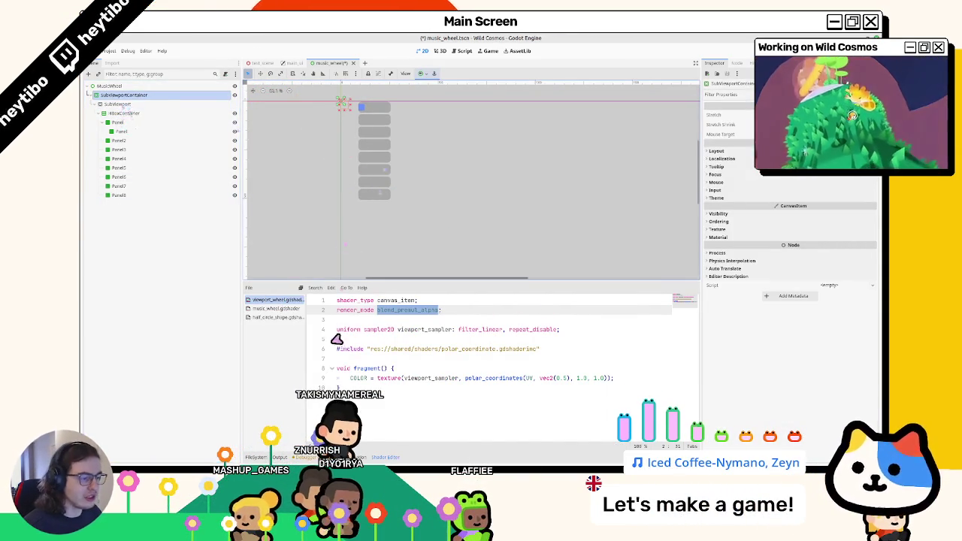
click(262, 458)
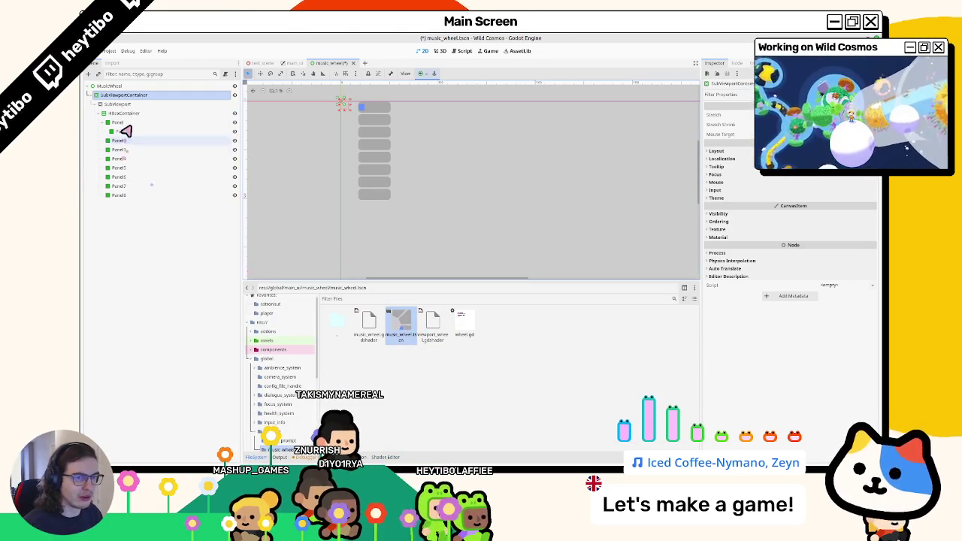
click(464, 323)
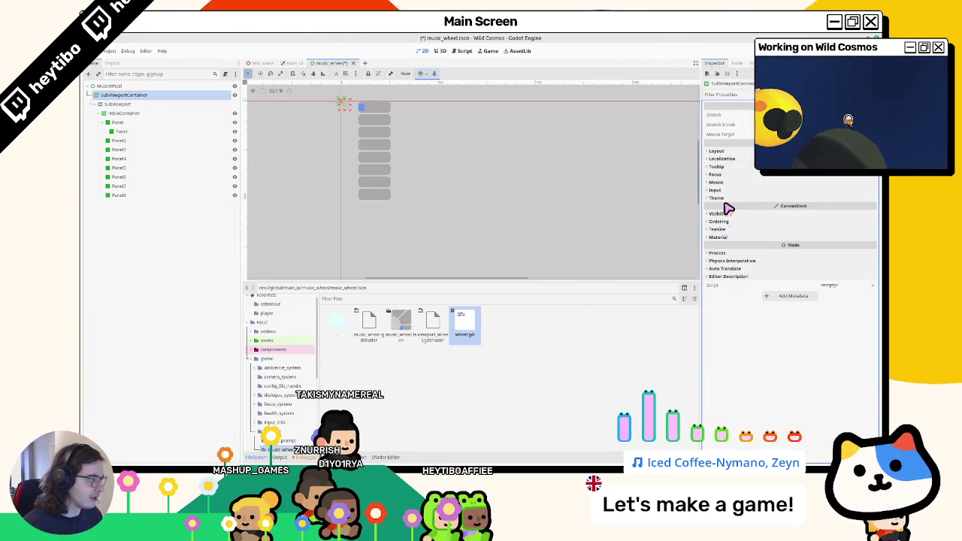
click(728, 200)
click(723, 256)
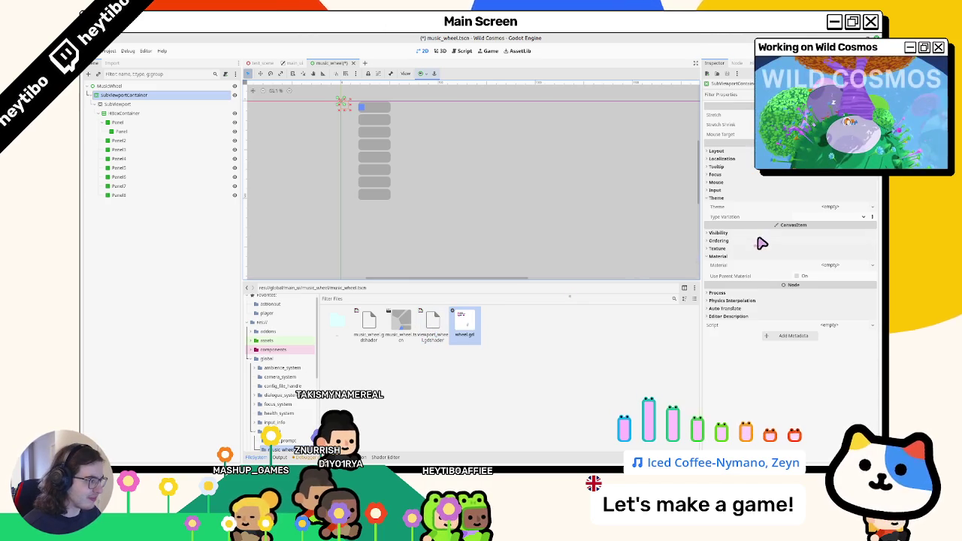
mouse_move(438, 319)
mouse_down()
mouse_move(834, 289)
mouse_move(829, 266)
mouse_up()
Step: Make the shader sample TEXTURE instead of viewport_sampler and delete the uniform line
click(831, 266)
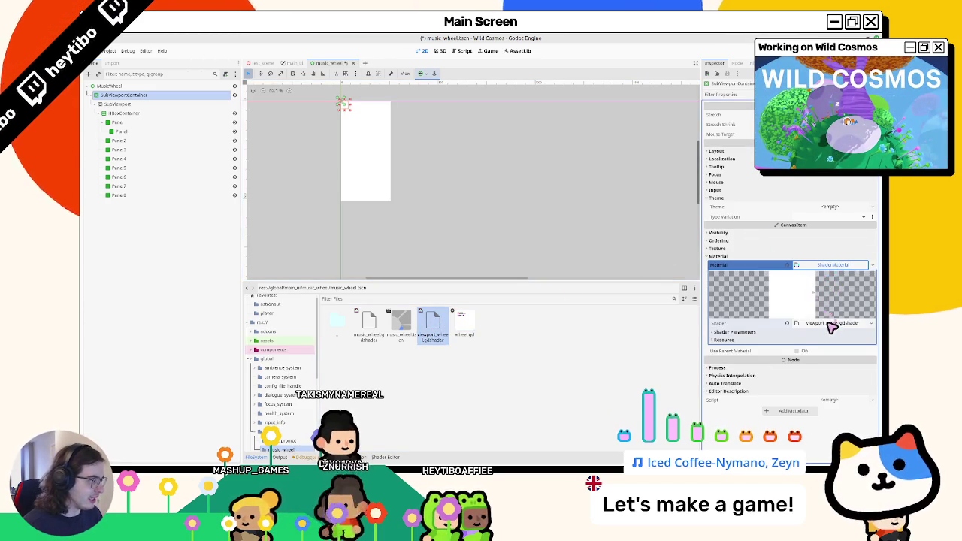
click(831, 324)
double_click(453, 379)
text(TEXT)
key(ctrl+s)
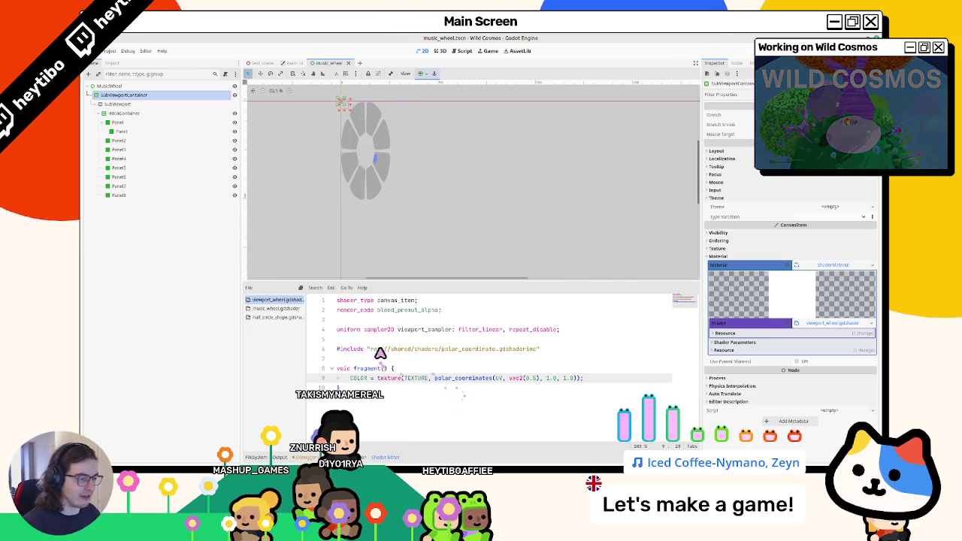
triple_click(384, 329)
key(BackSpace)
key(BackSpace)
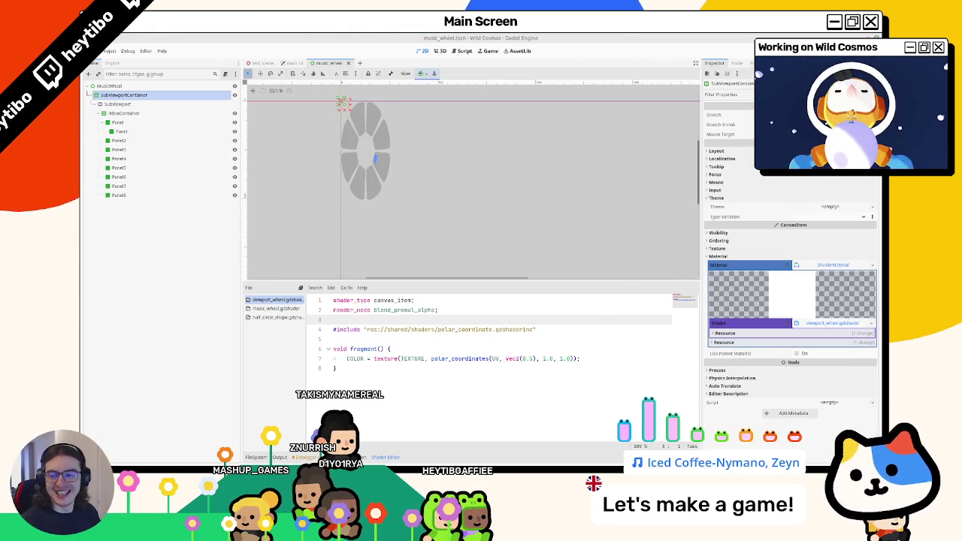
click(156, 104)
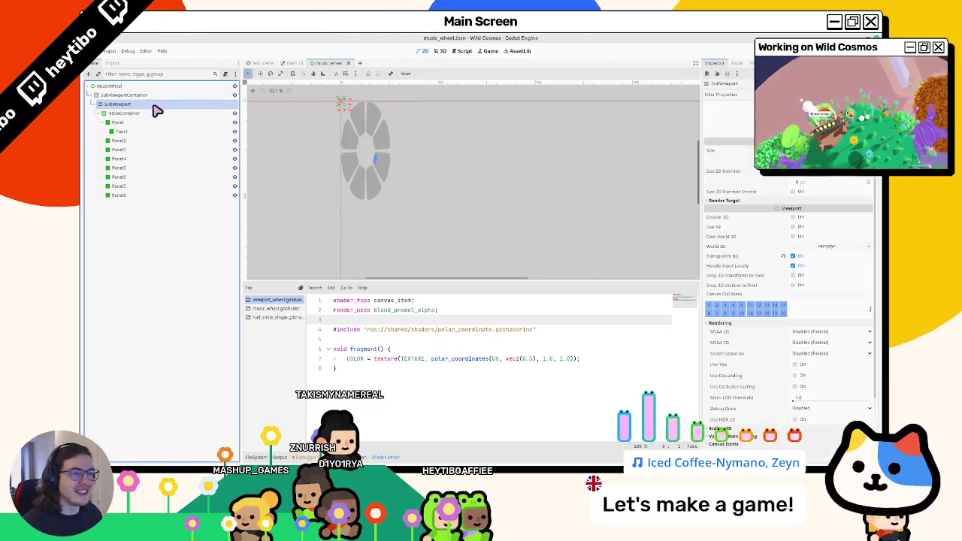
Step: Try anchor presets on the container, then set HBoxContainer's anchors to Full Rect
click(139, 96)
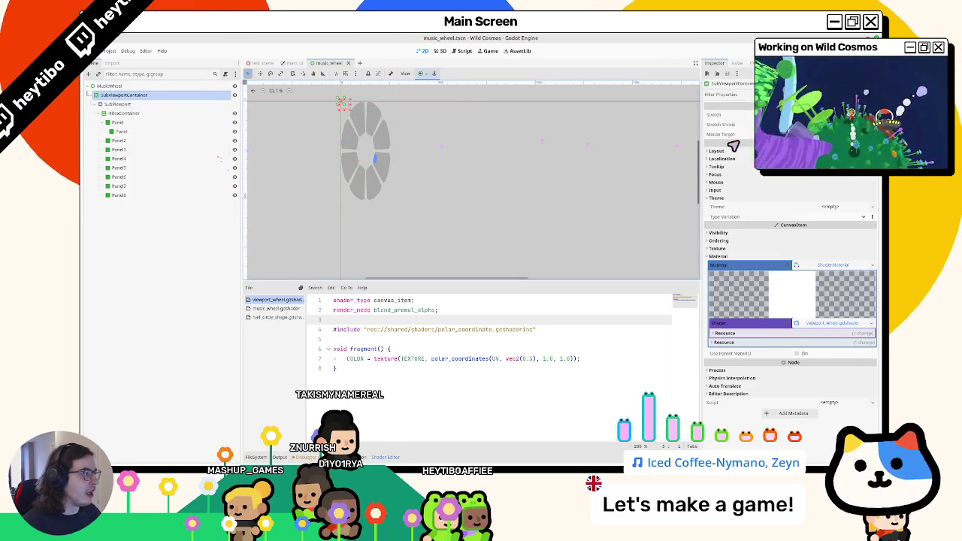
click(421, 73)
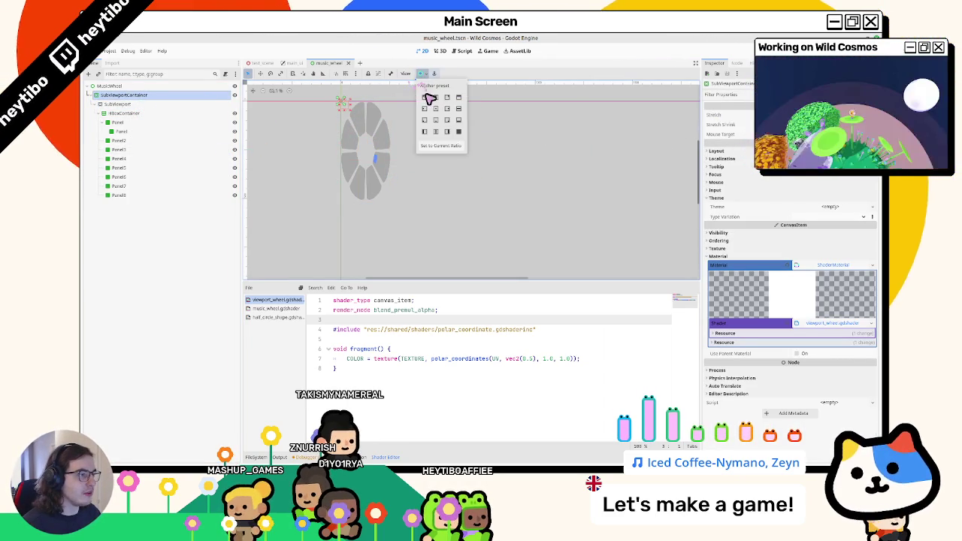
click(457, 131)
click(436, 111)
click(441, 114)
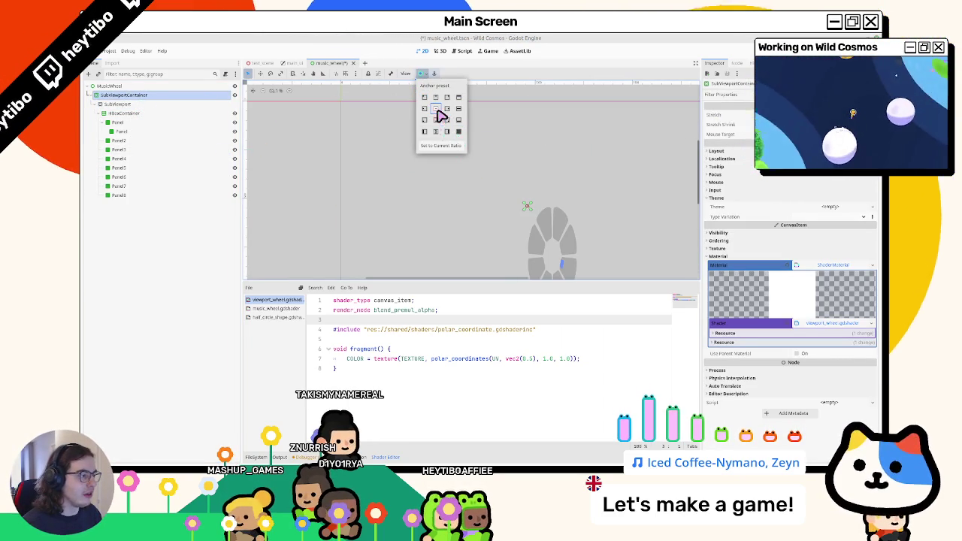
click(116, 104)
click(116, 113)
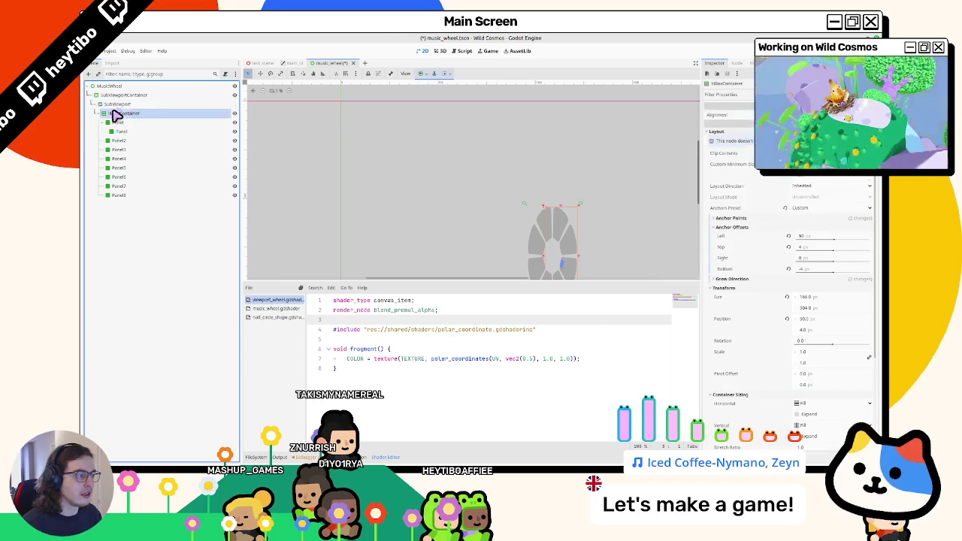
click(423, 73)
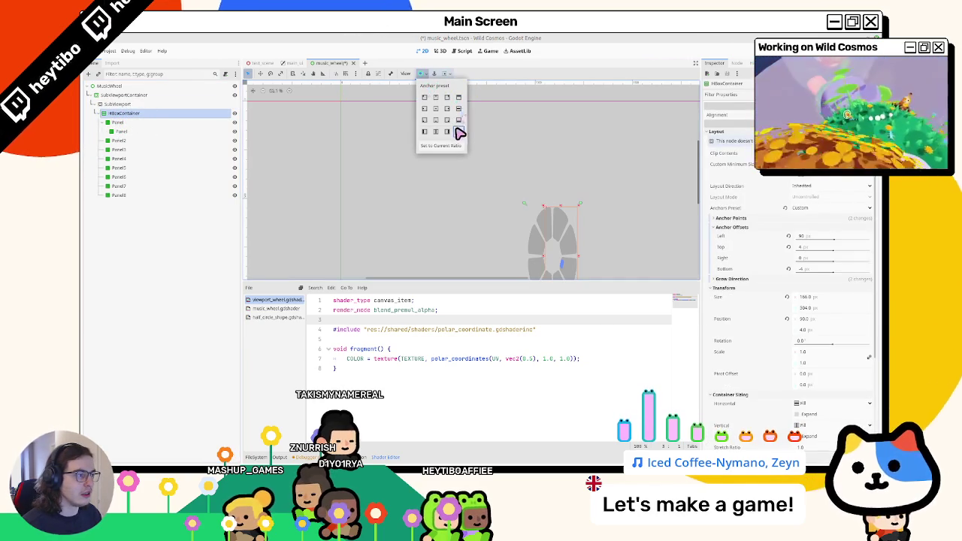
click(459, 131)
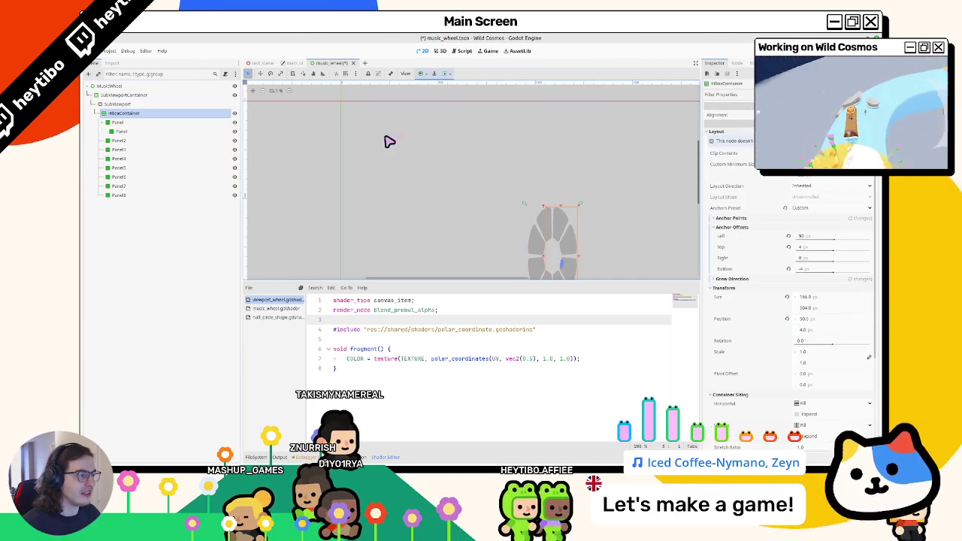
Step: Resize the SubViewport and widen the SubViewportContainer until the wheel looks round
click(128, 105)
mouse_move(865, 181)
mouse_down()
mouse_move(481, 260)
mouse_move(868, 182)
mouse_up()
mouse_move(483, 260)
mouse_down()
mouse_move(610, 154)
mouse_move(485, 260)
mouse_up()
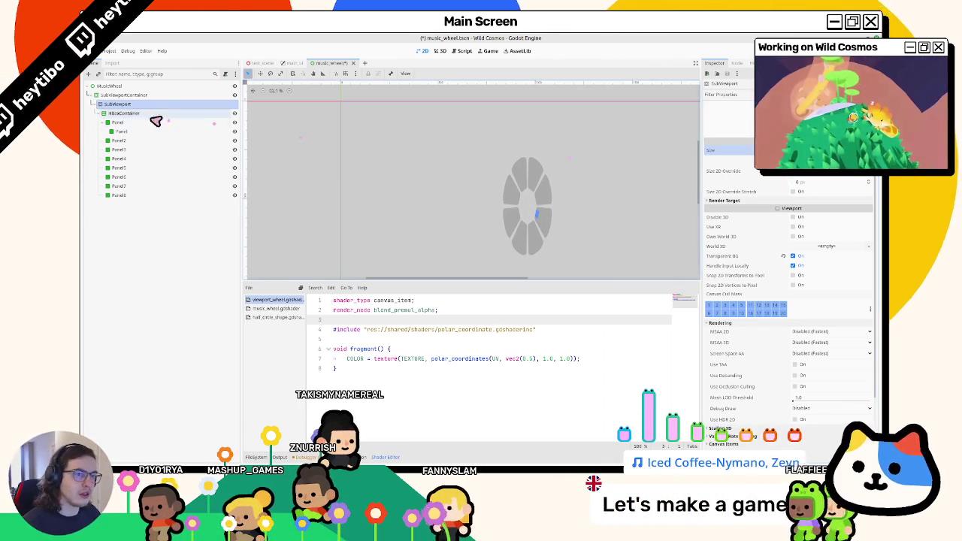
click(136, 95)
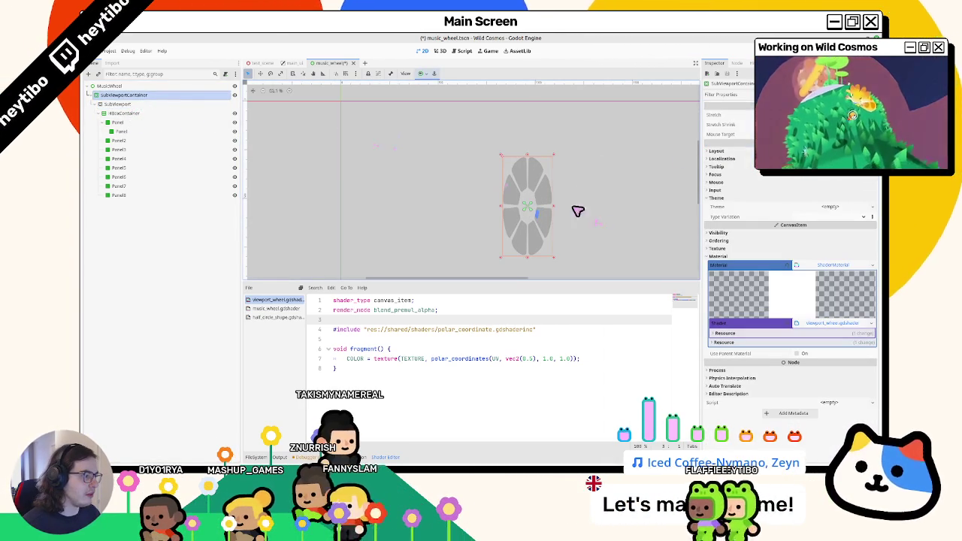
drag(558, 211, 582, 212)
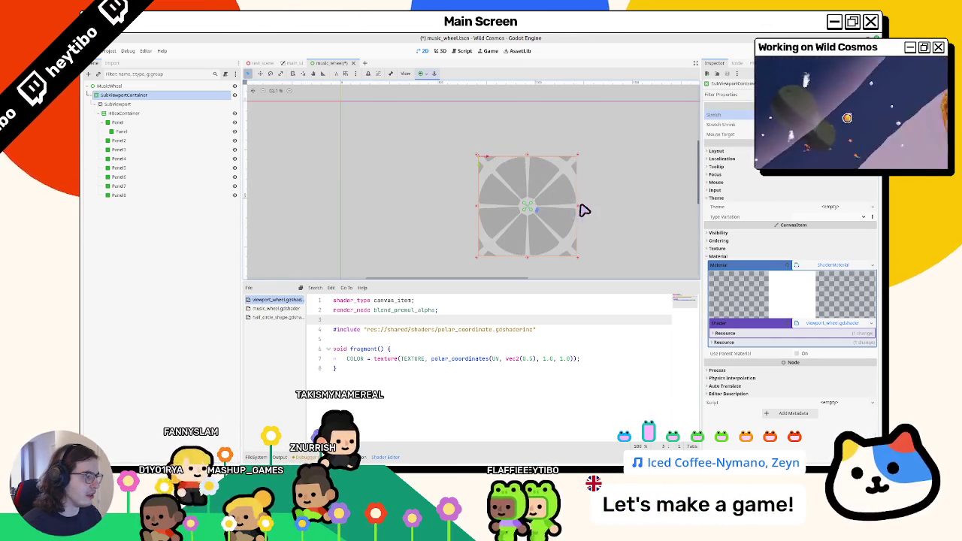
mouse_move(581, 213)
mouse_down()
mouse_move(563, 212)
mouse_move(577, 213)
mouse_up()
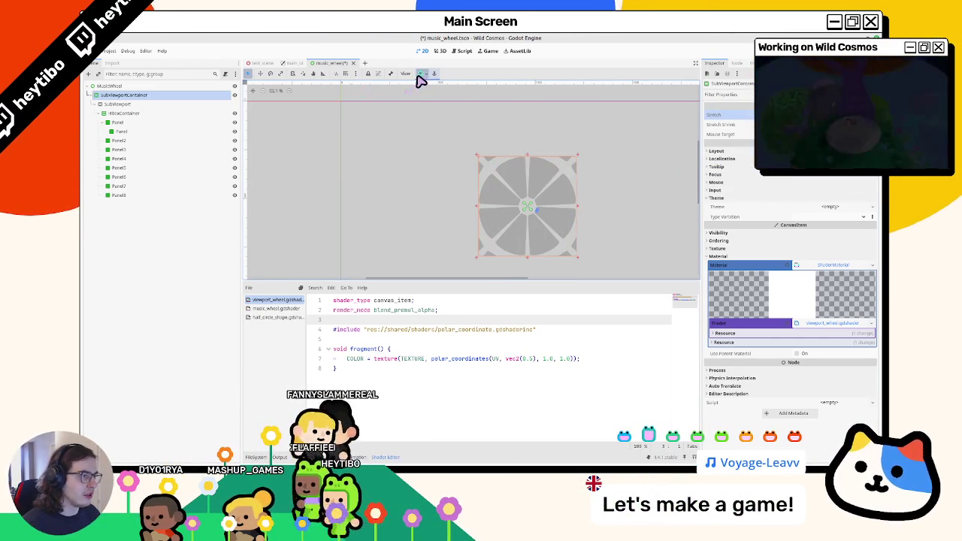
Step: Set the HBoxContainer's left anchor offset to 200
click(421, 73)
click(116, 105)
click(122, 112)
click(808, 235)
text(200)
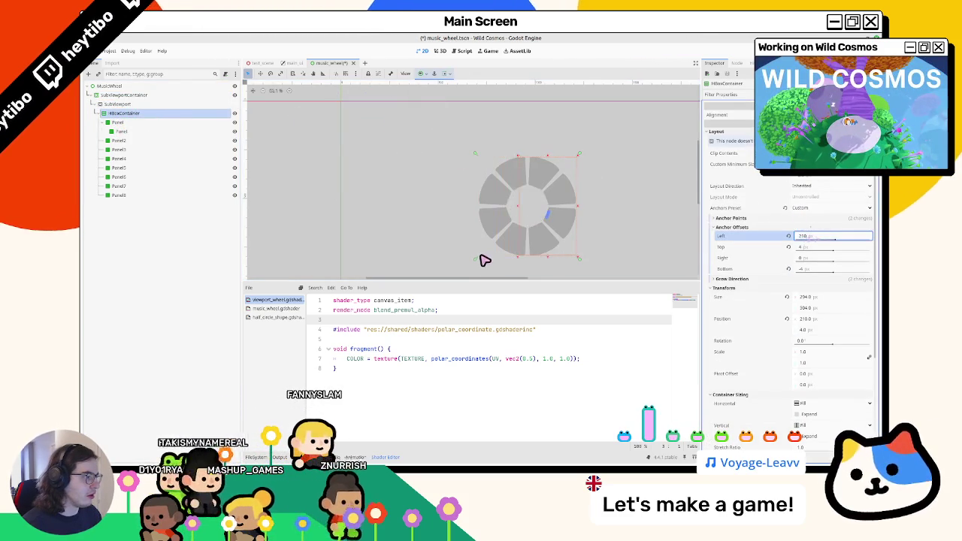
key(Return)
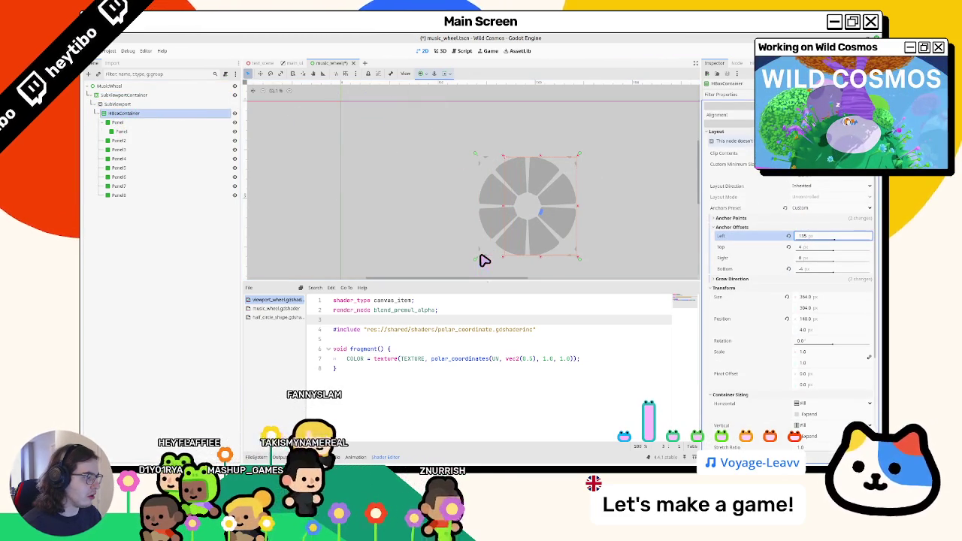
Step: Re-anchor the HBoxContainer, reset its right offset to 0, and nudge its edges
click(119, 104)
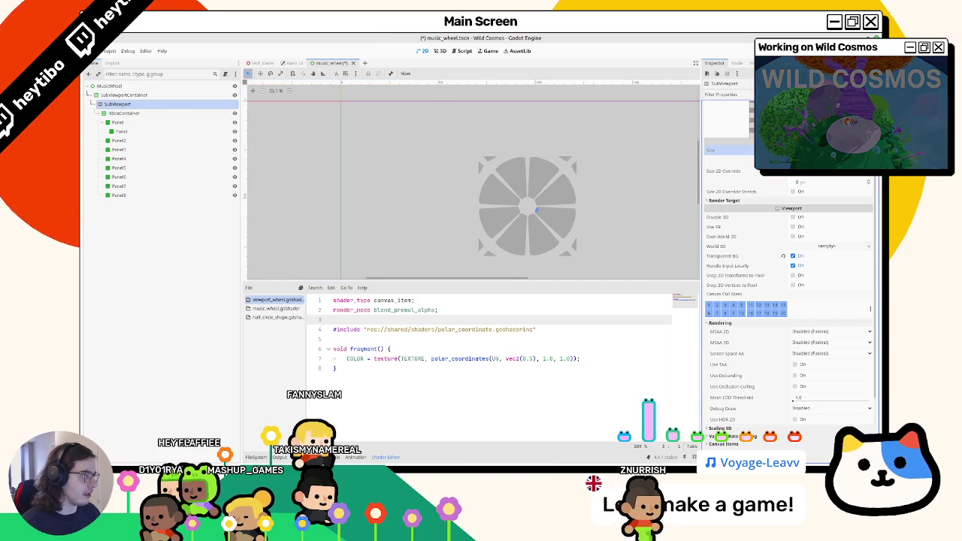
click(502, 173)
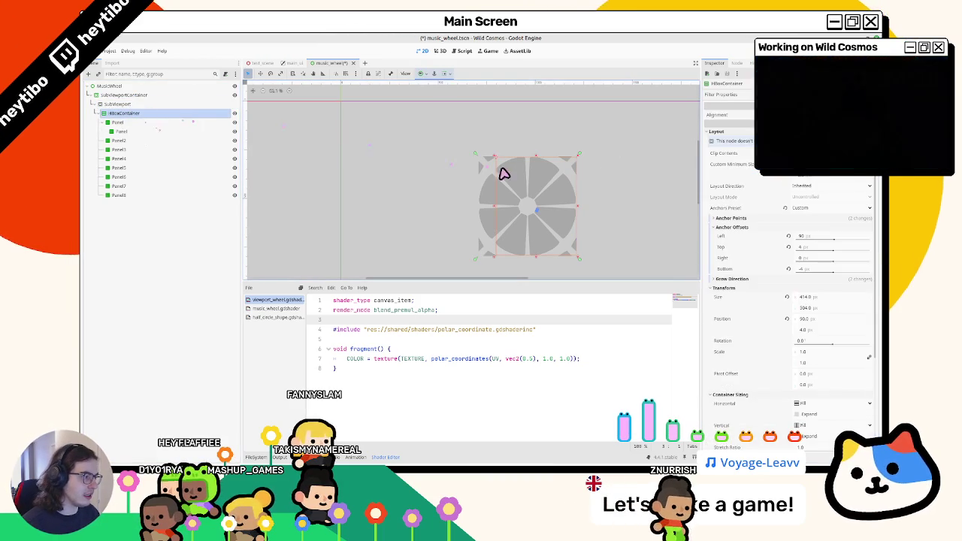
click(422, 74)
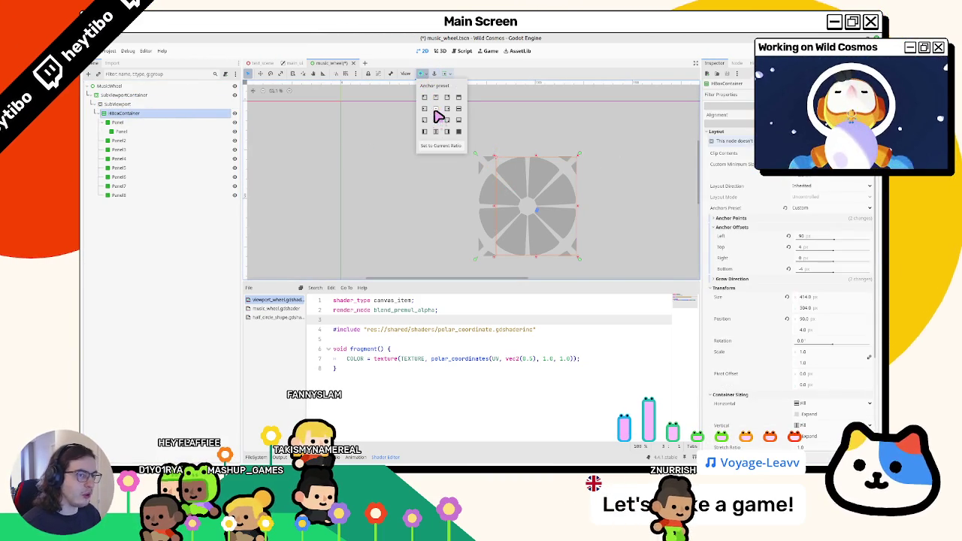
click(435, 113)
click(447, 119)
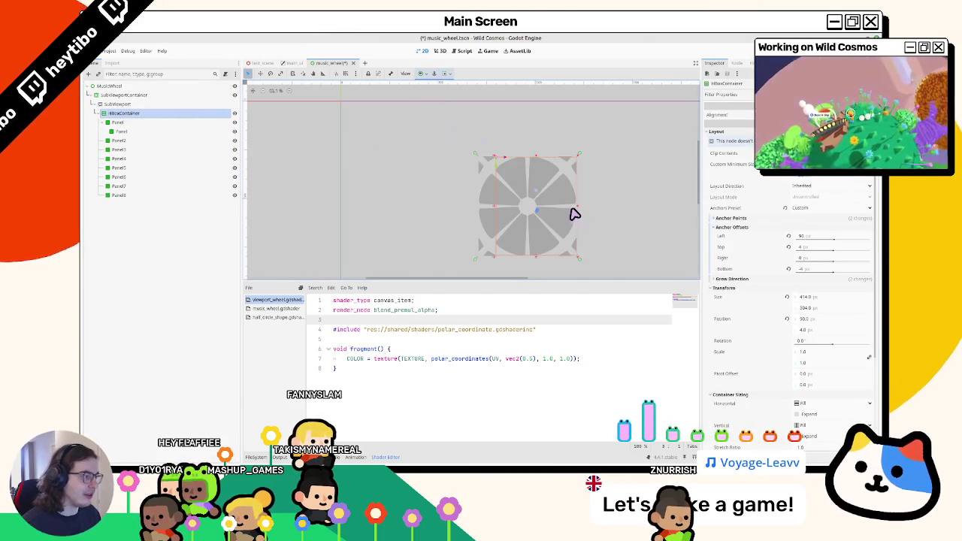
drag(585, 215, 559, 218)
key(ctrl+z)
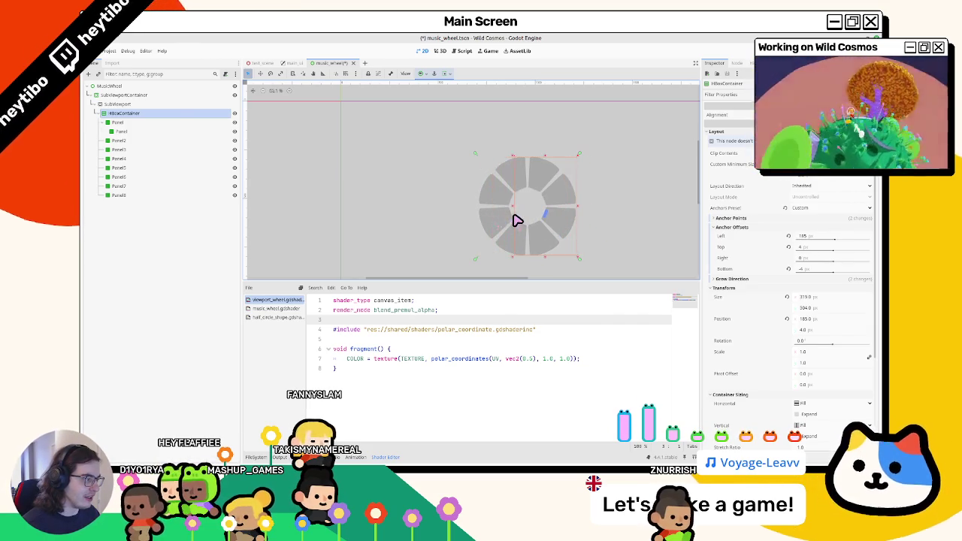
drag(513, 219, 518, 222)
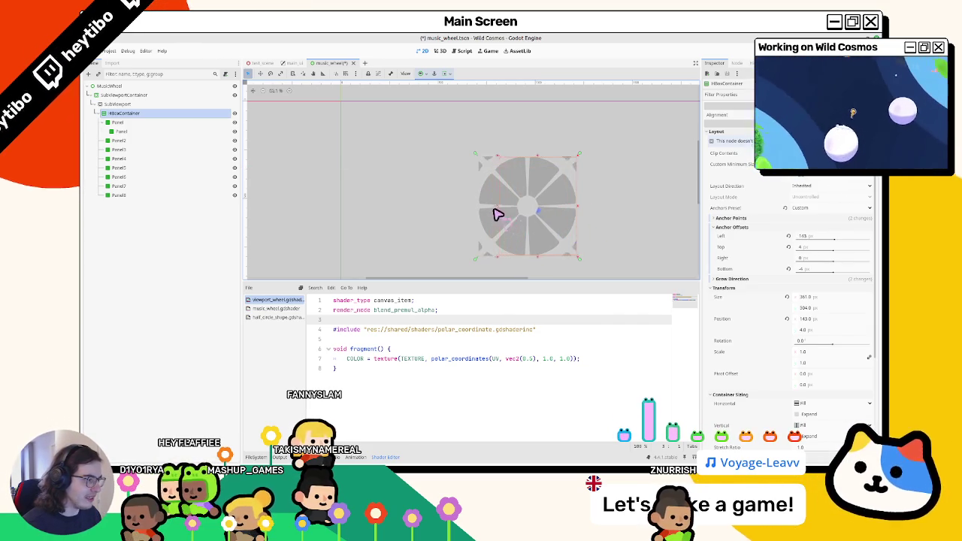
mouse_move(565, 213)
mouse_down()
mouse_move(588, 215)
mouse_move(521, 208)
mouse_move(605, 218)
mouse_move(570, 217)
mouse_up()
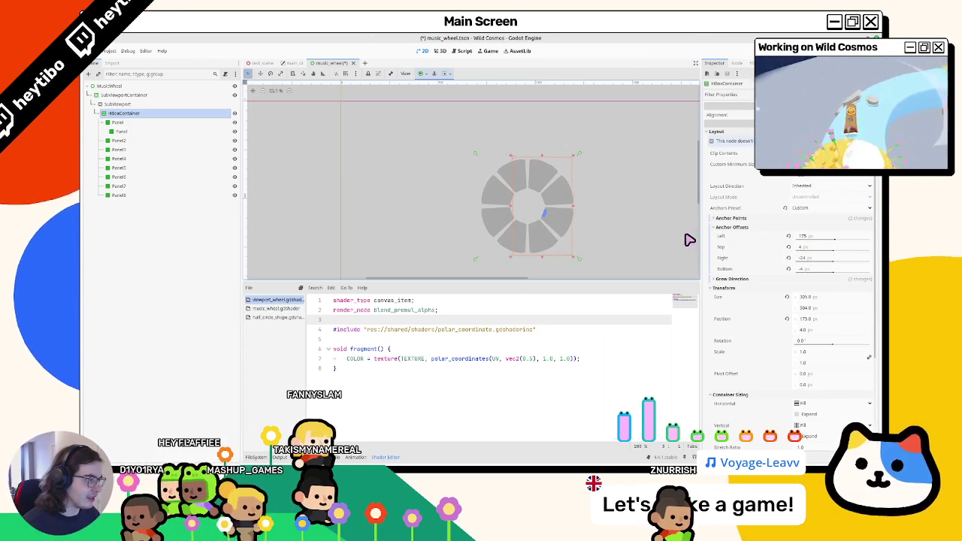
Step: Stretch the HBoxContainer taller and set its Transform Size x to 329
scroll(611, 208, up, 3)
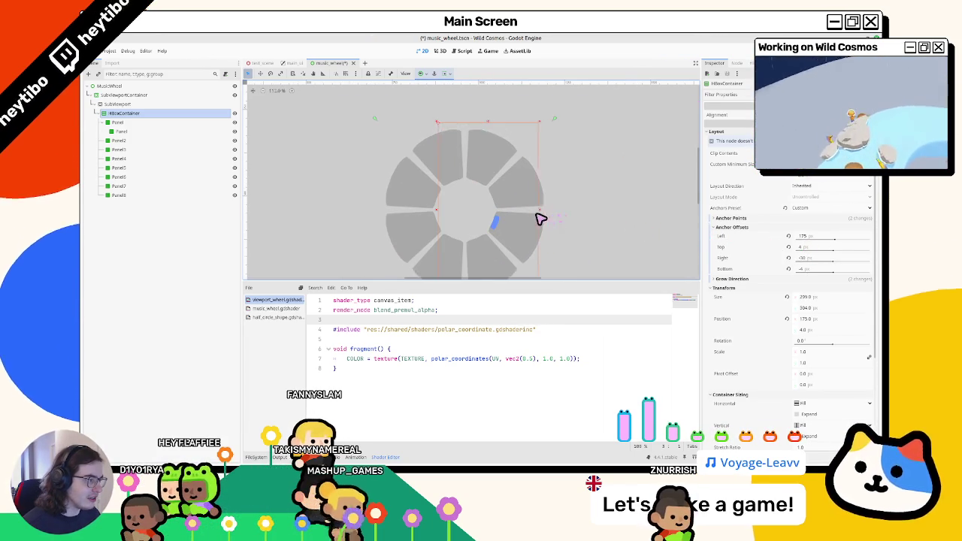
scroll(526, 220, down, 2)
scroll(515, 209, up, 2)
scroll(508, 197, down, 2)
click(117, 103)
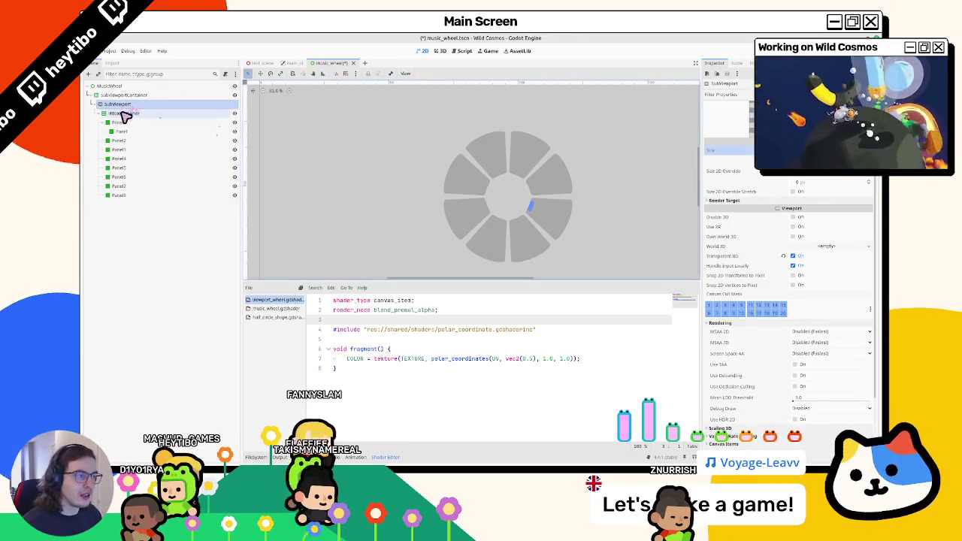
click(126, 113)
drag(533, 137, 537, 106)
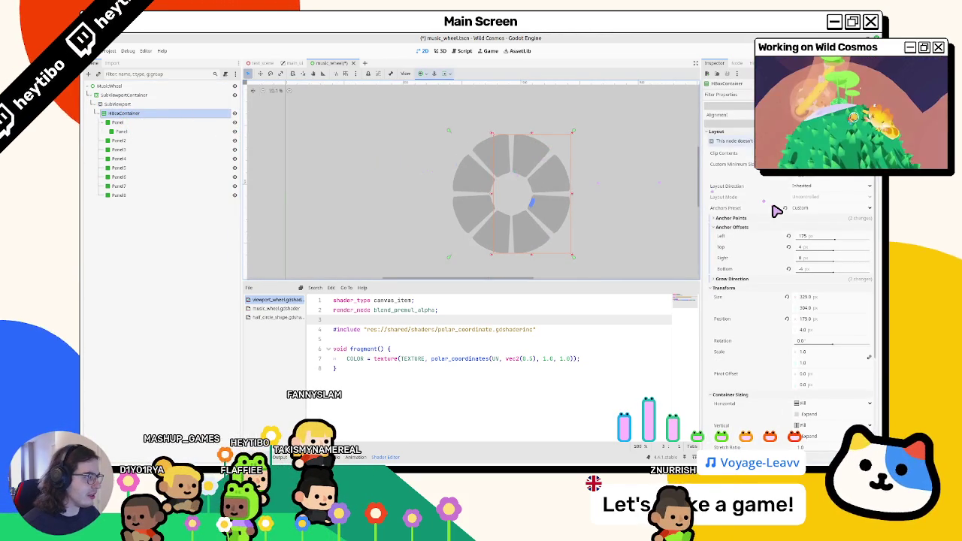
click(487, 260)
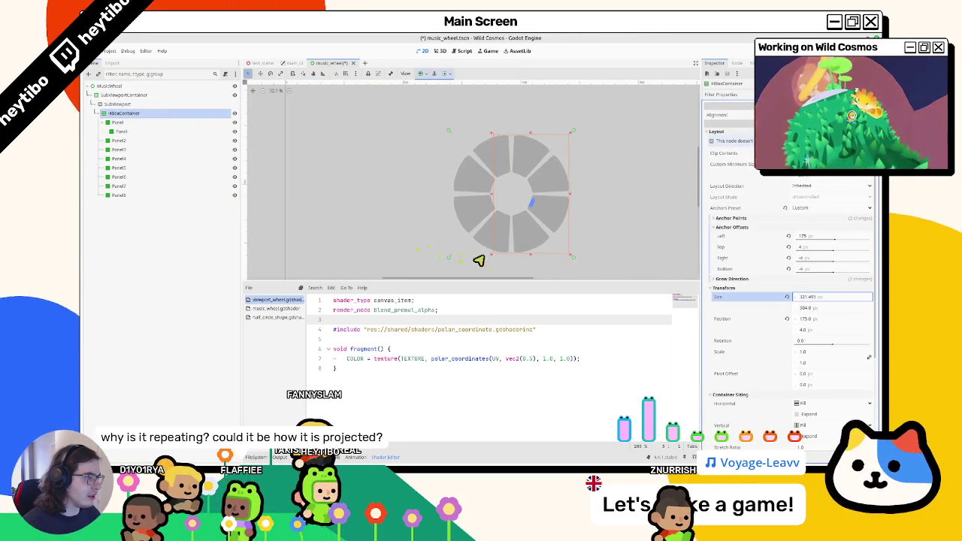
key(Tab)
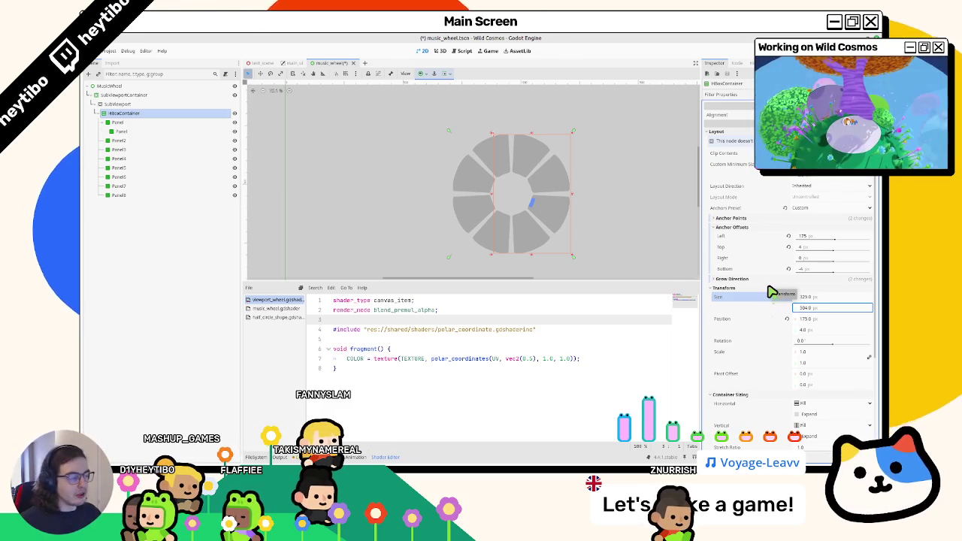
Step: Try stretching the SubViewportContainer taller, then undo it
click(127, 104)
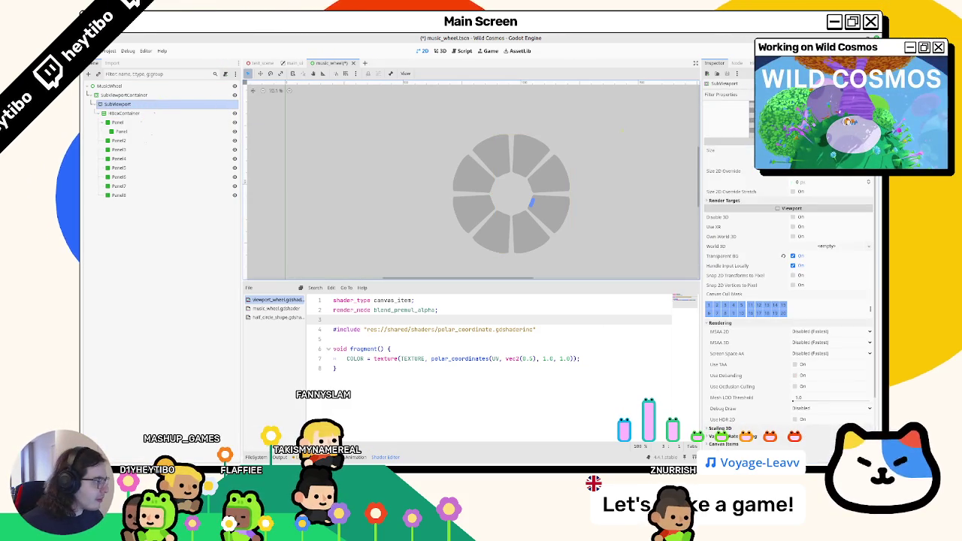
click(126, 95)
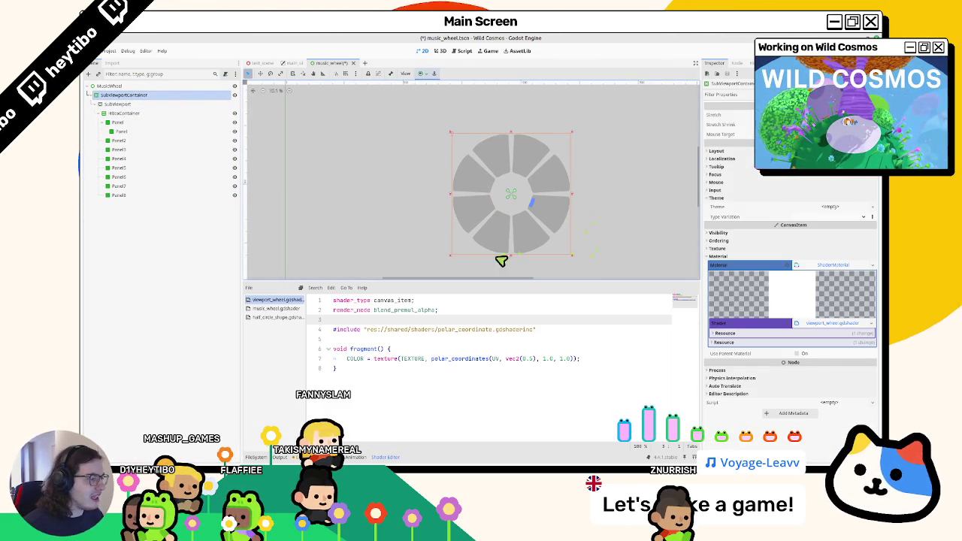
drag(514, 263, 516, 279)
key(ctrl+z)
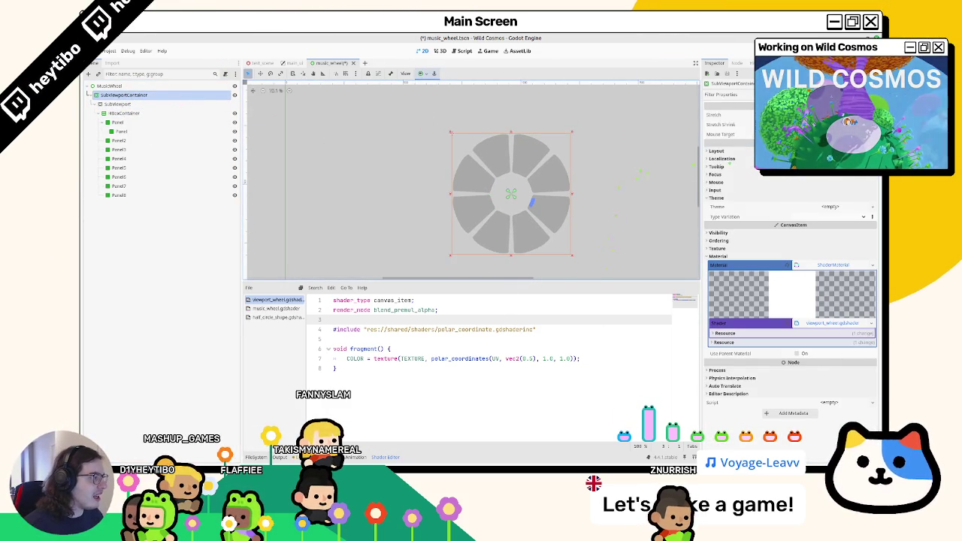
Step: Paste 'uniform sampler2D viewport_sampler: filter_linear, repeat_disable;' onto line 4 of viewport_wheel.gdshader
mouse_move(574, 257)
mouse_down()
mouse_move(611, 277)
mouse_move(573, 249)
mouse_up()
click(203, 104)
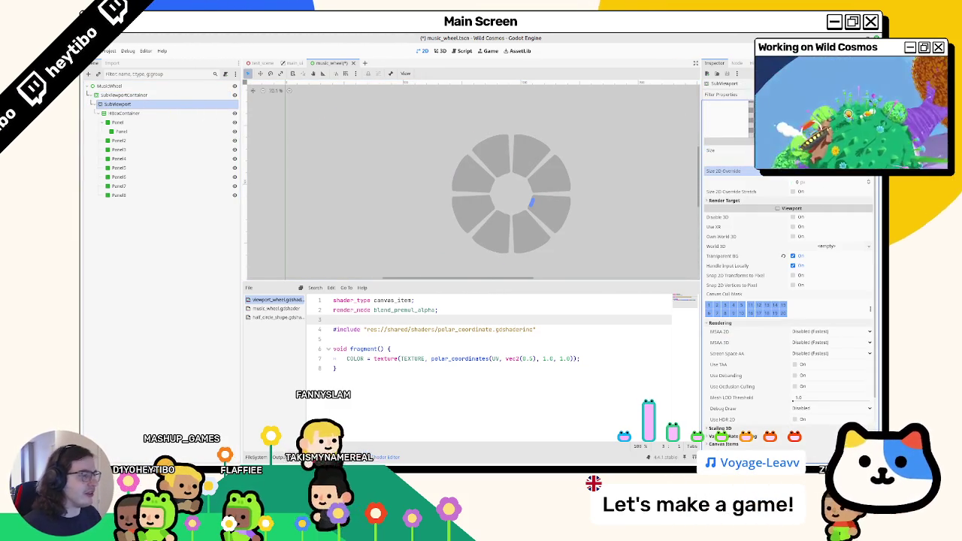
click(124, 95)
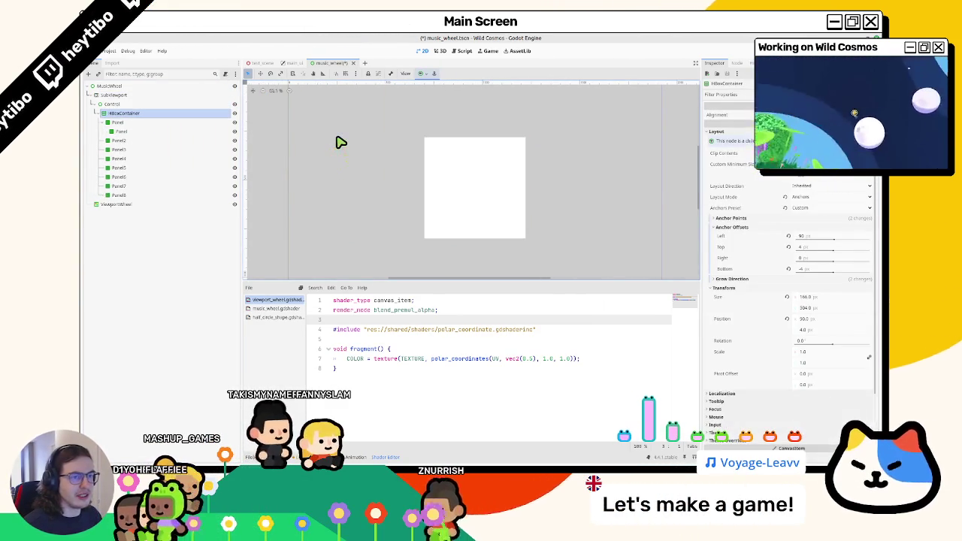
key(ctrl+v)
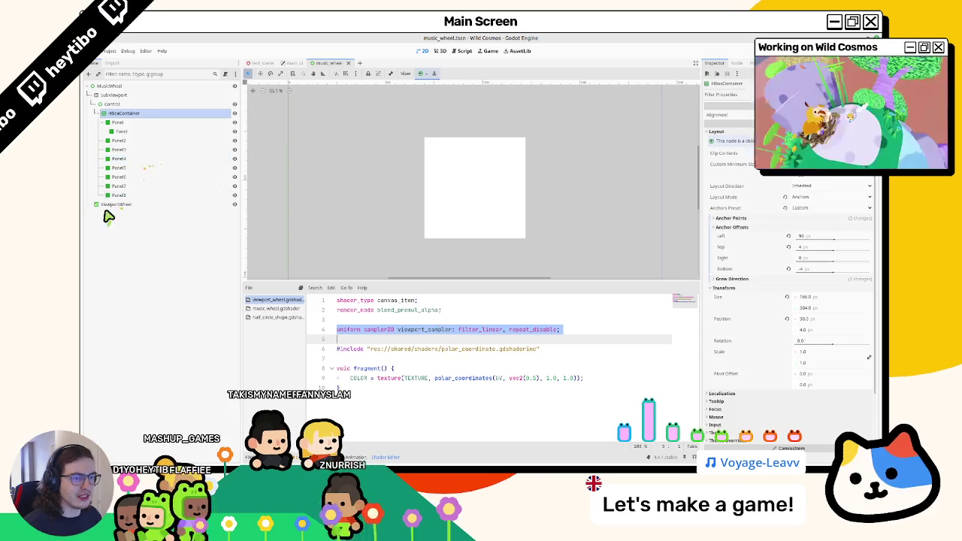
Step: Drop ViewportWheel's Viewport Sampler parameter into texture() on line 9, then check HBoxContainer's offsets
click(110, 205)
mouse_move(817, 406)
mouse_down()
mouse_move(314, 325)
mouse_move(402, 368)
mouse_up()
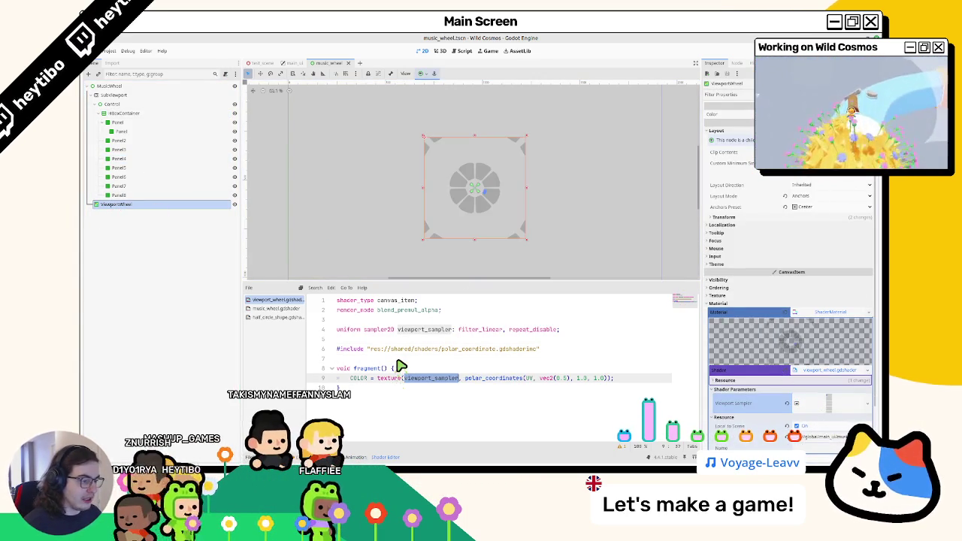
click(138, 120)
click(133, 112)
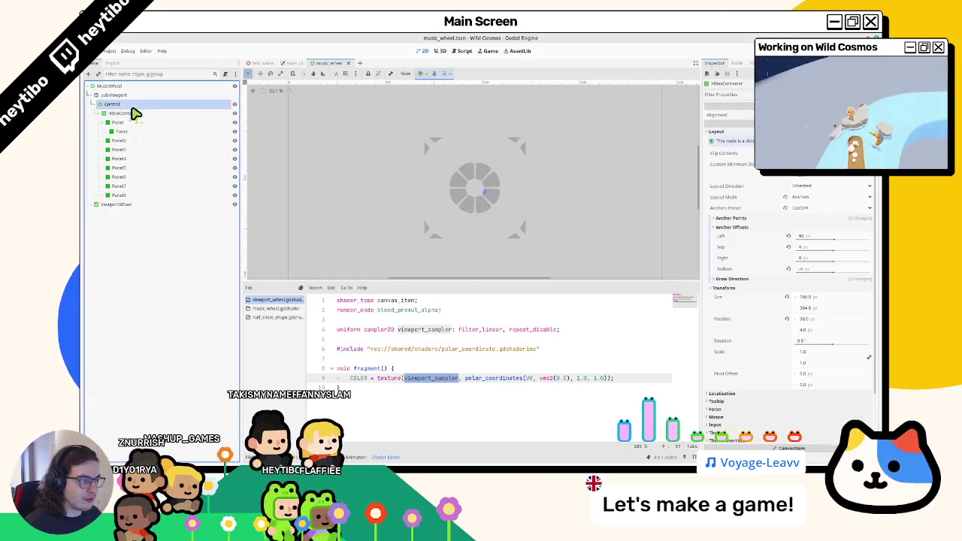
click(131, 104)
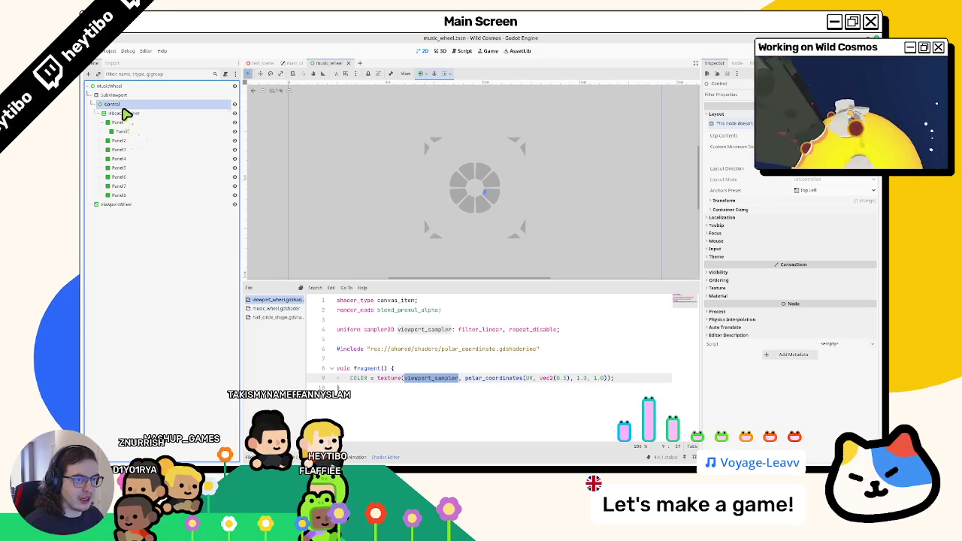
click(124, 113)
drag(839, 246, 819, 243)
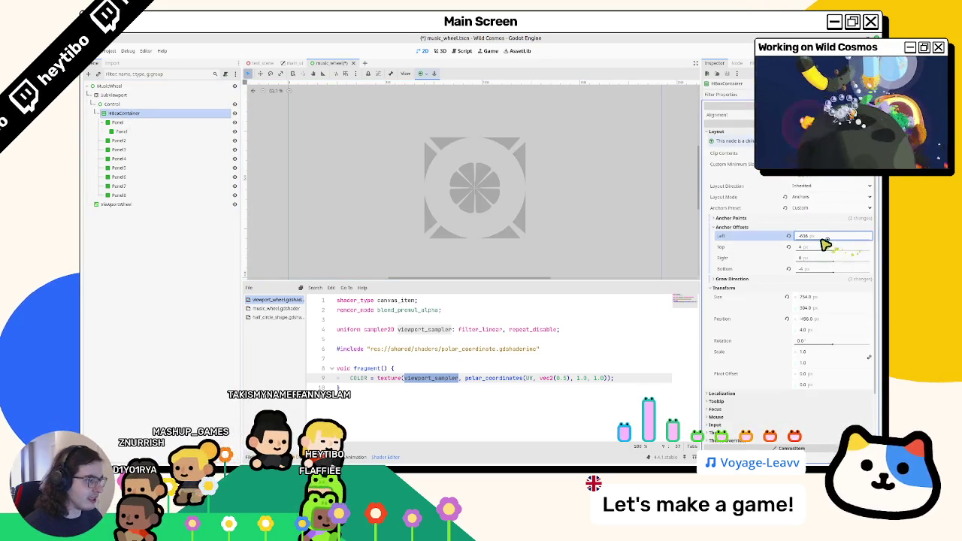
click(143, 104)
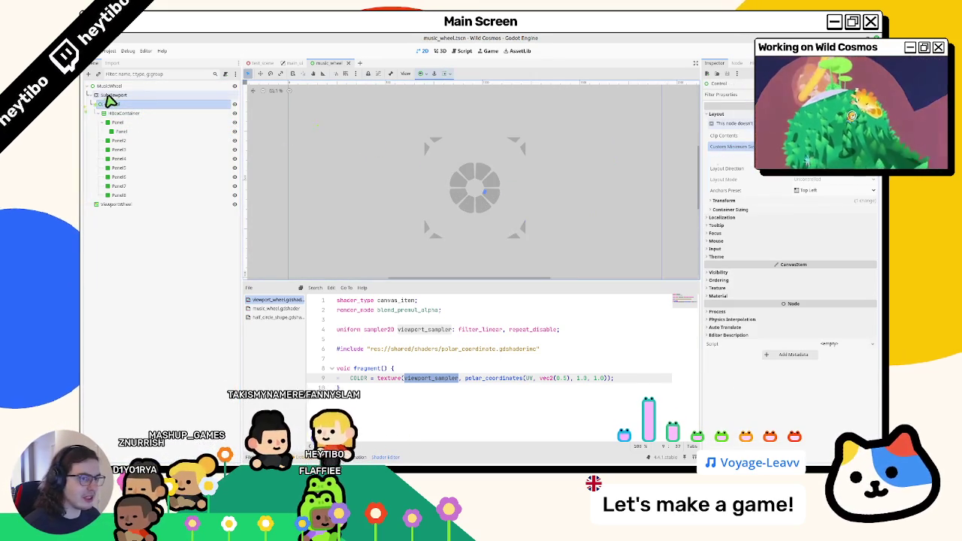
Step: Adjust the SubViewport's 2D size override and save the music wheel scene
click(109, 97)
key(Down)
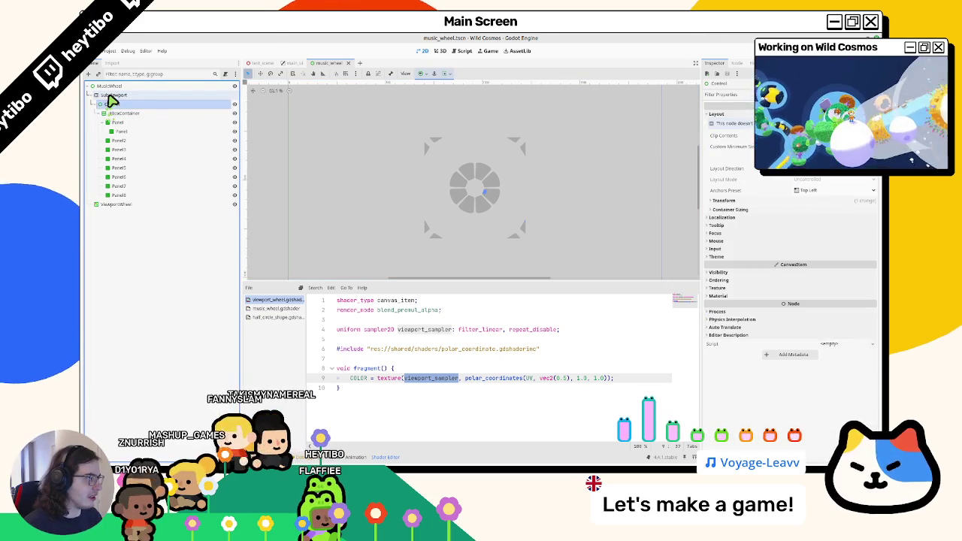
click(109, 96)
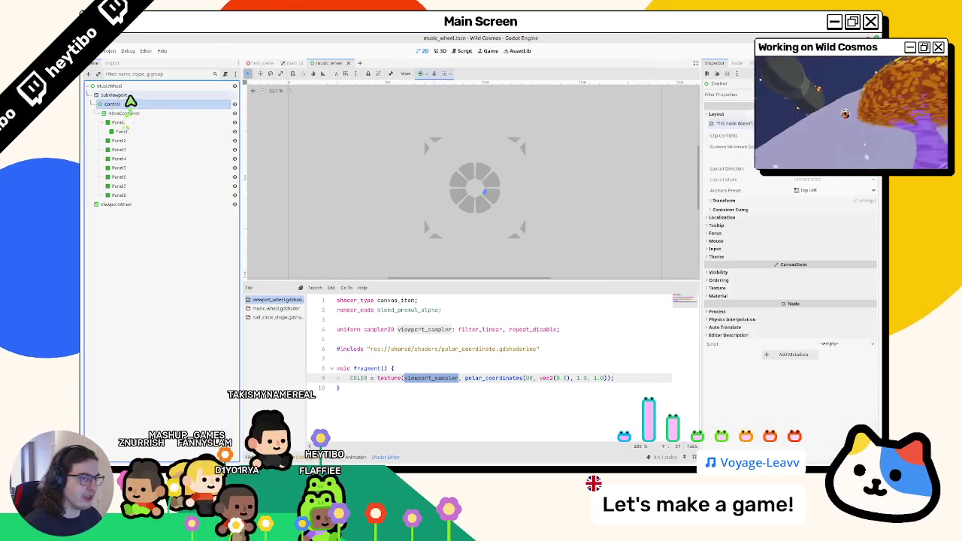
click(150, 102)
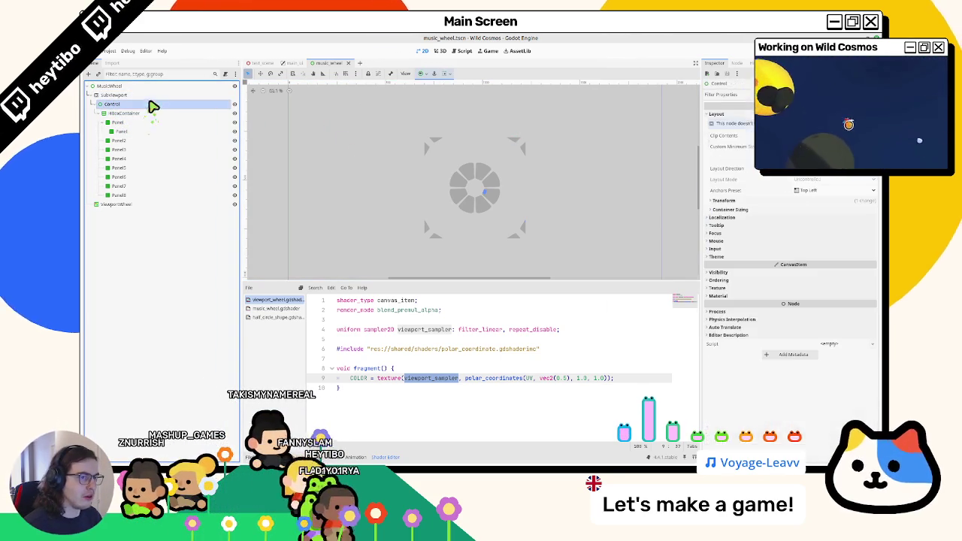
click(156, 95)
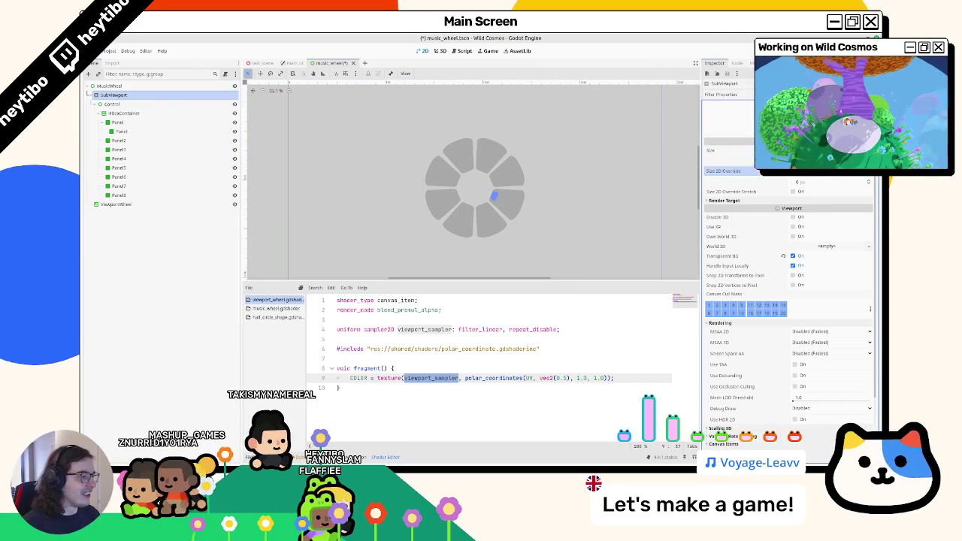
key(ctrl+s)
click(129, 103)
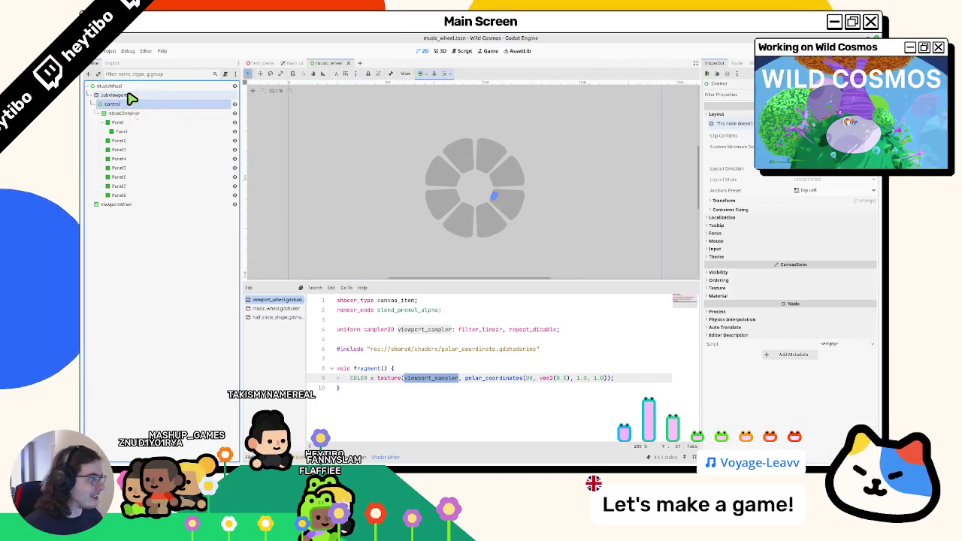
click(129, 96)
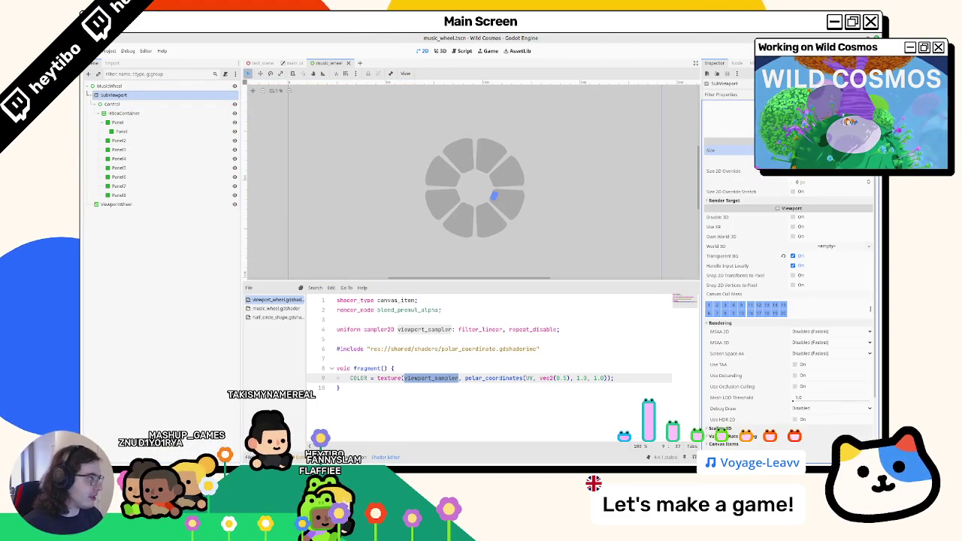
key(Return)
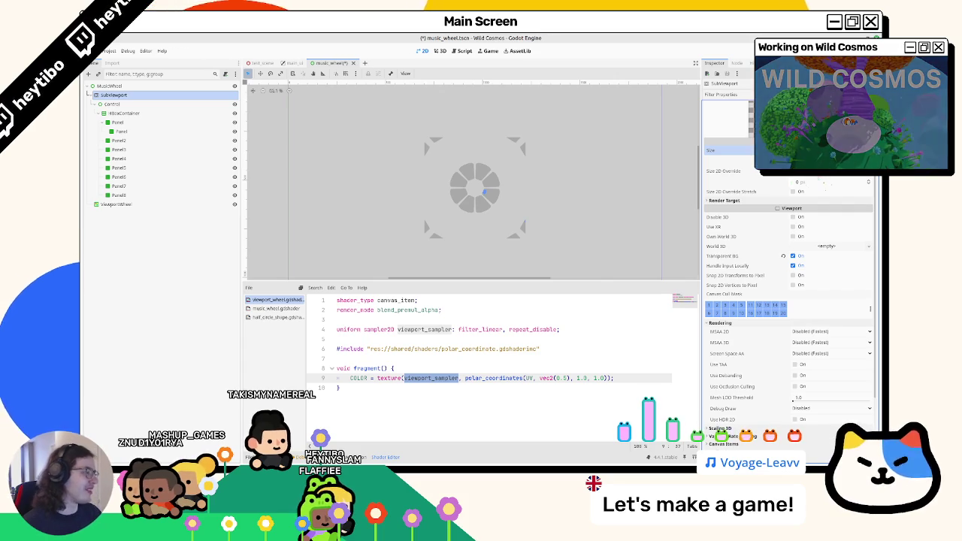
key(Tab)
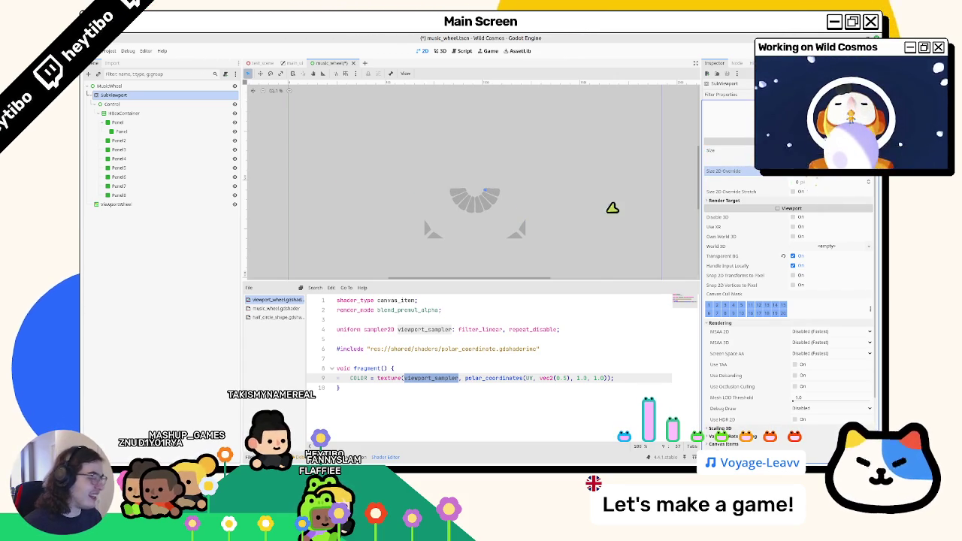
Step: Select HBoxContainer to adjust its layout via the anchor presets
click(142, 105)
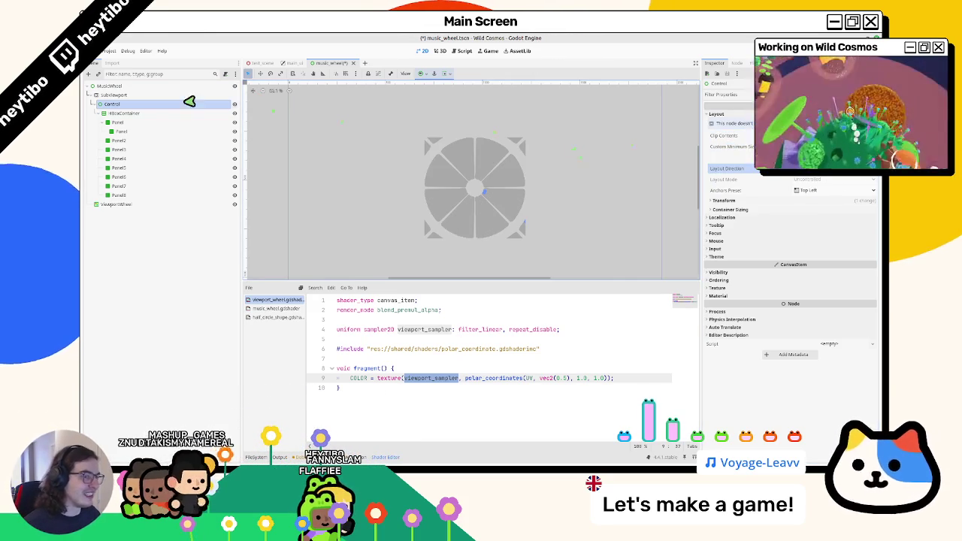
click(143, 113)
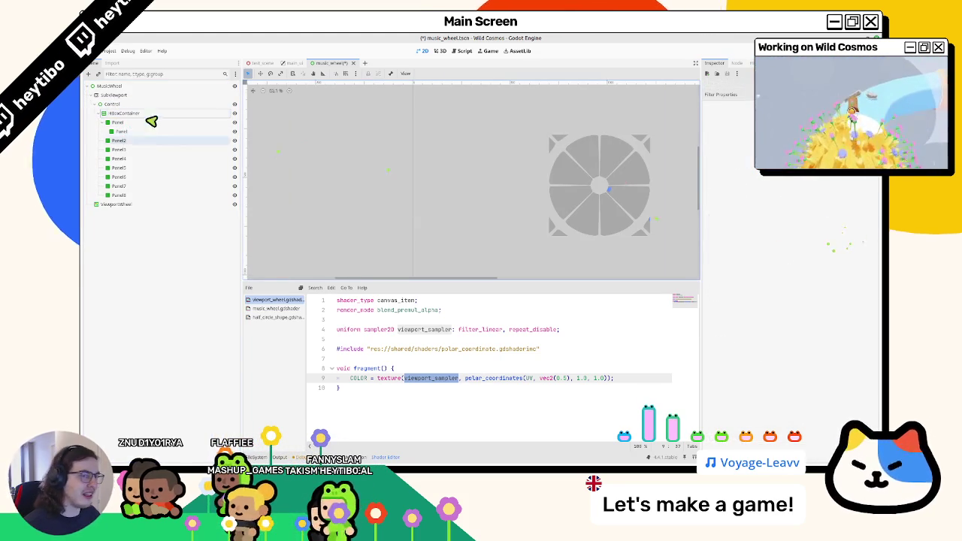
click(422, 73)
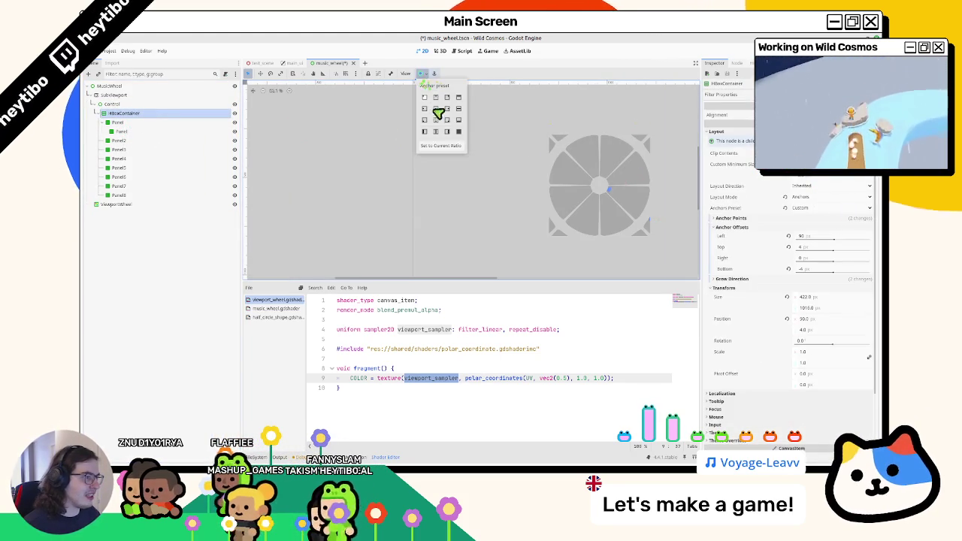
Step: Apply the Full Rect anchor preset to HBoxContainer, switch to Custom, and set Right offset -20
click(458, 132)
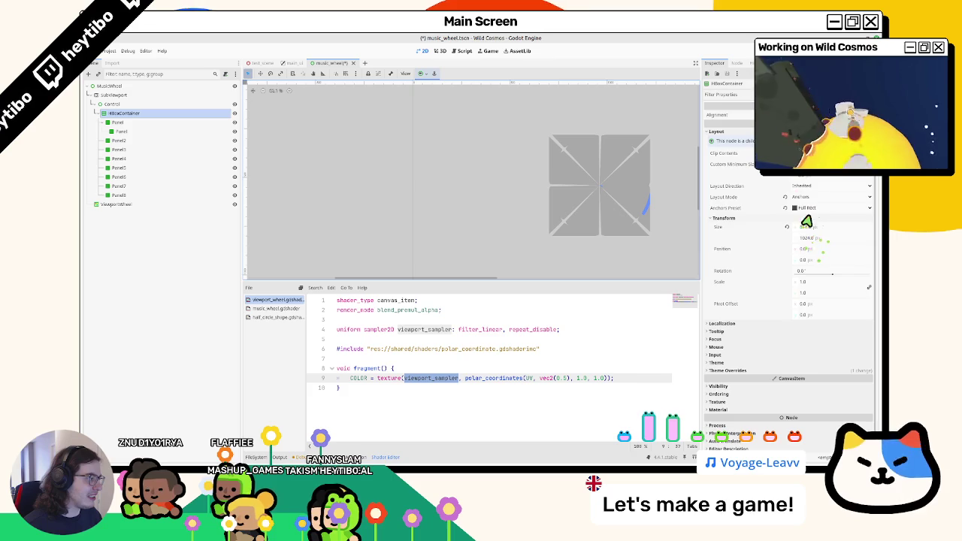
click(809, 208)
click(811, 223)
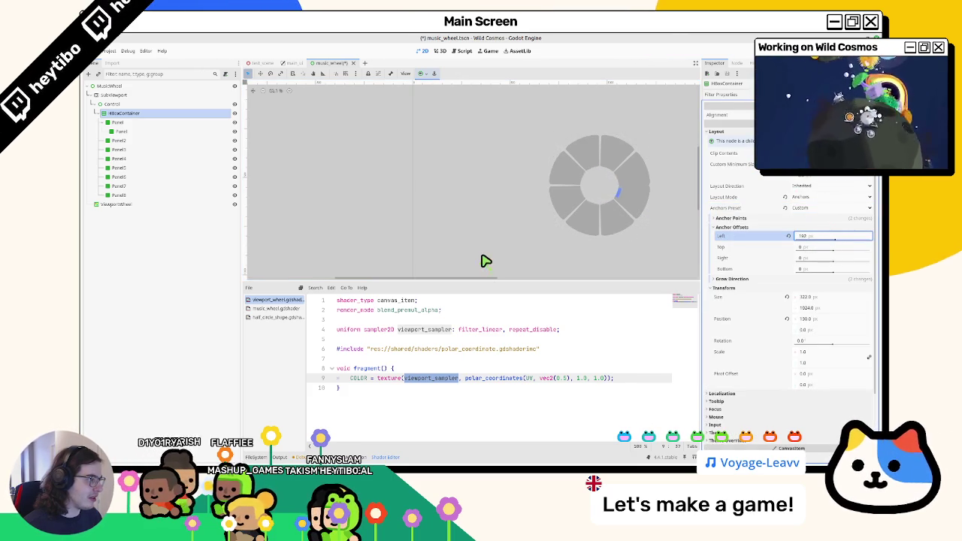
drag(483, 260, 485, 260)
drag(826, 263, 485, 260)
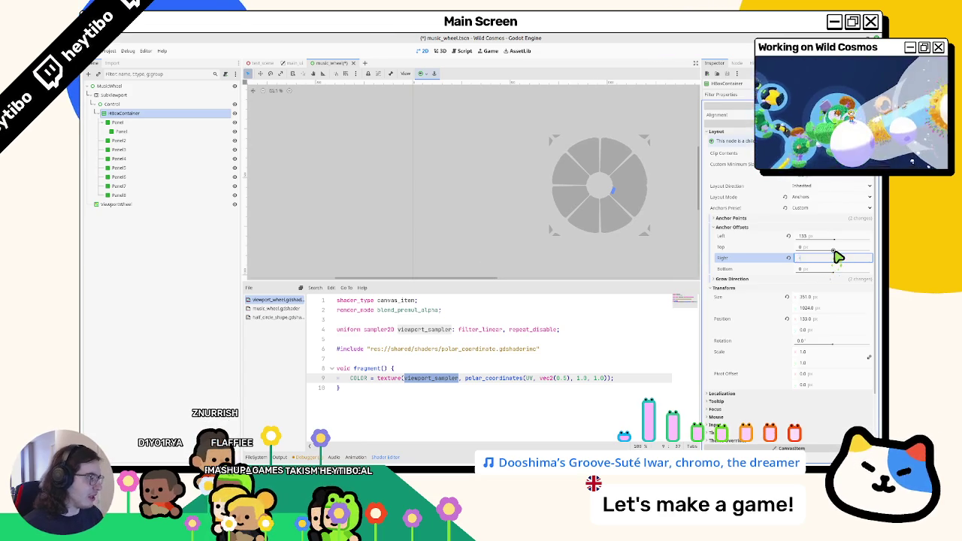
text(20)
key(Tab)
Step: Set HBoxContainer offsets Left 189, Top 4, Bottom -4, then run the project with F5
drag(827, 236, 487, 260)
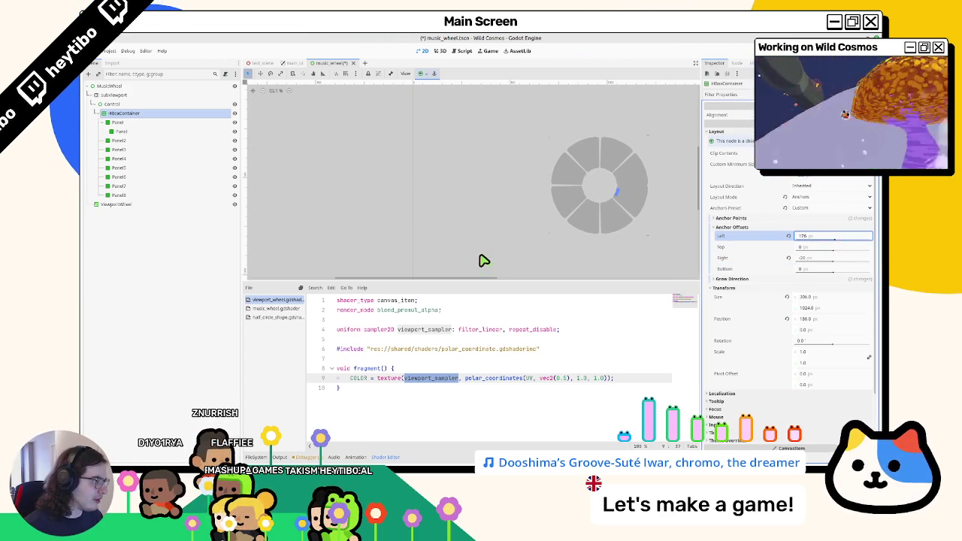
text(189)
click(815, 247)
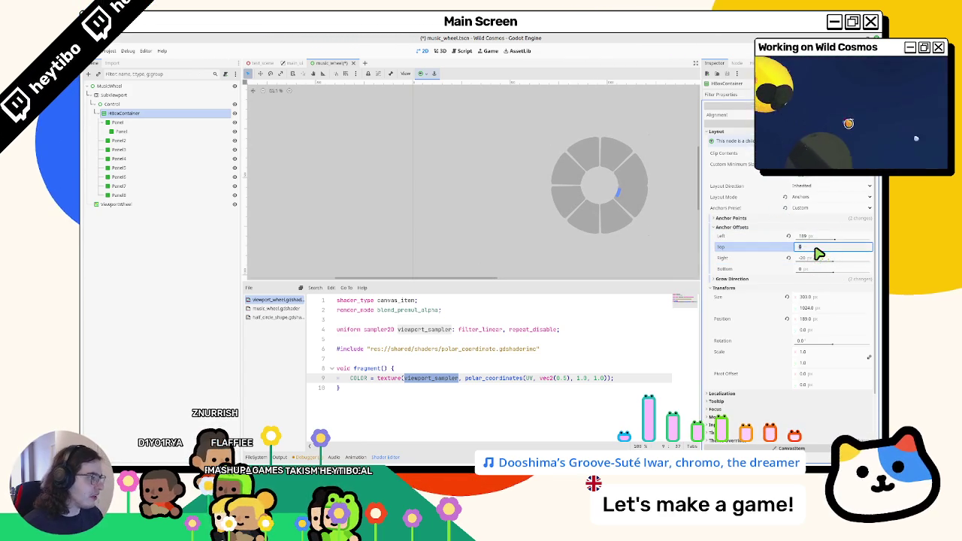
text(4)
key(Tab)
key(Tab)
text(-4)
key(Tab)
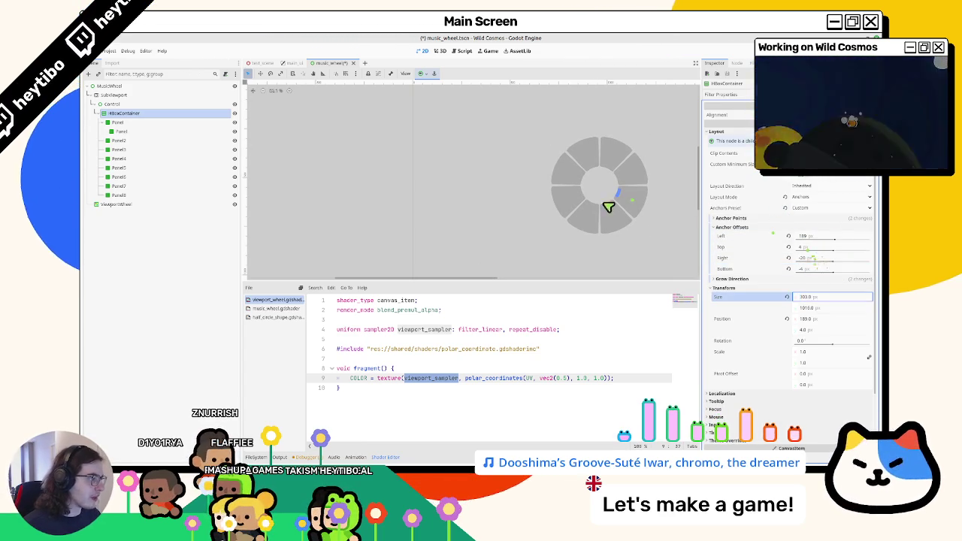
scroll(609, 204, right, 3)
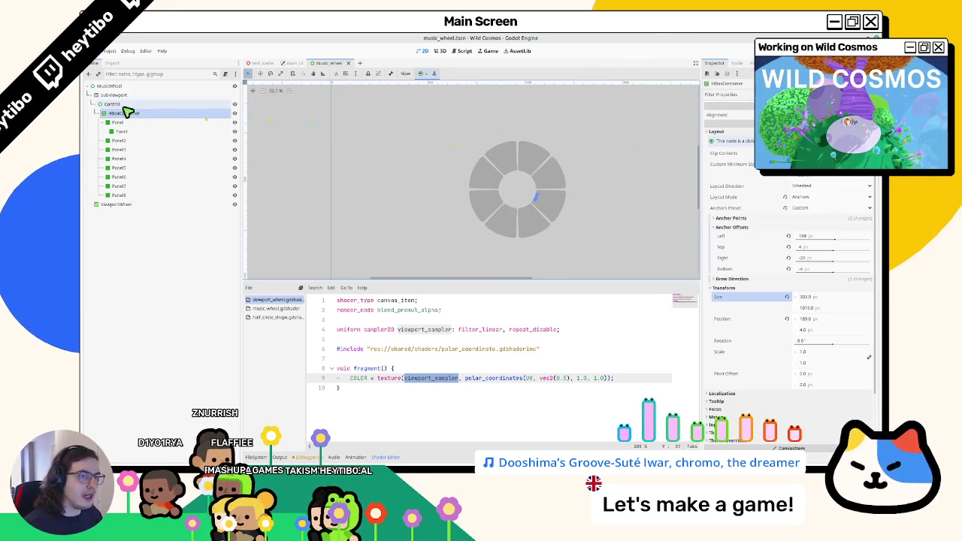
key(F5)
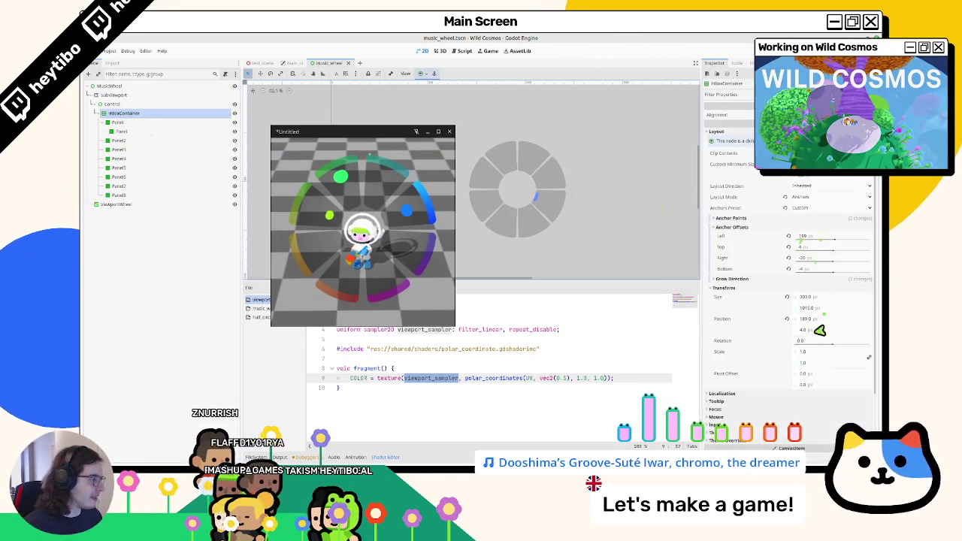
Step: Set HBoxContainer's top offset to 8 px and save the music_wheel scene
scroll(747, 407, down, 2)
click(747, 404)
scroll(829, 419, down, 2)
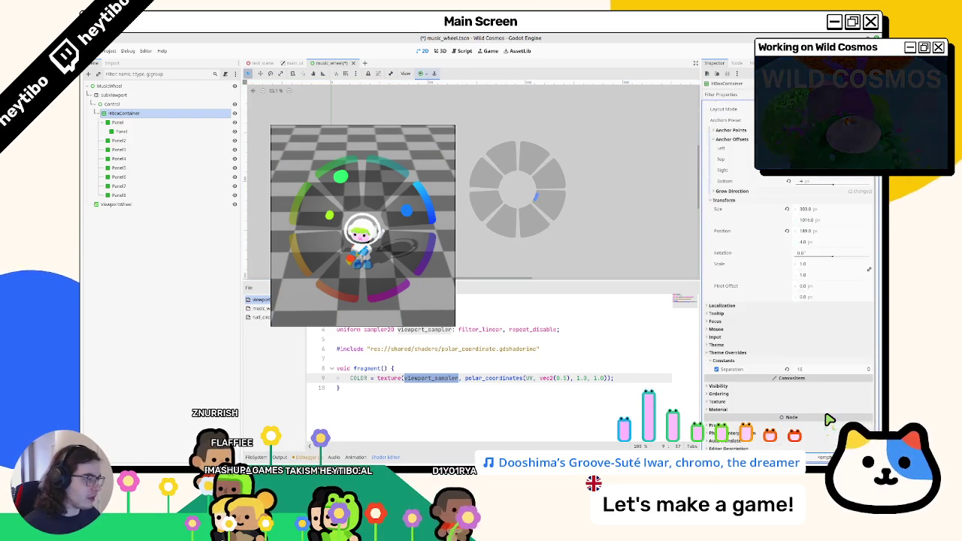
scroll(833, 301, up, 2)
click(833, 208)
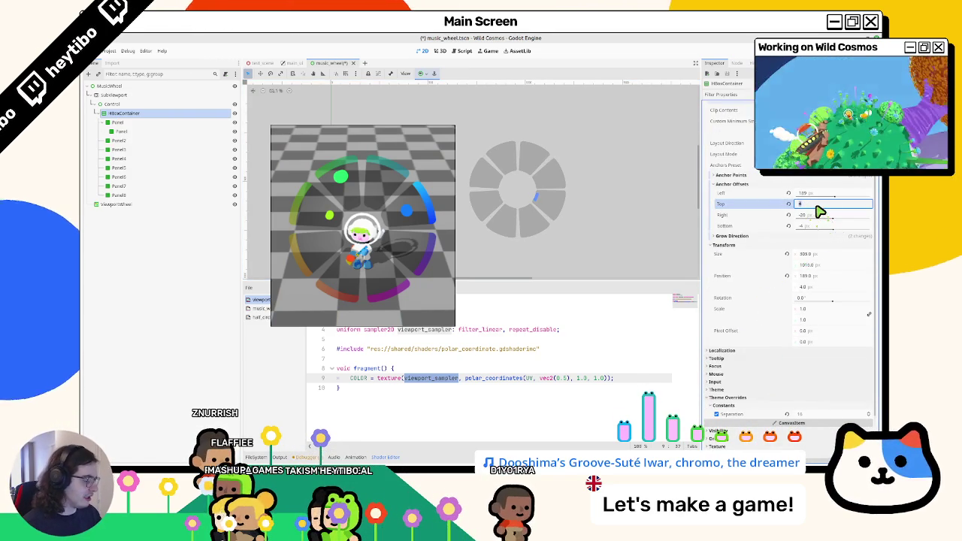
key(Tab)
key(Tab)
text(8)
key(Return)
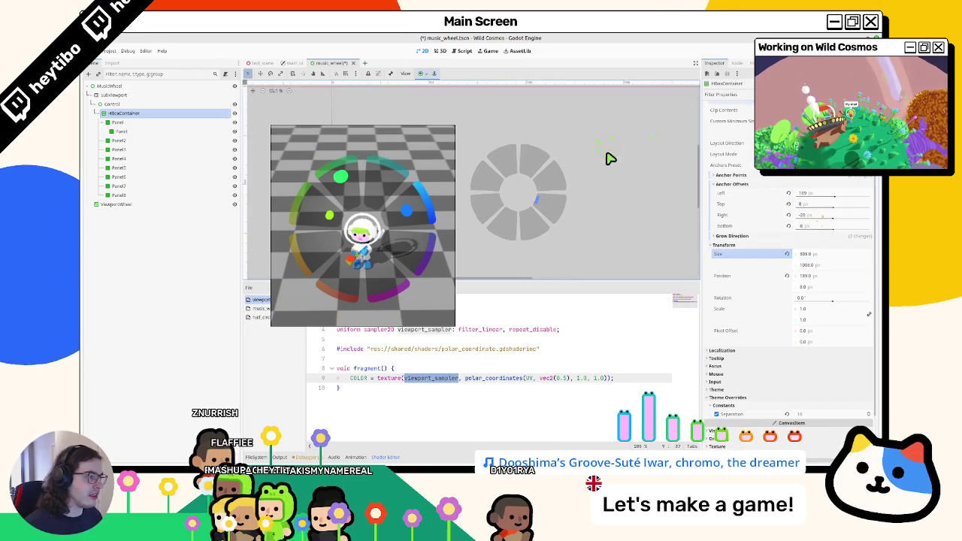
key(ctrl+s)
Step: Set the left offset to 176 and the right offset to -20
key(shift+Tab)
key(shift+Tab)
key(shift+Tab)
text(134)
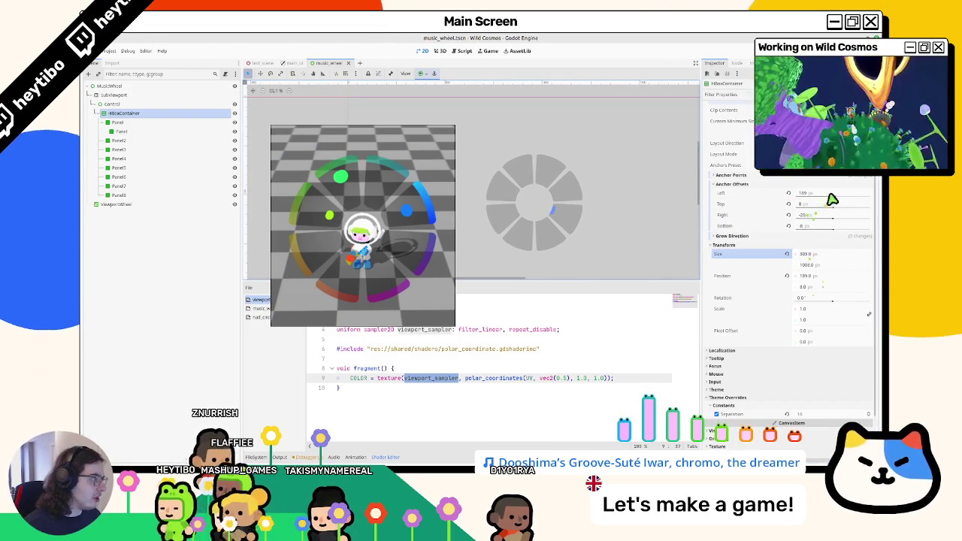
key(Return)
text(176)
key(Return)
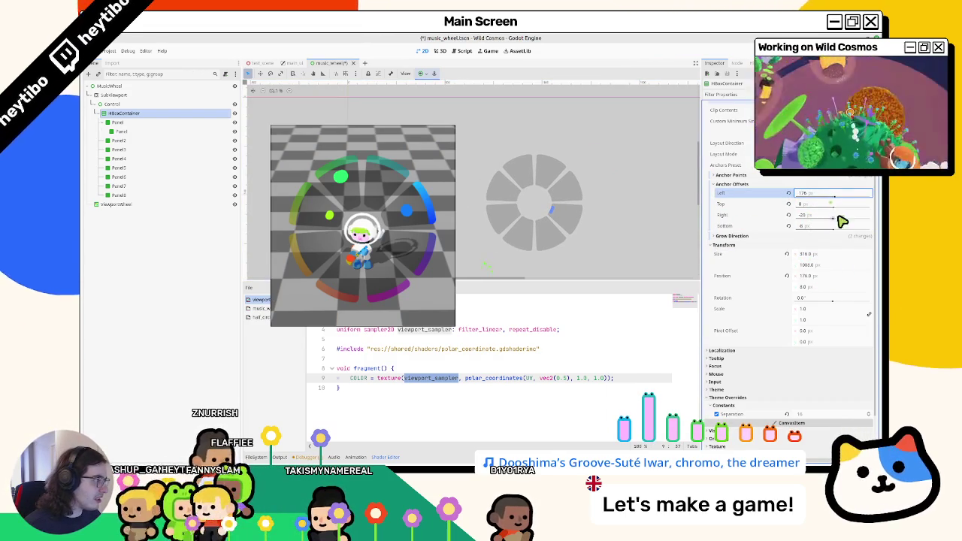
key(Tab)
key(Tab)
text(-15)
key(Return)
text(-20)
key(Return)
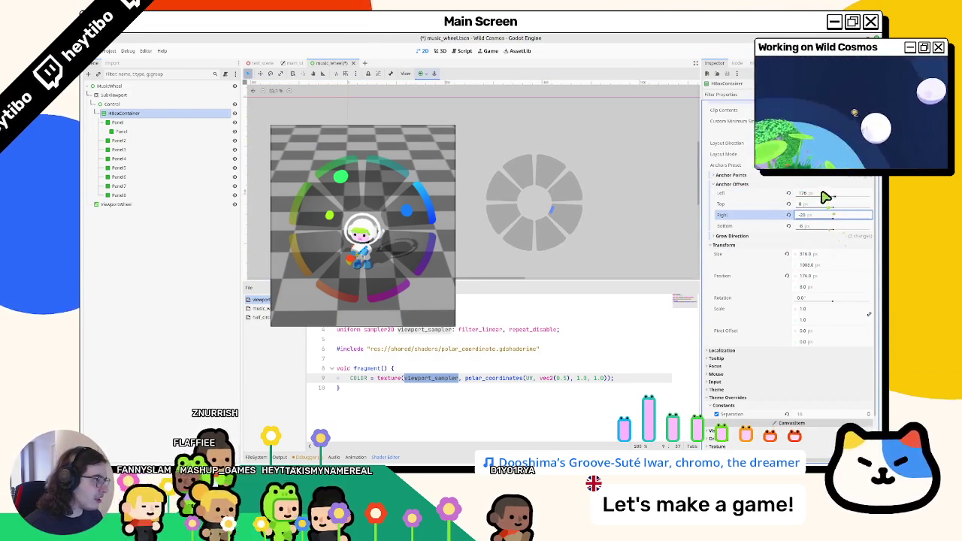
Step: Correct stray entries, re-entering left offset 176 and right offset -20
key(shift+Tab)
key(shift+Tab)
text(828)
key(Return)
text(176)
key(Return)
key(Tab)
key(Tab)
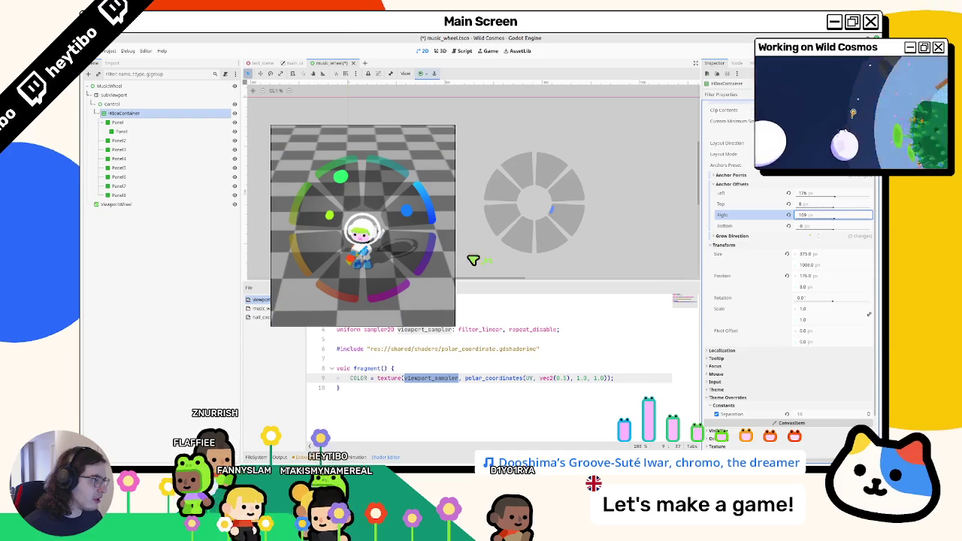
text(305)
key(Return)
text(-20)
key(Return)
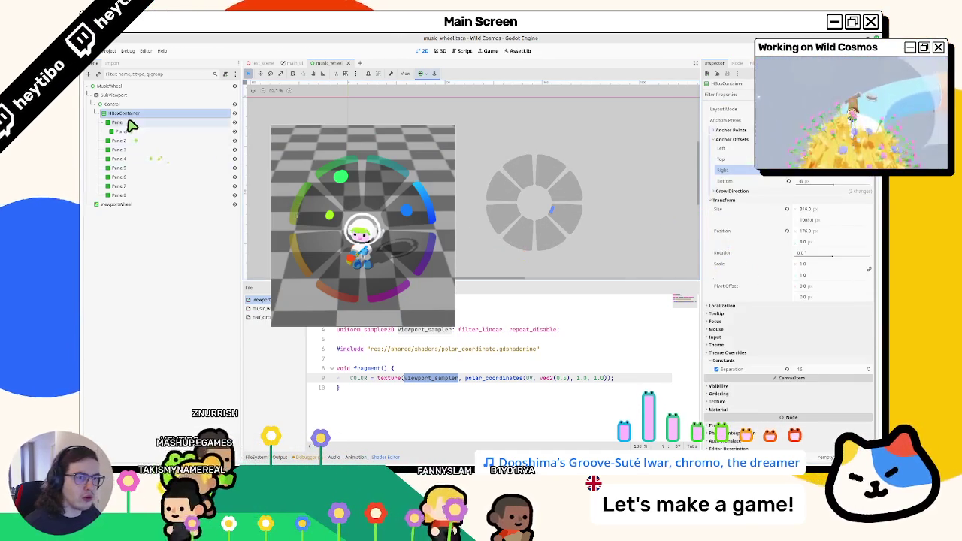
Step: Shift-select Panel through Panel8 in the Scene dock and drag them onto HBoxContainer
click(118, 122)
ctrl+click(118, 140)
ctrl+click(118, 149)
ctrl+click(114, 158)
ctrl+click(115, 167)
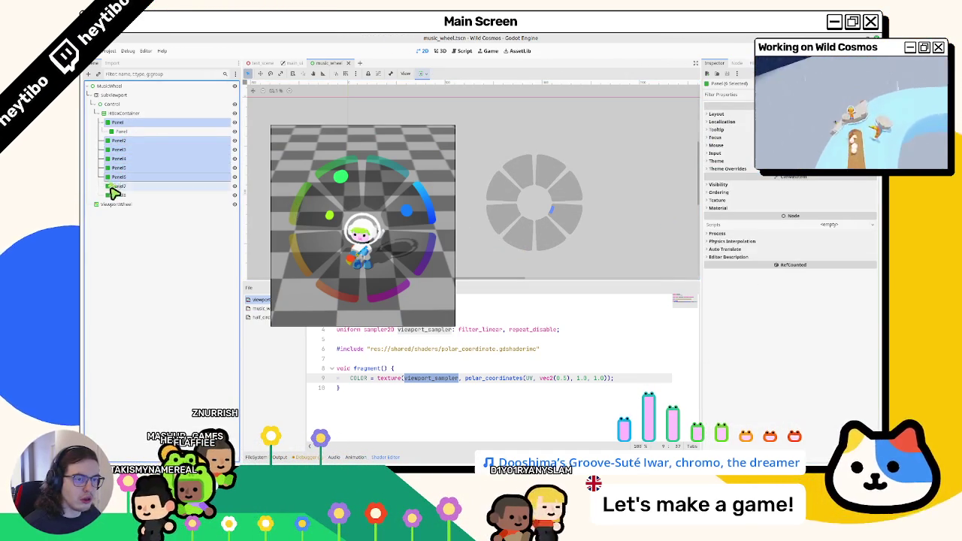
ctrl+click(114, 186)
ctrl+click(115, 195)
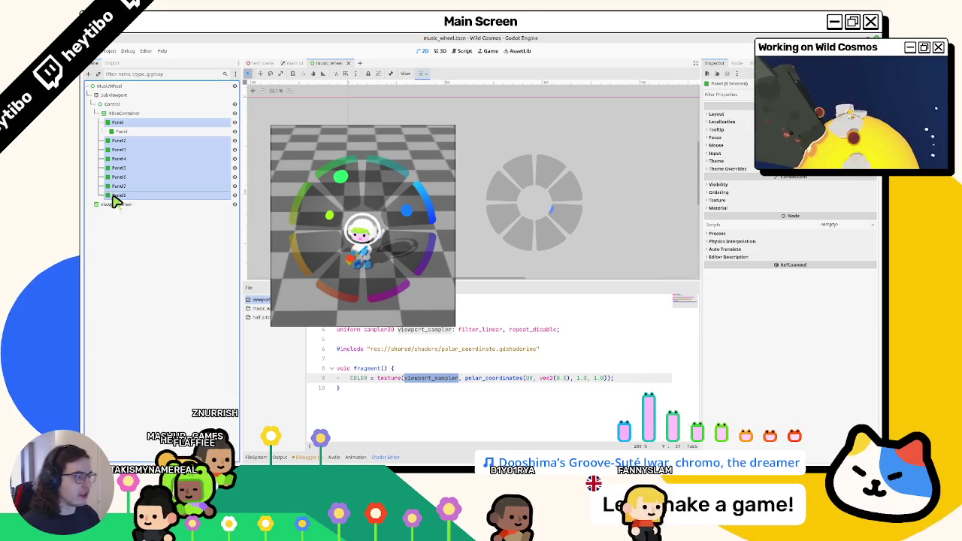
scroll(511, 212, up, 4)
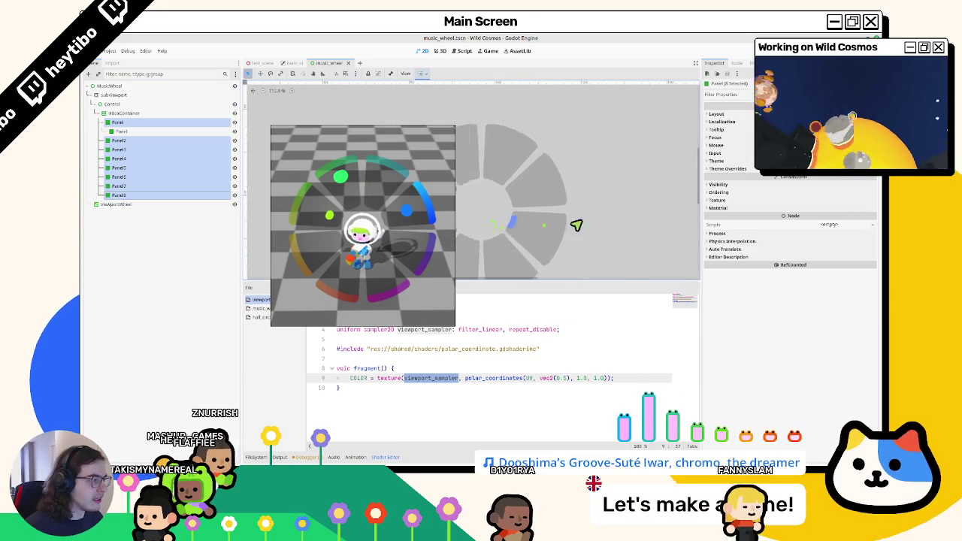
scroll(594, 218, left, 3)
scroll(592, 221, down, 2)
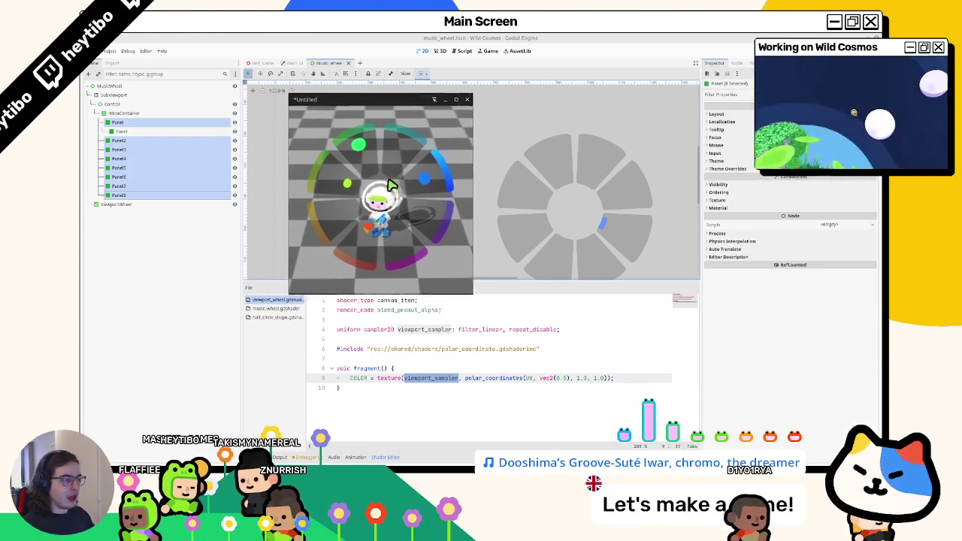
drag(113, 137, 129, 118)
click(124, 142)
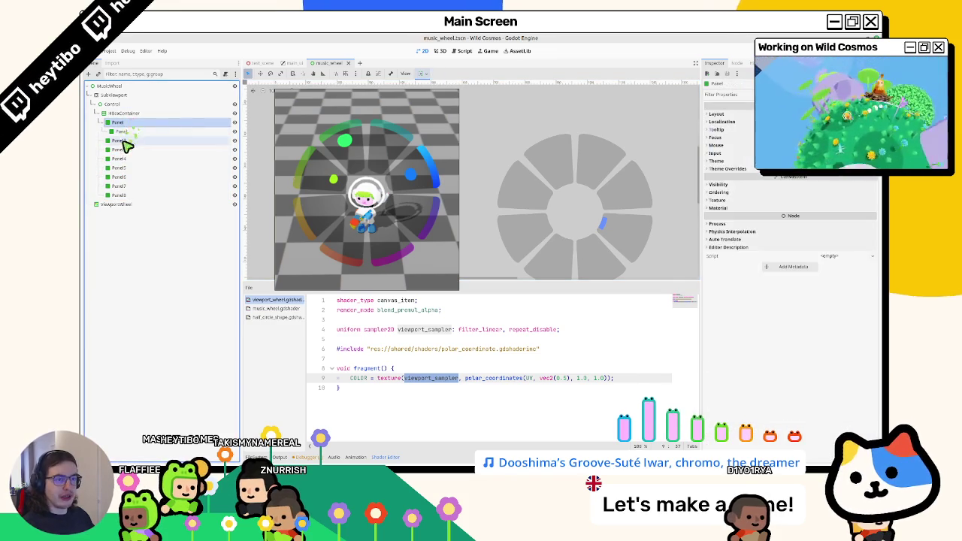
Step: With all panels selected, open the Theme Overrides Panel StyleBoxFlat and expand its Border section
shift+click(122, 196)
click(721, 168)
click(720, 177)
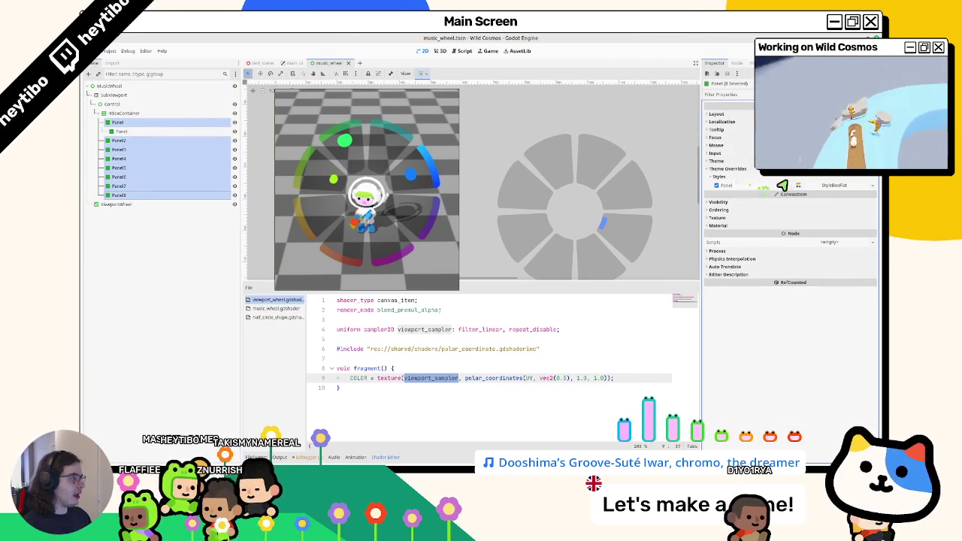
click(831, 186)
click(724, 300)
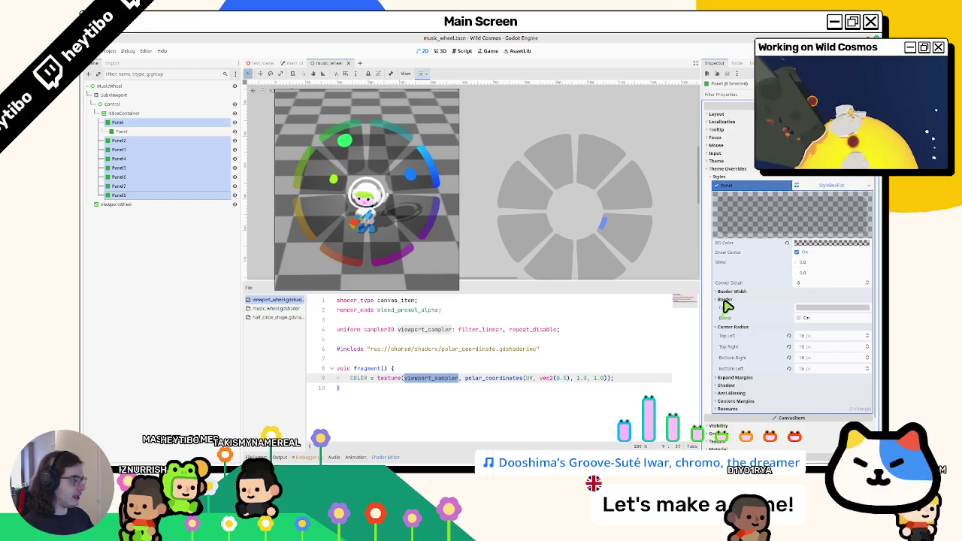
scroll(543, 172, up, 5)
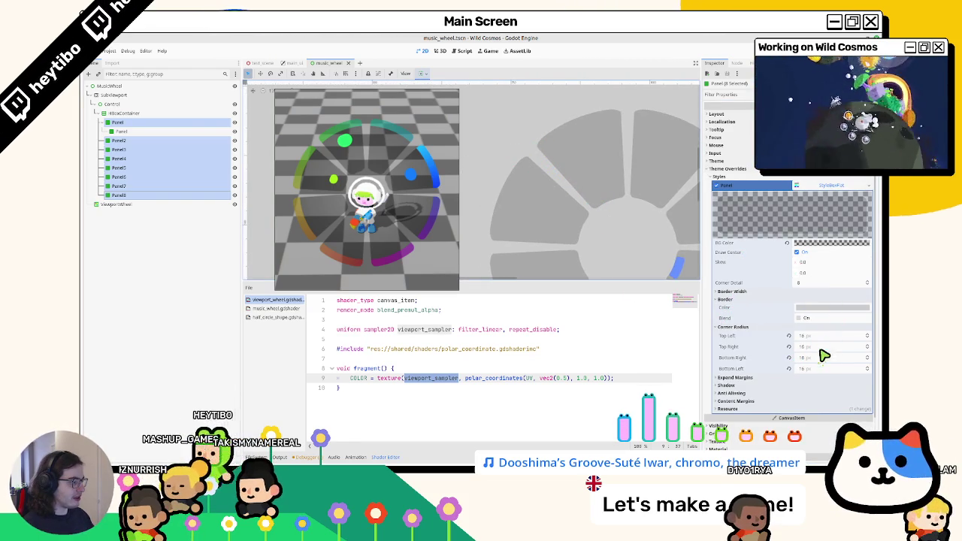
Step: Try corner radius values like 32 and 20, then undo them back to 16 px
drag(825, 341, 484, 260)
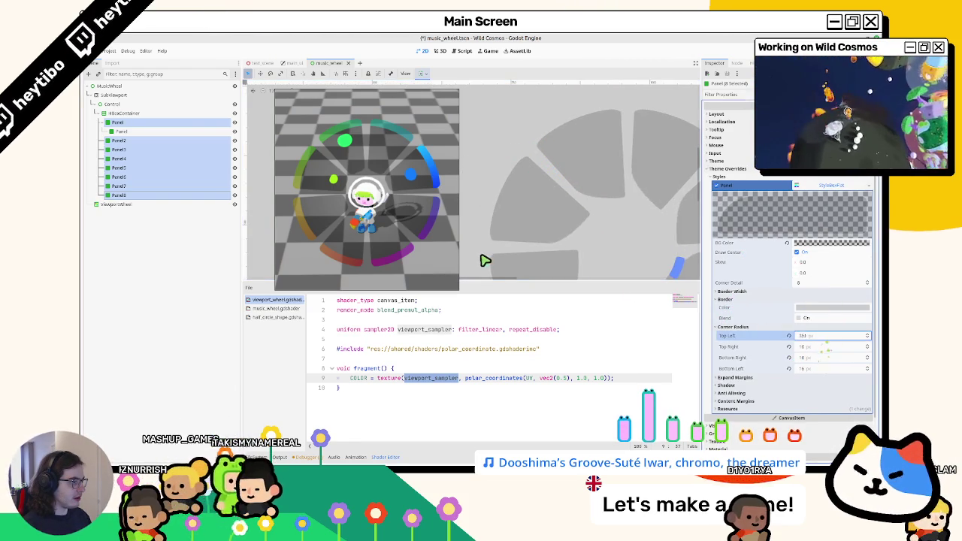
key(ctrl+z)
mouse_move(823, 348)
mouse_down()
mouse_move(484, 257)
mouse_move(819, 350)
mouse_up()
key(ctrl+z)
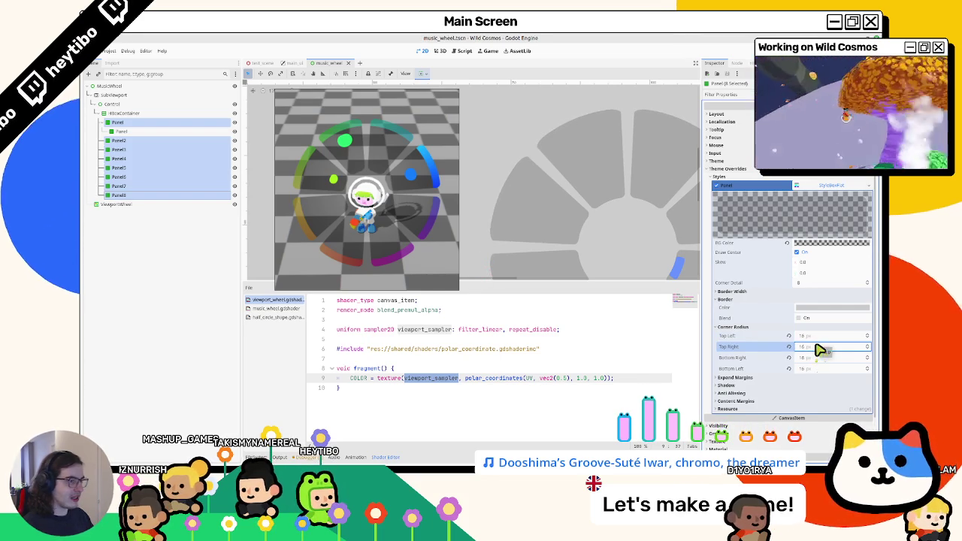
click(822, 350)
text(2)
key(Tab)
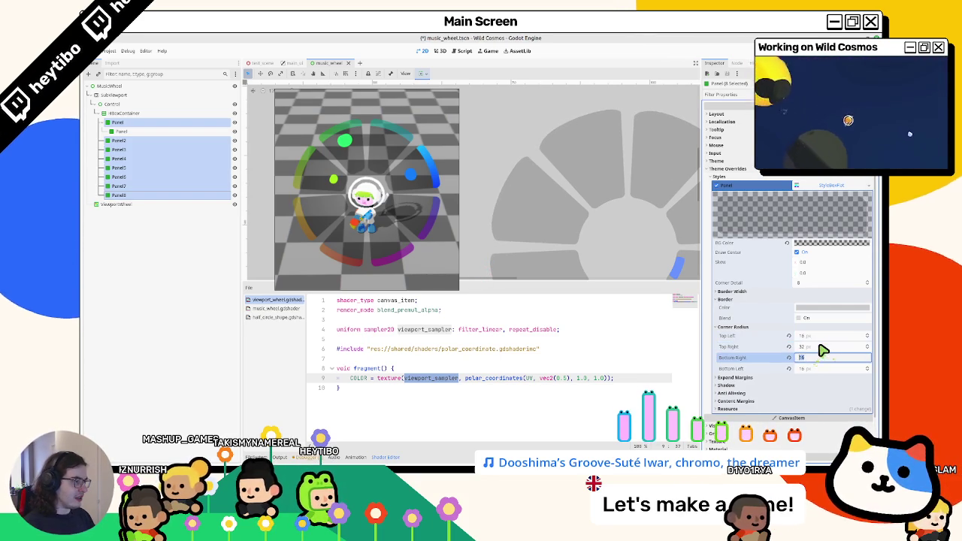
key(ctrl+z)
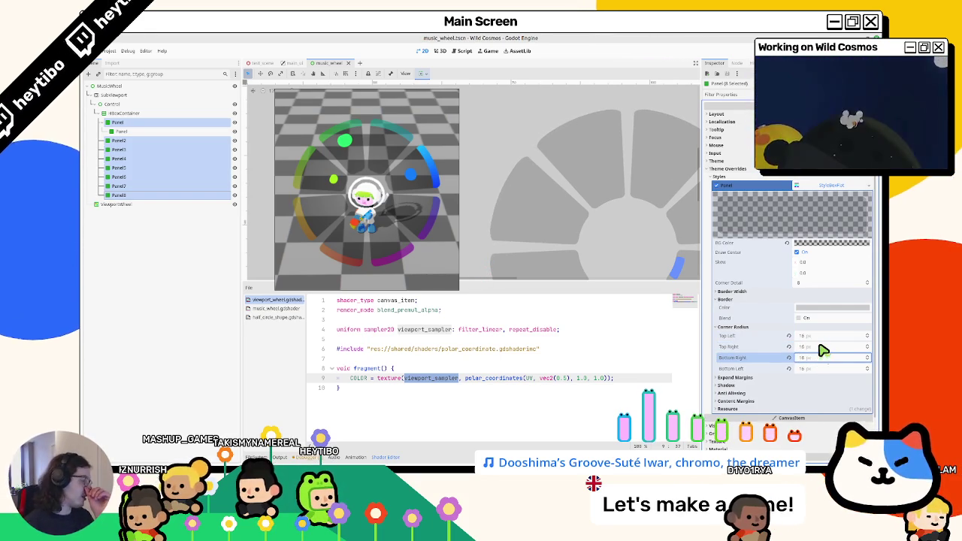
text(20)
key(Return)
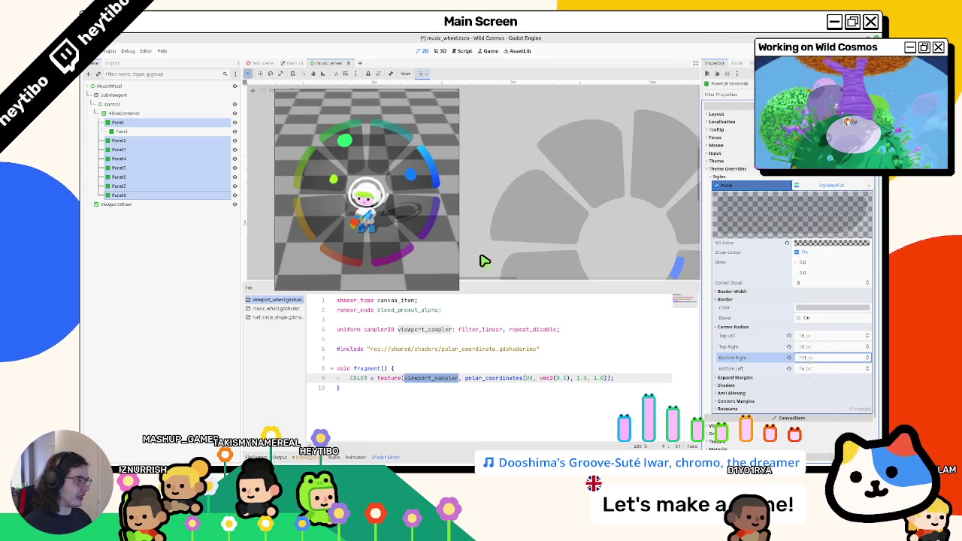
click(808, 348)
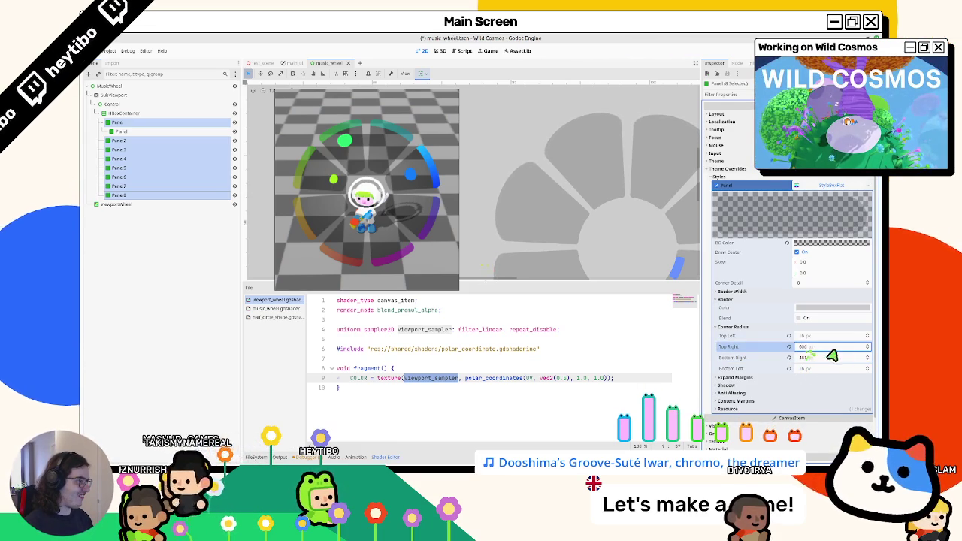
key(ctrl+z)
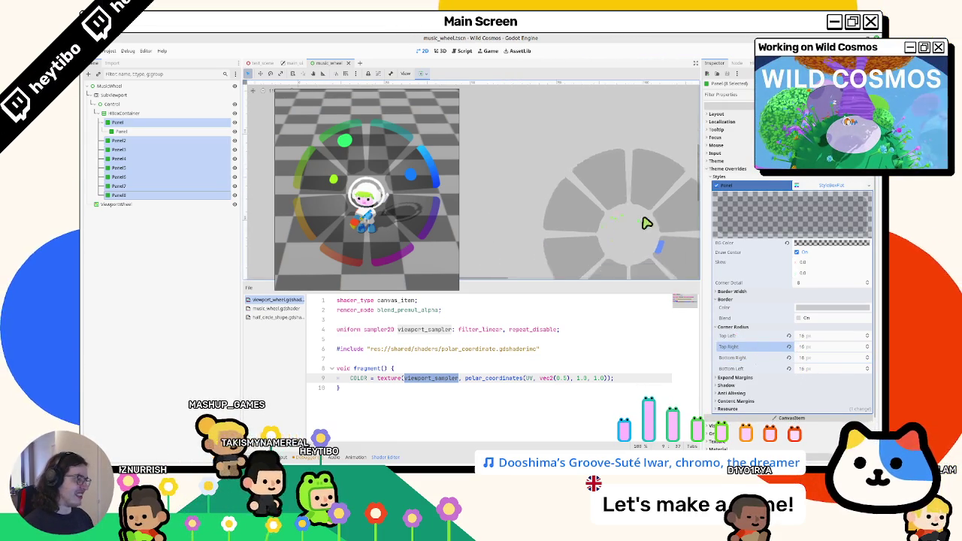
scroll(511, 206, up, 2)
scroll(520, 200, up, 1)
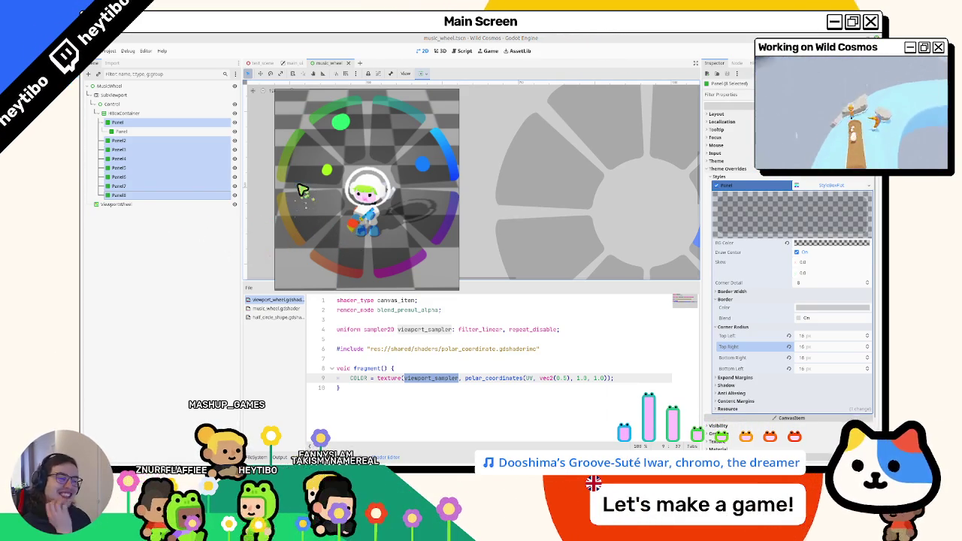
Step: Close the running game preview with F8 and select the SubViewport node
key(F8)
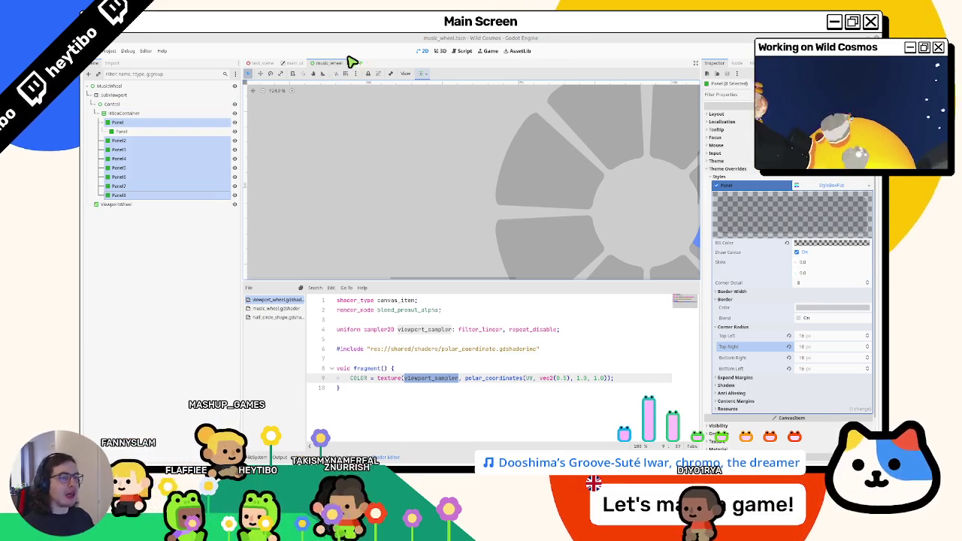
click(137, 97)
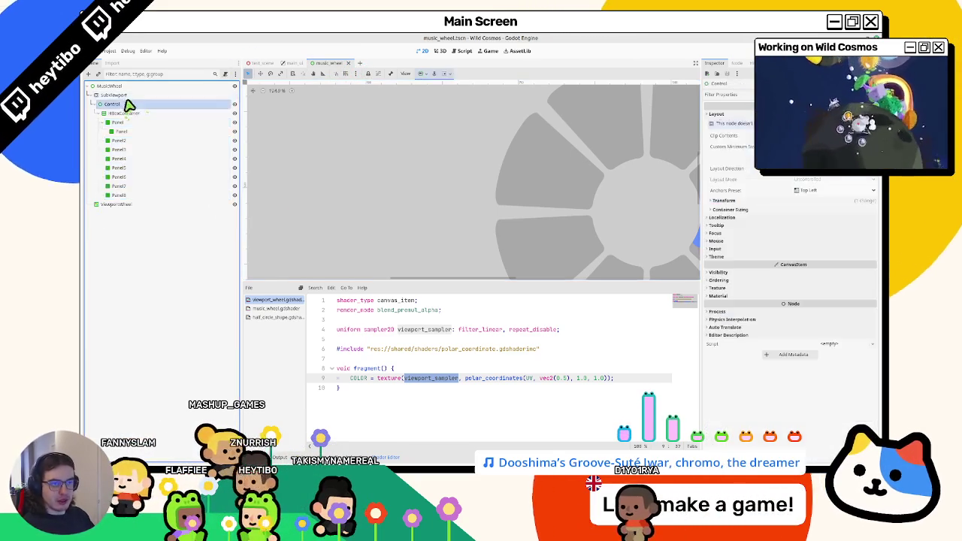
click(111, 86)
scroll(436, 184, down, 2)
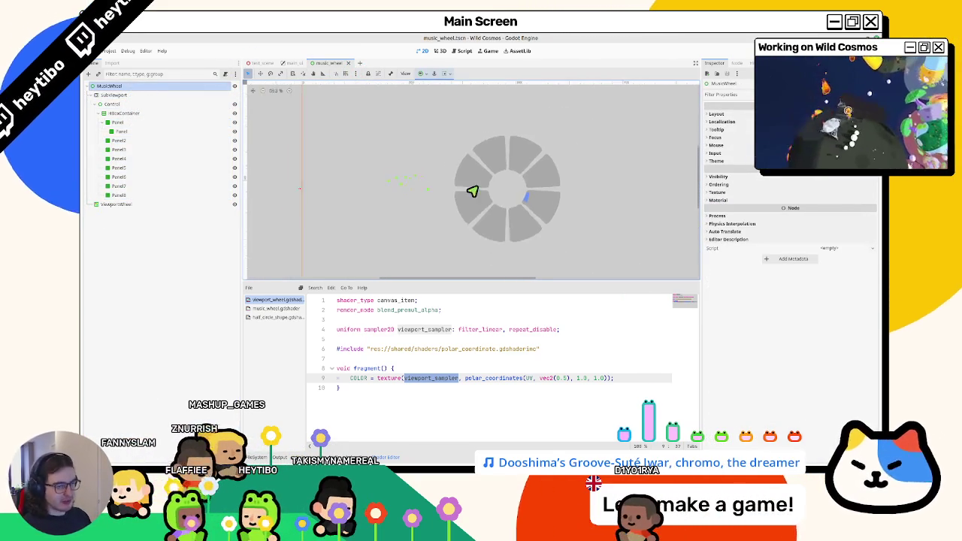
scroll(479, 185, left, 3)
scroll(436, 192, left, 2)
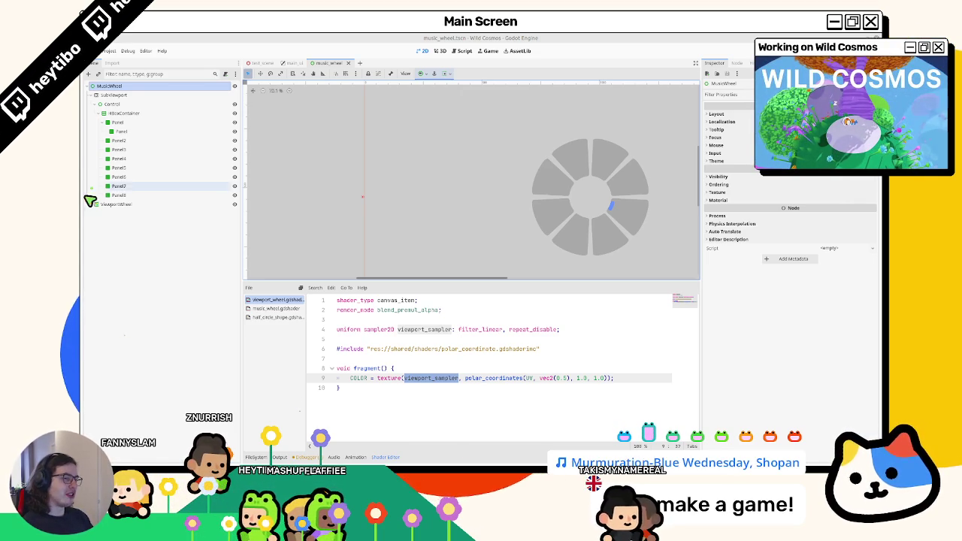
click(96, 105)
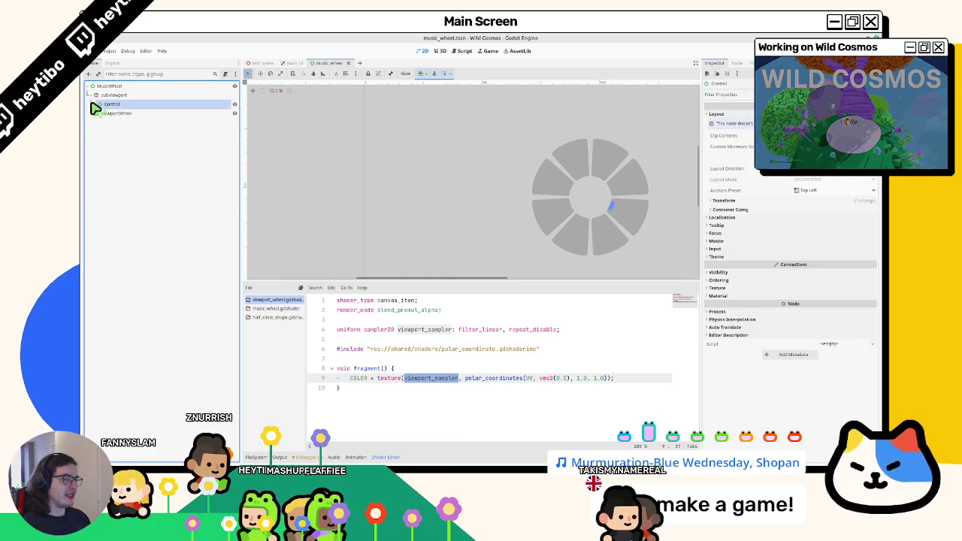
click(92, 104)
click(93, 104)
click(107, 86)
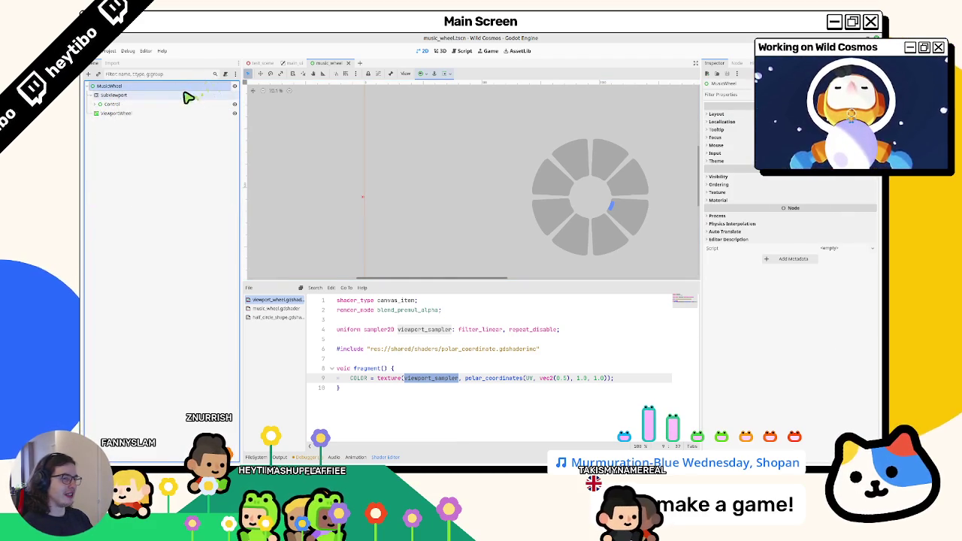
Step: Add a Control node named WheelDraw and attach a new wheel_draw.gd script to it
key(ctrl+a)
text(control)
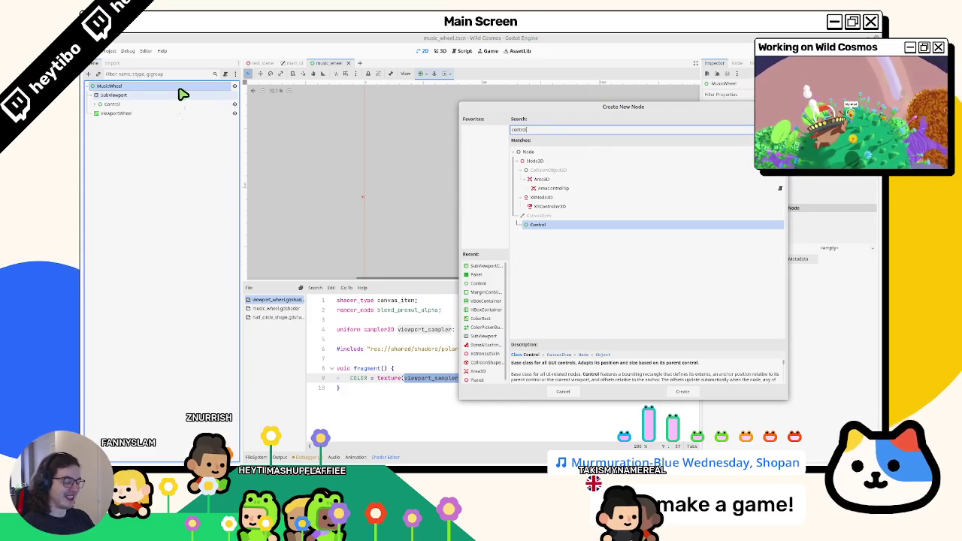
key(ctrl+a)
text(colorcontrol)
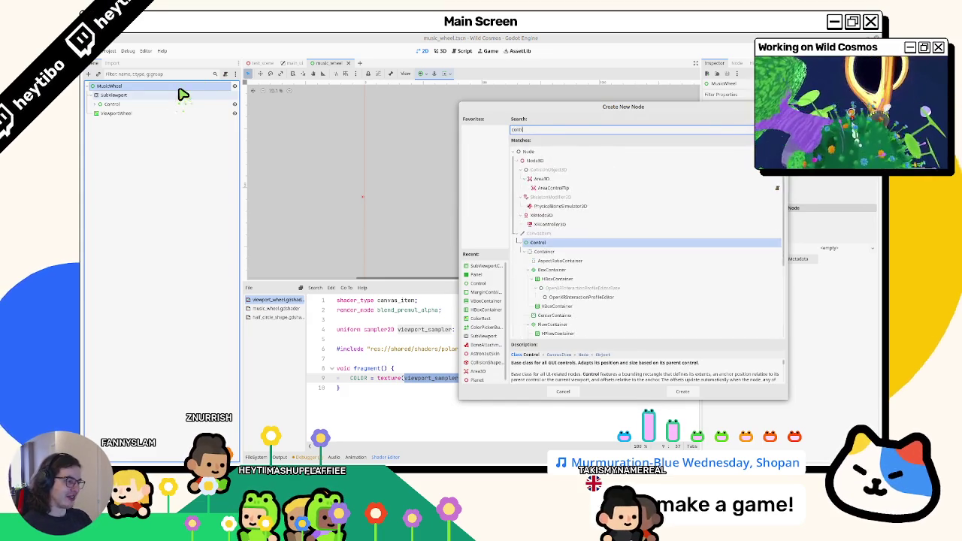
key(Return)
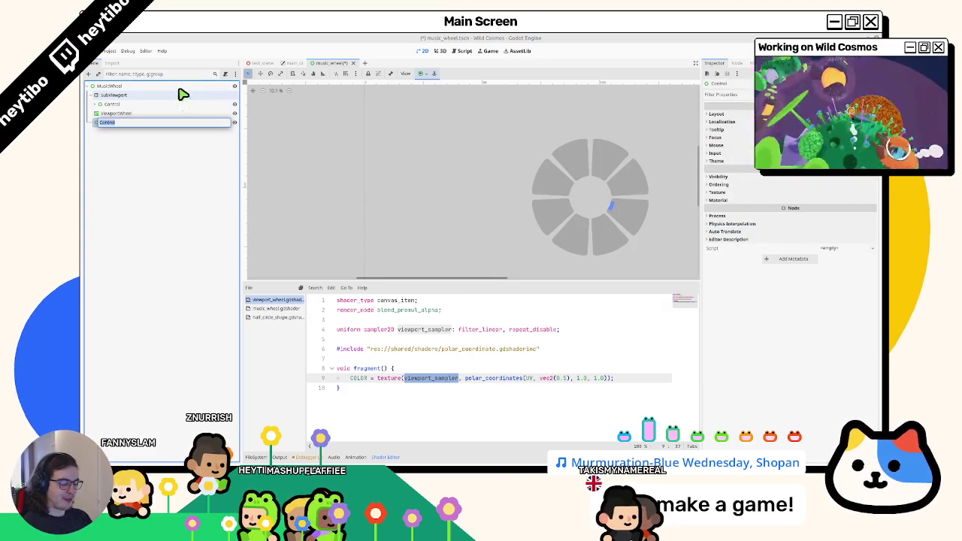
text(C)
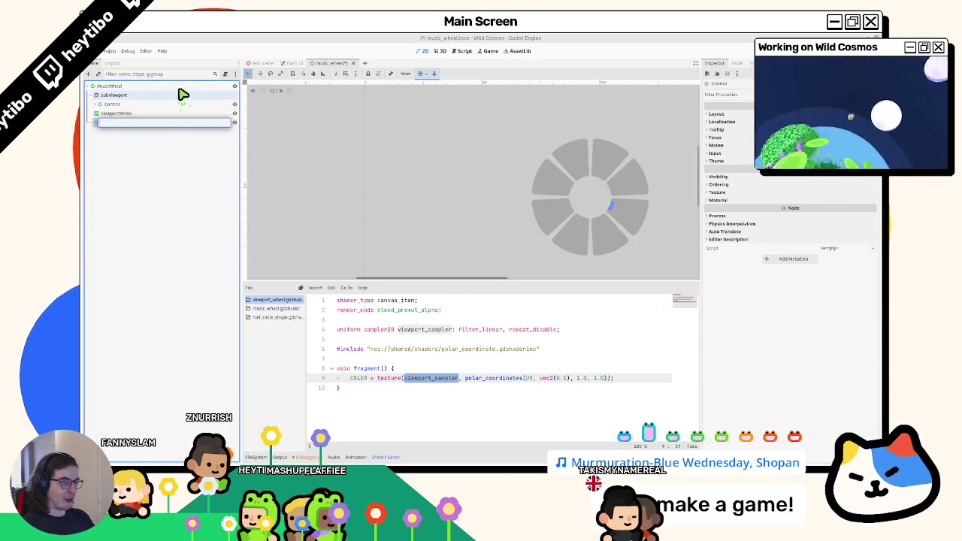
text(heelDraw)
key(Return)
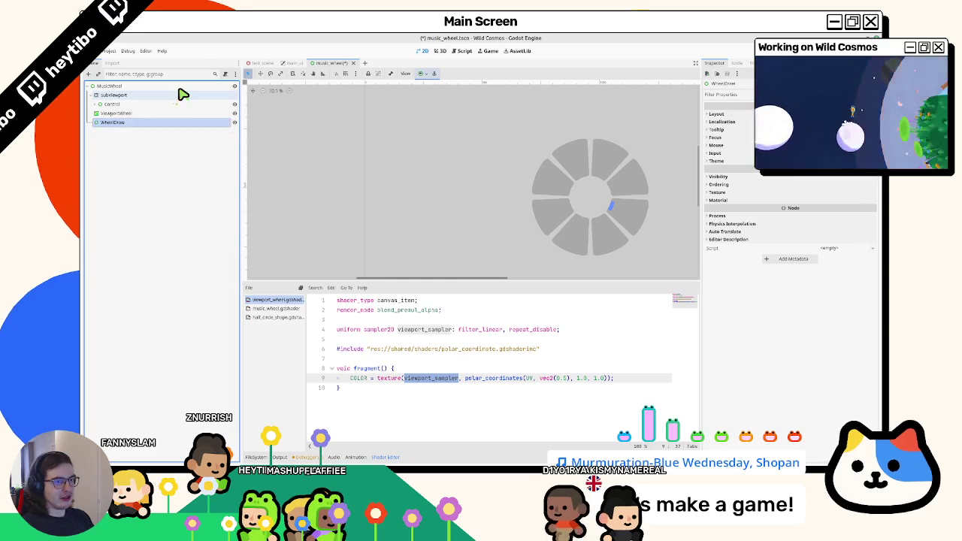
click(226, 74)
key(Return)
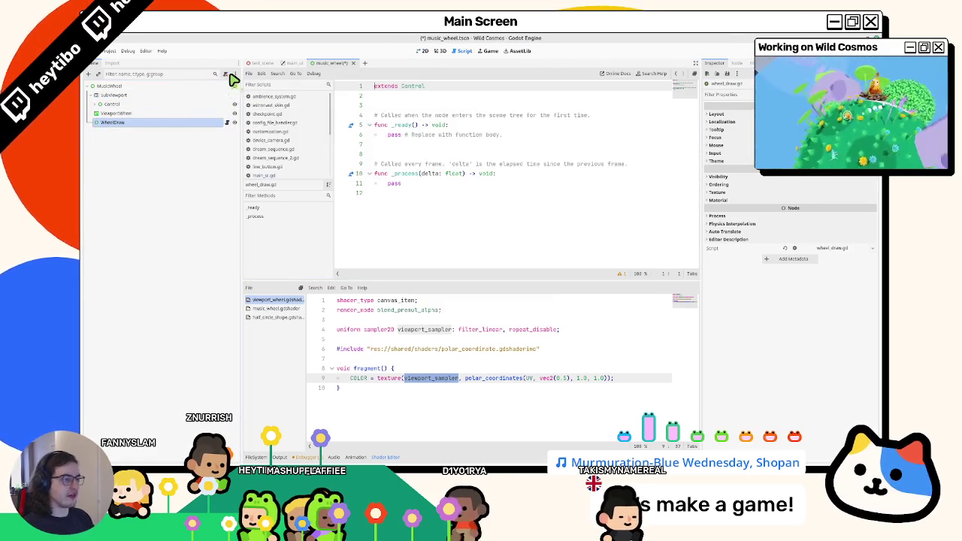
Step: Delete the _ready and _process functions from wheel_draw.gd
drag(376, 144, 326, 113)
key(BackSpace)
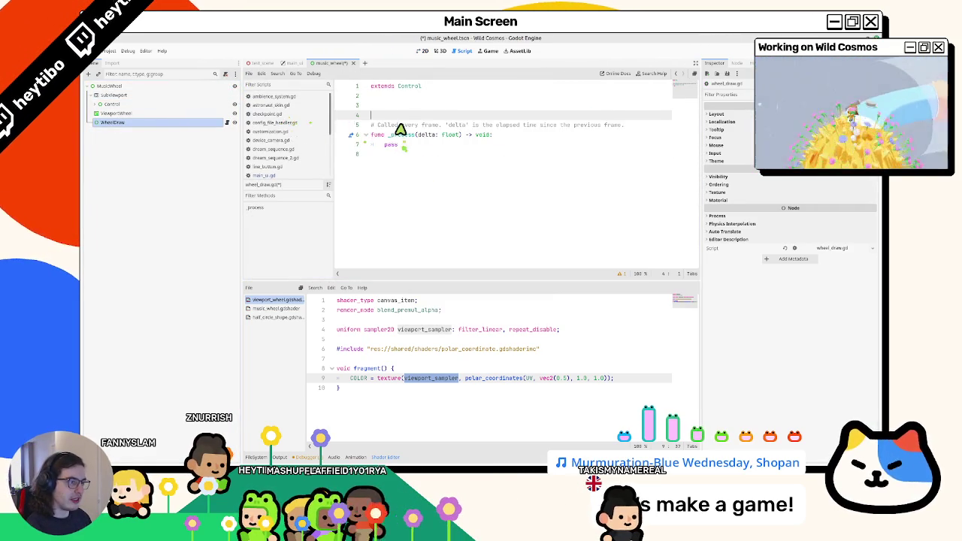
key(shift+Up)
key(shift+Down)
key(shift+Down)
key(shift+Down)
key(BackSpace)
Step: Write an empty func _draw() -> void: pass, save the script, and open _draw's documentation
text(_dr)
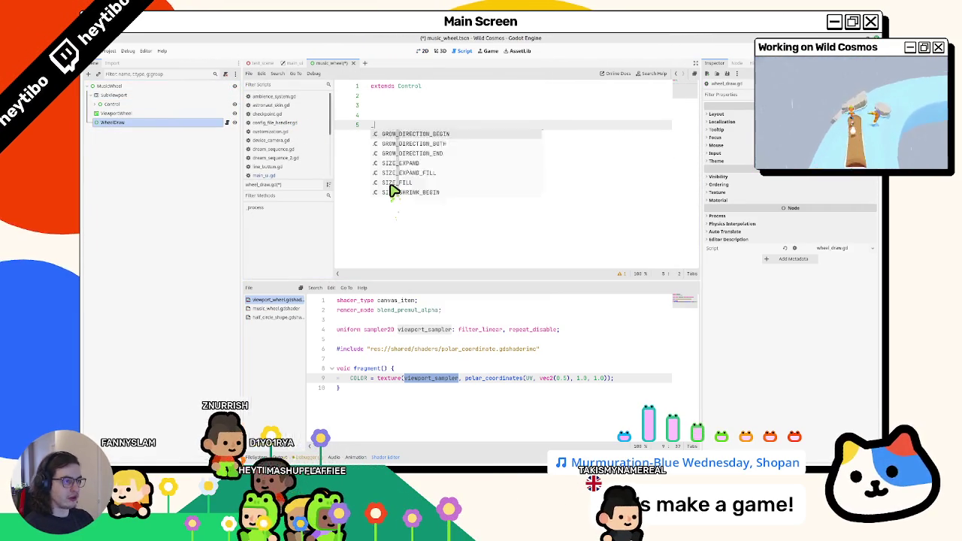
key(BackSpace)
key(BackSpace)
key(BackSpace)
text(func _d)
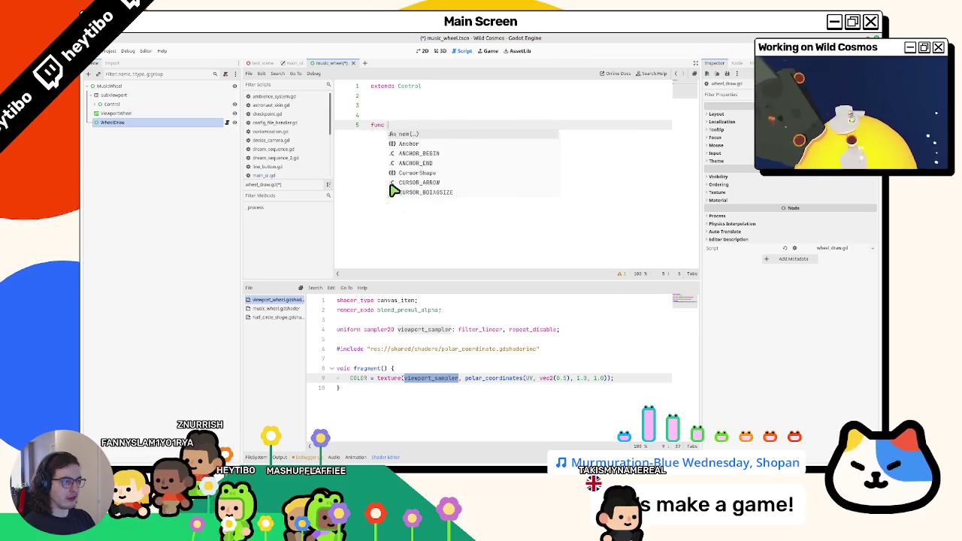
key(Return)
key(Return)
text(pa)
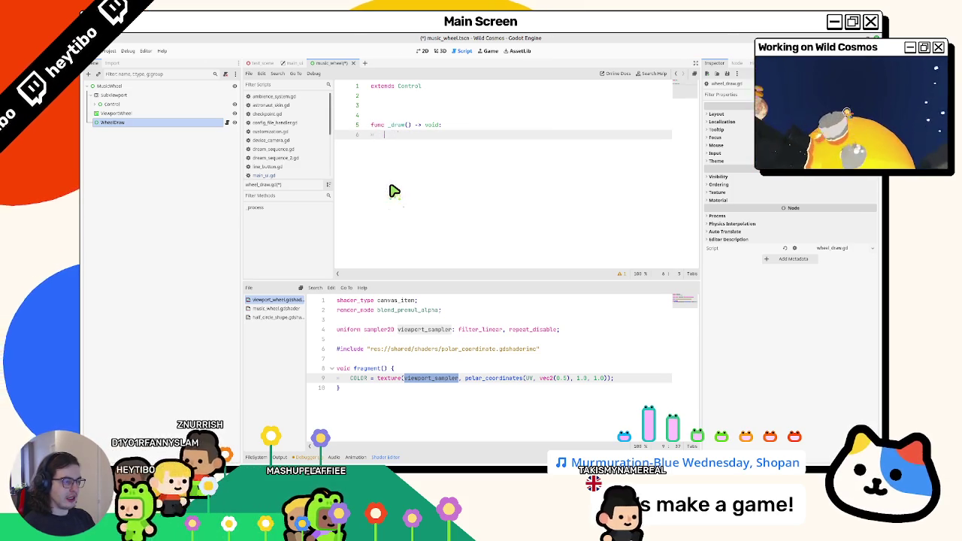
text(raw_cir)
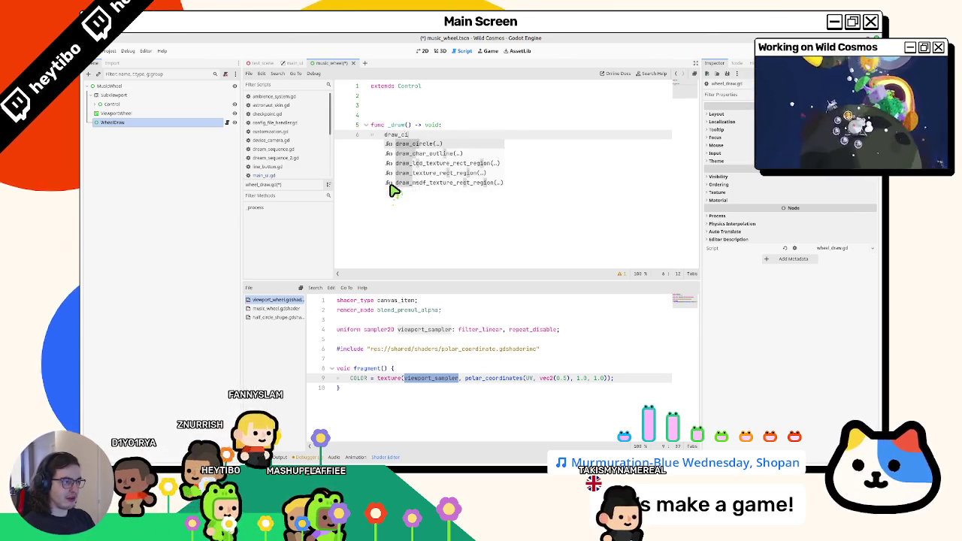
key(Return)
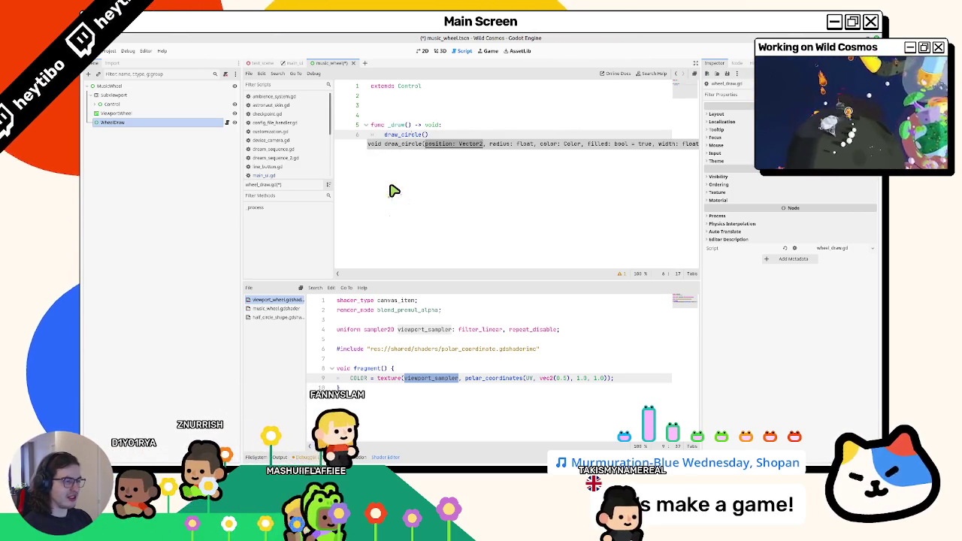
text(raw_c)
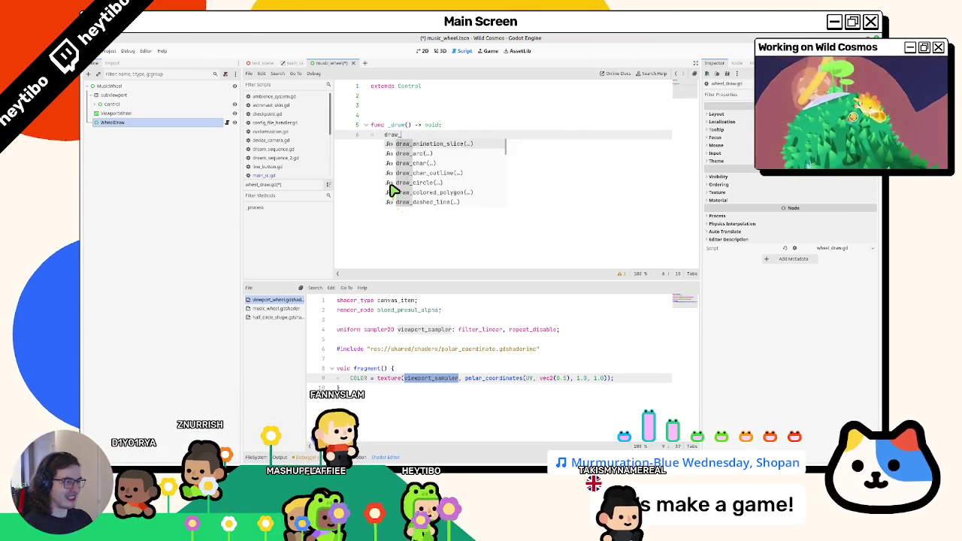
key(BackSpace)
key(BackSpace)
key(BackSpace)
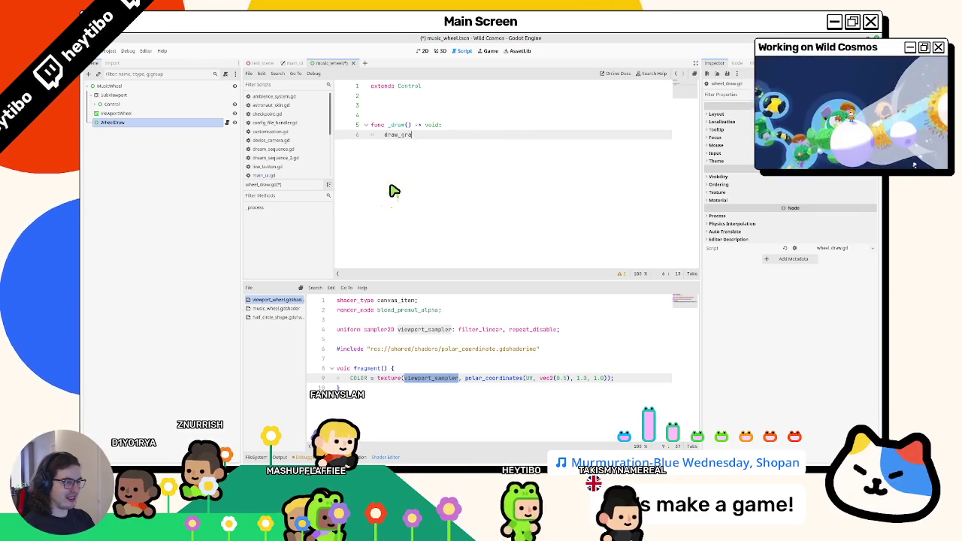
key(Tab)
text(pa)
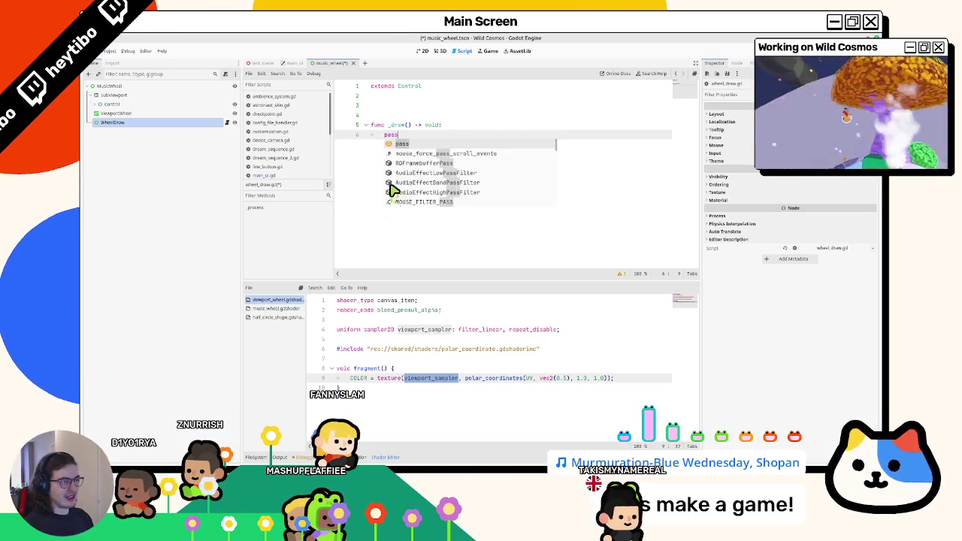
key(Return)
key(ctrl+s)
ctrl+click(397, 125)
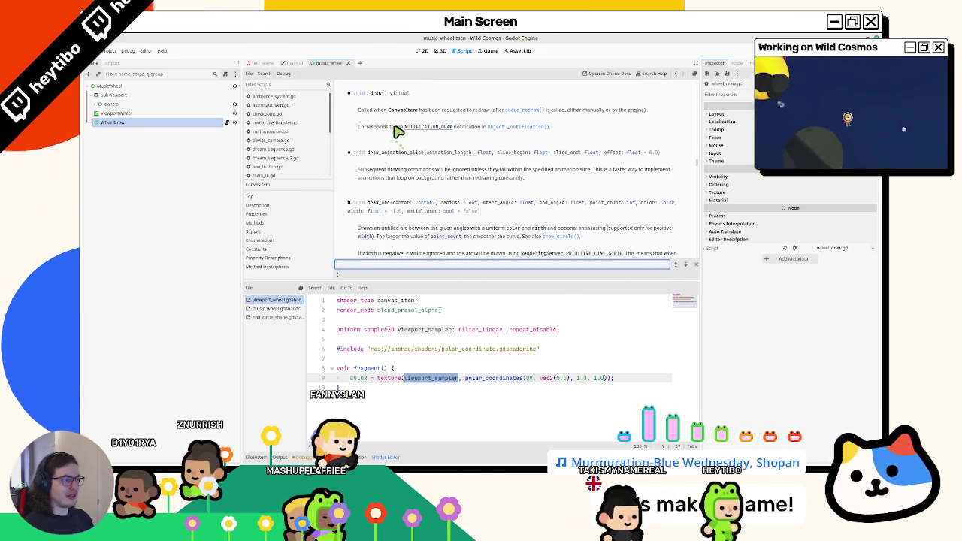
Step: Run and close the game, then search the CanvasItem docs for 'gradient'
key(F5)
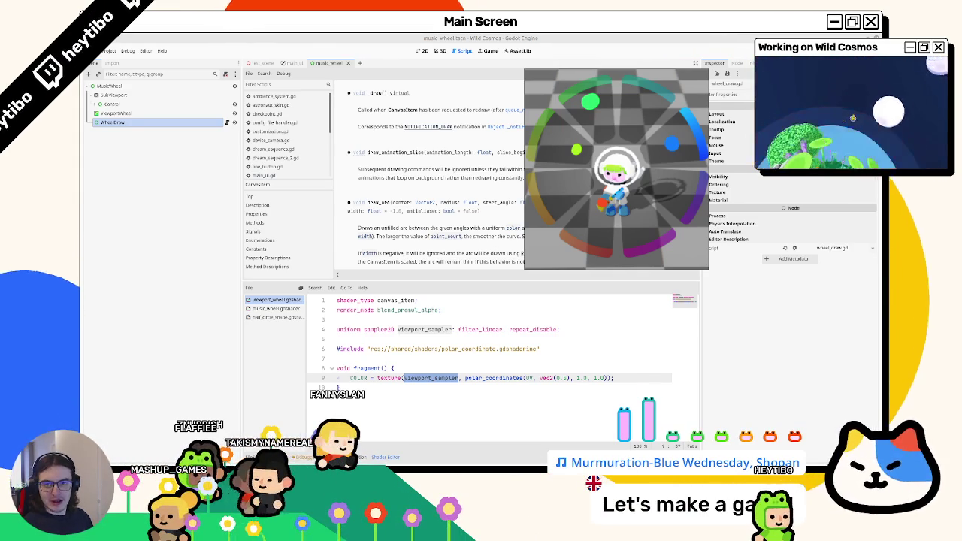
key(F8)
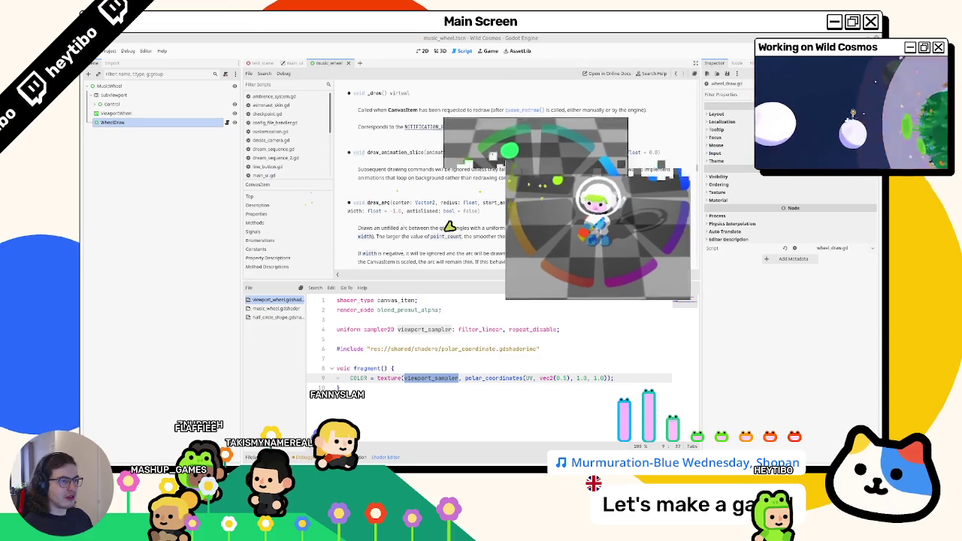
key(ctrl+f)
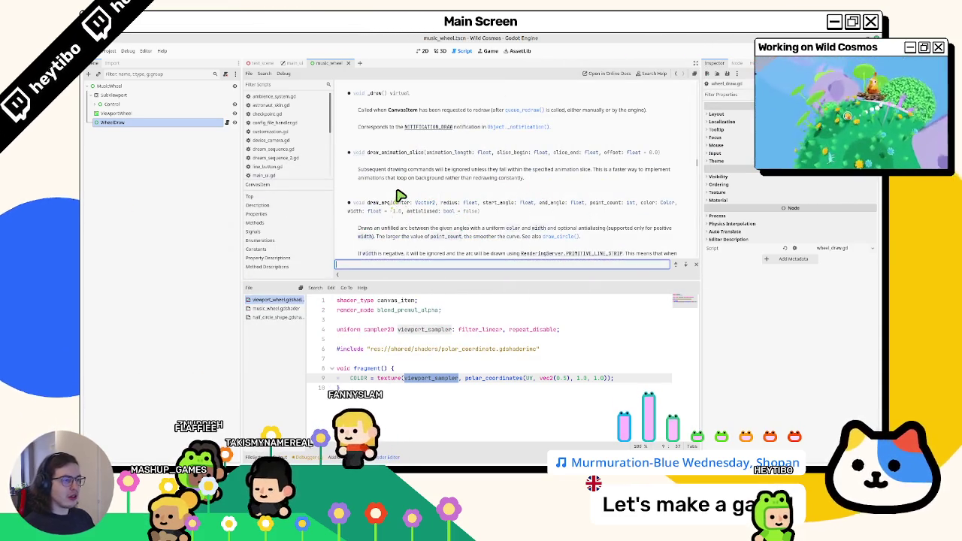
text(gradient)
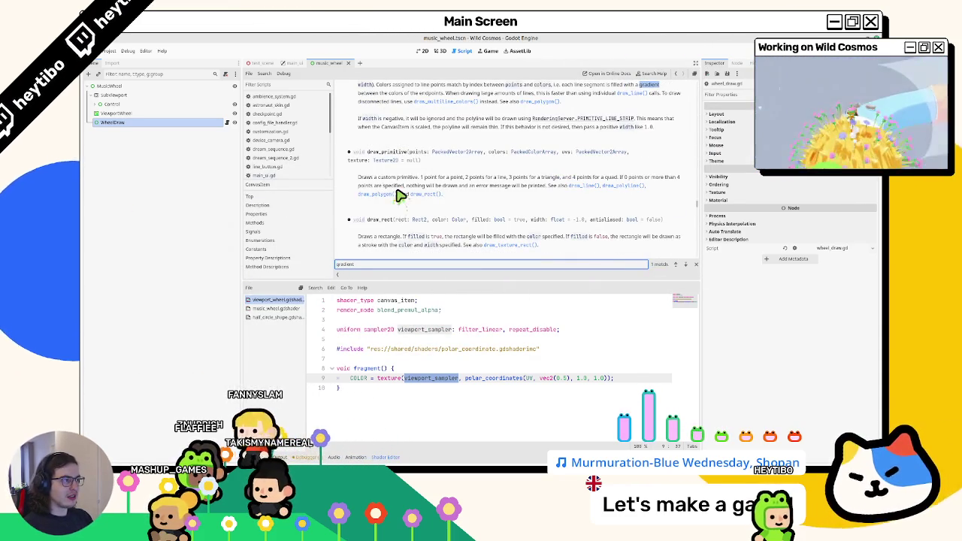
scroll(401, 195, up, 2)
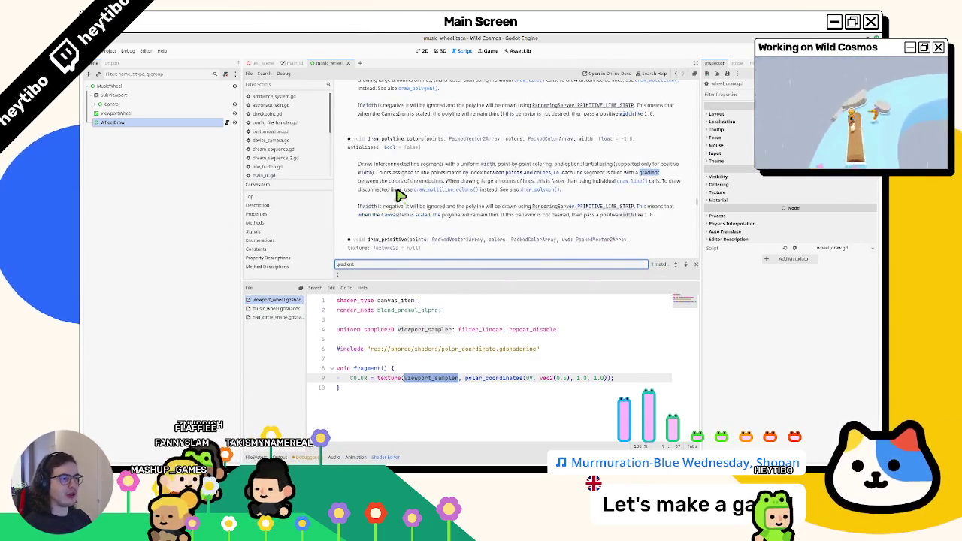
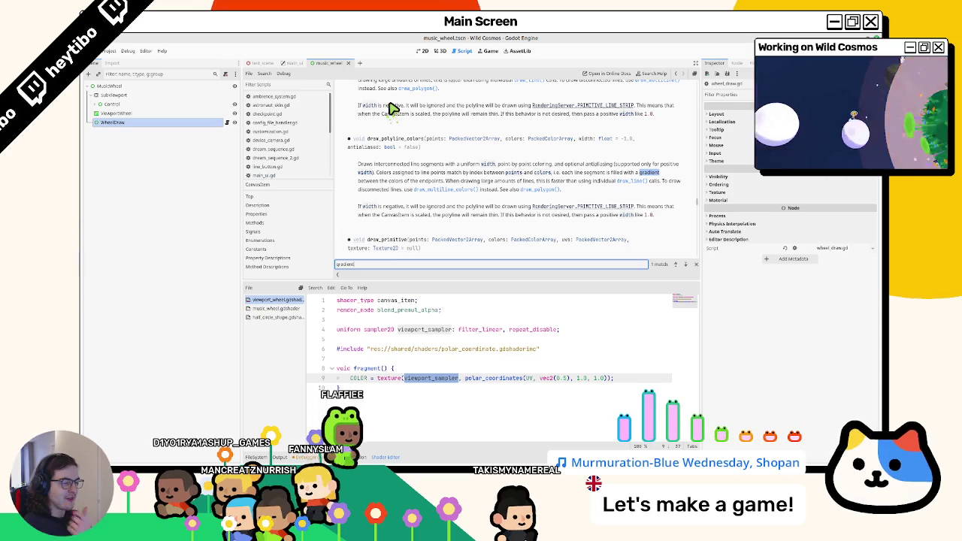
Step: Scroll the CanvasItem docs up to draw_polygon/draw_polyline and run the music wheel scene with F6
scroll(528, 192, up, 4)
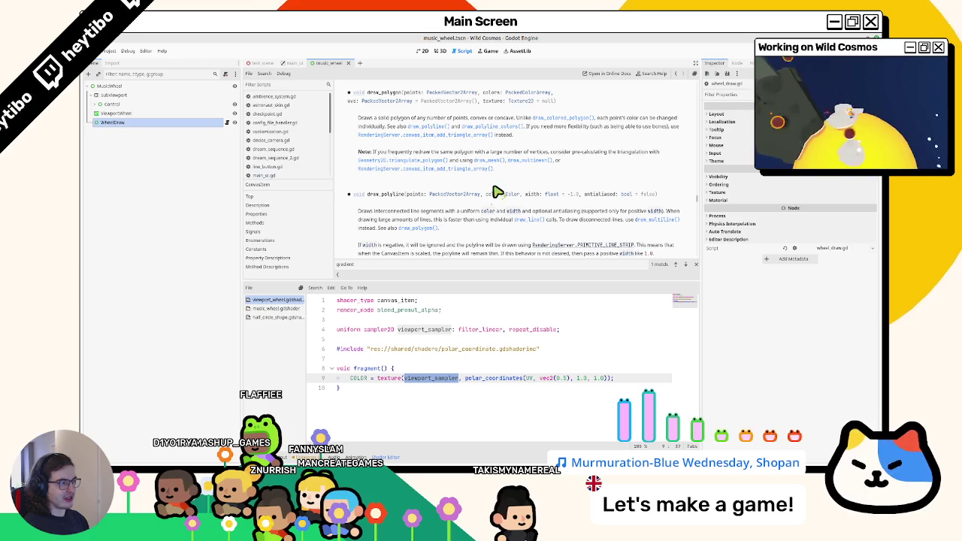
key(F6)
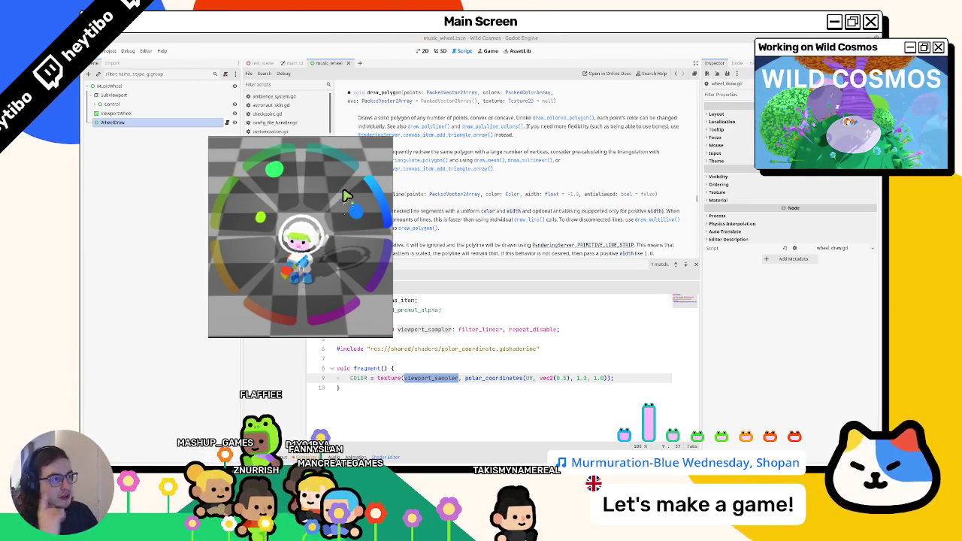
Step: In the 2D view, select WheelDraw and apply the Center anchor preset
click(421, 52)
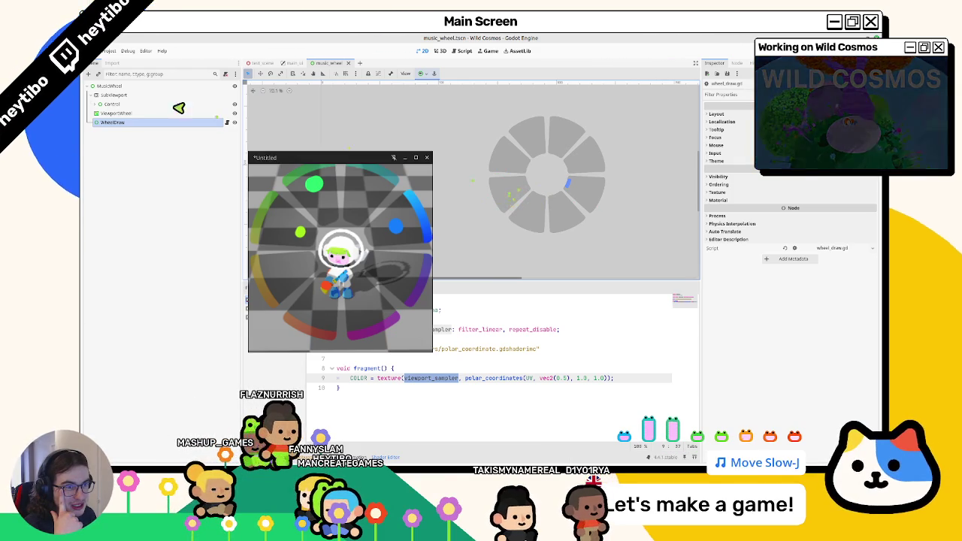
click(96, 105)
click(103, 113)
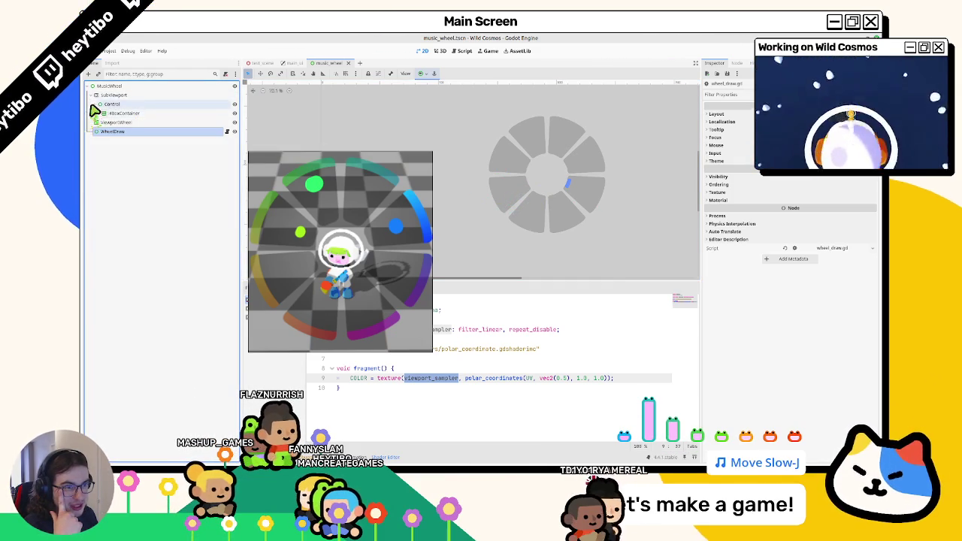
click(95, 104)
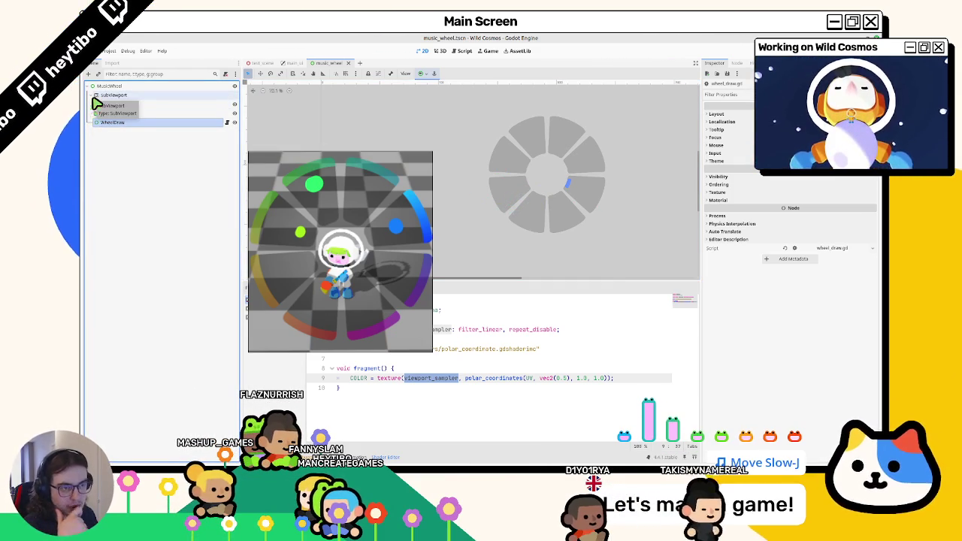
click(113, 123)
mouse_move(509, 159)
mouse_down()
mouse_move(605, 215)
mouse_move(612, 233)
mouse_up()
click(421, 75)
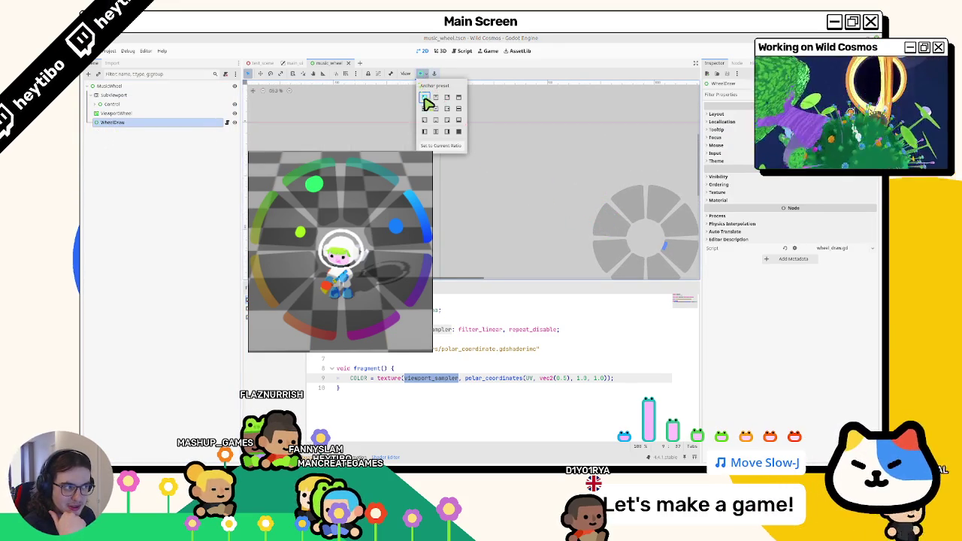
click(428, 98)
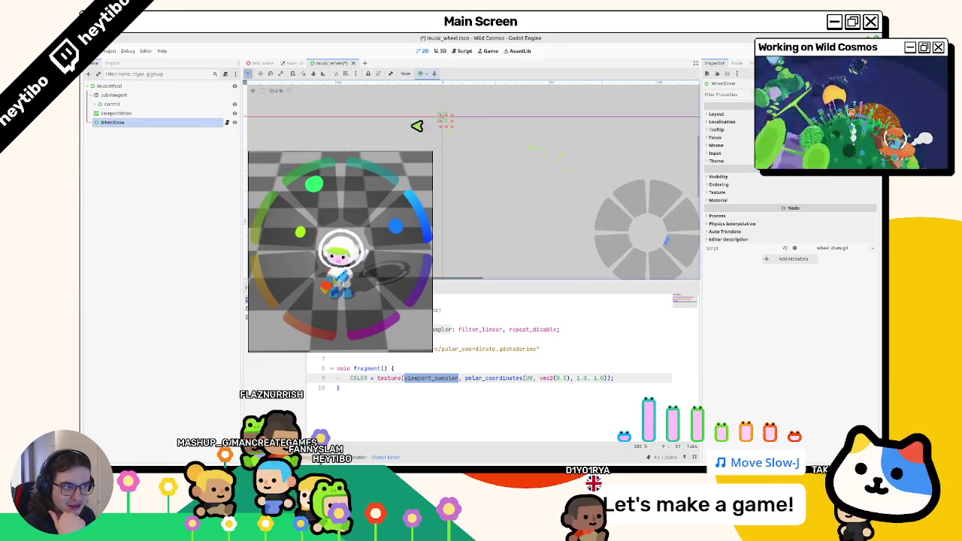
click(421, 74)
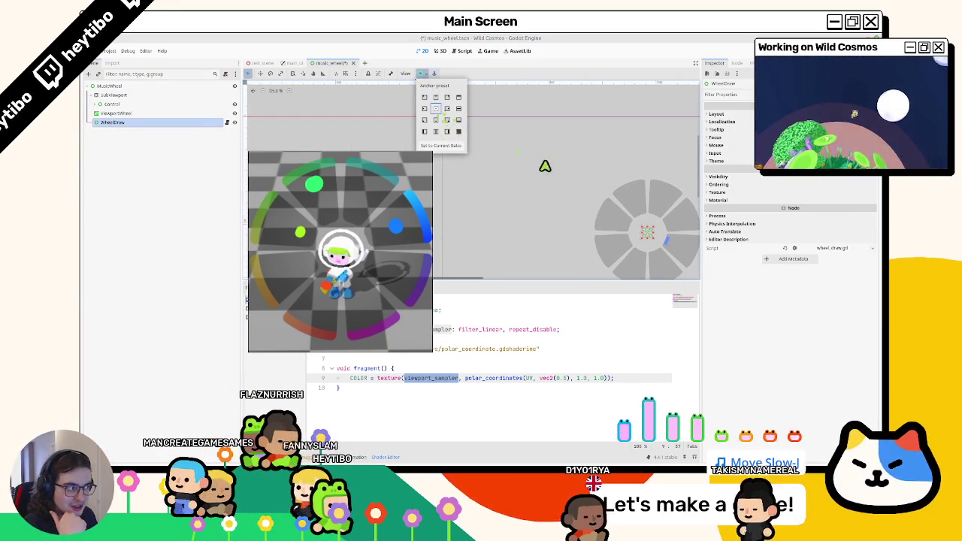
click(516, 149)
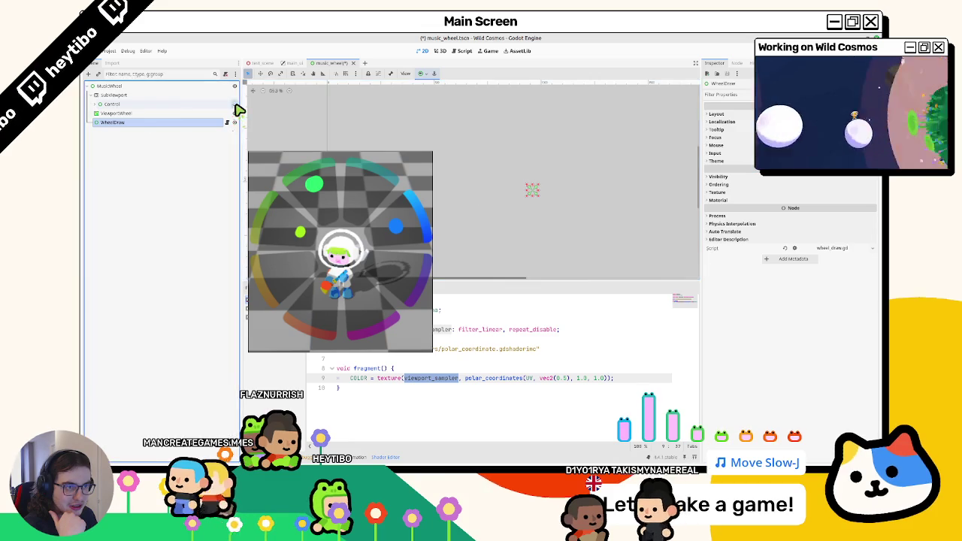
Step: Hide ViewportWheel and open wheel_draw.gd at the pass inside _draw
click(94, 95)
click(234, 104)
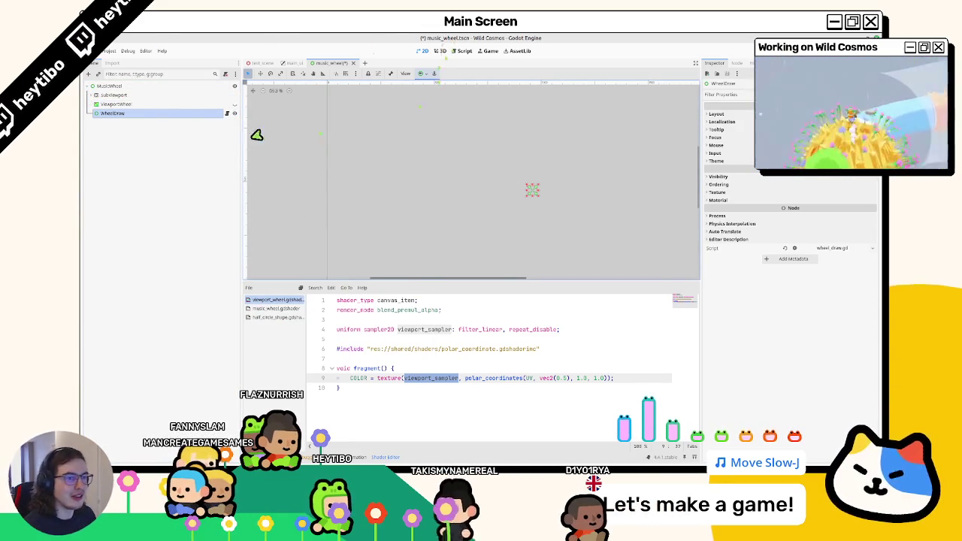
click(227, 113)
click(455, 134)
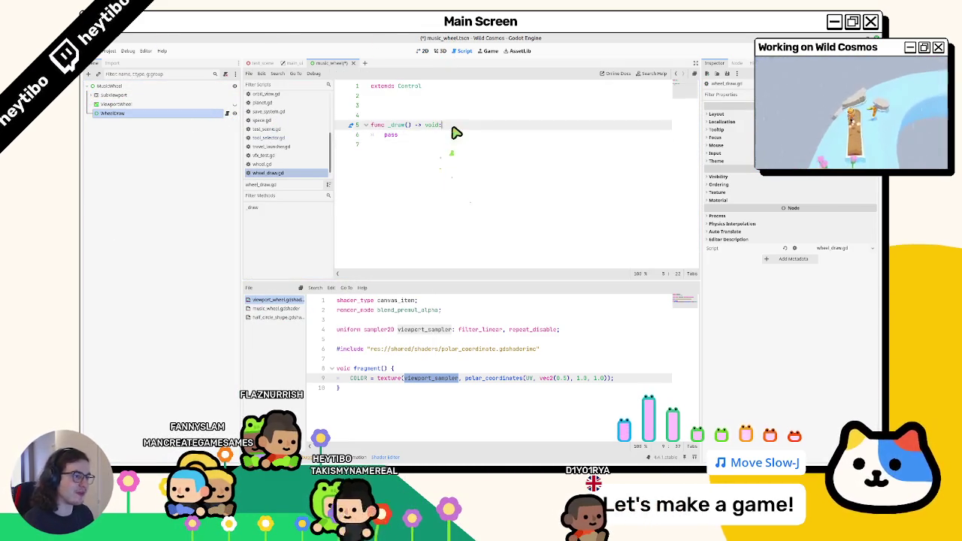
Step: Replace pass in _draw with a draw_arc() call and read the draw_arc documentation
key(shift+Home)
text(d)
text(_cir)
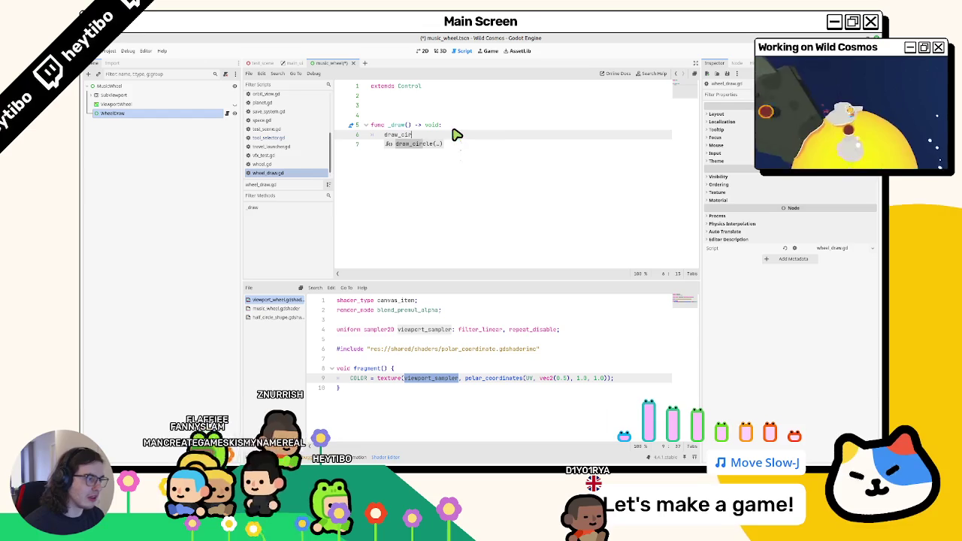
text(draw_)
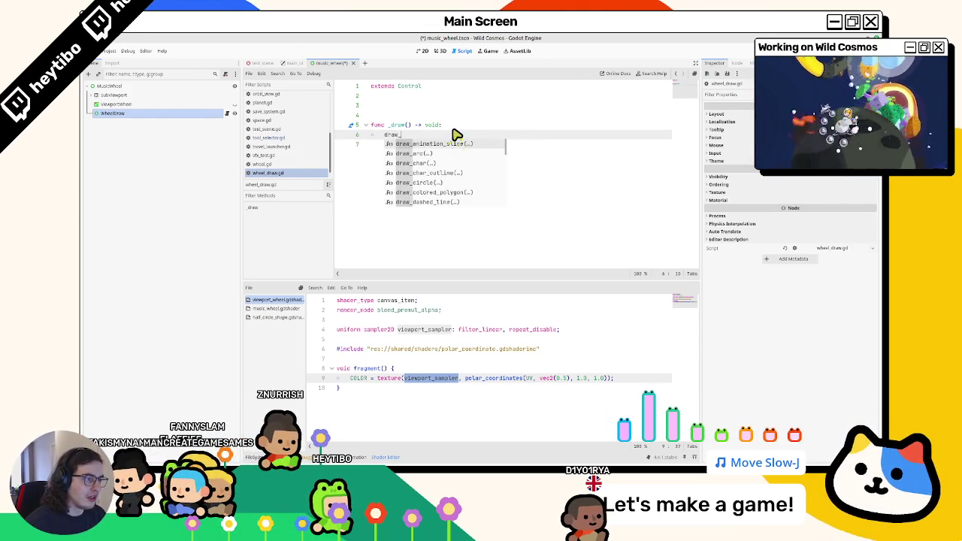
text(ci)
key(BackSpace)
key(BackSpace)
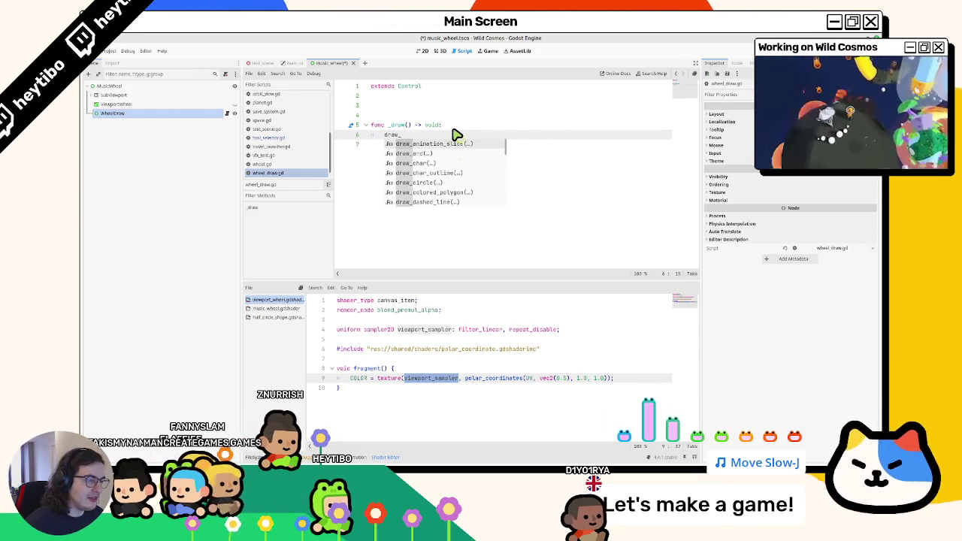
text(ar)
key(Return)
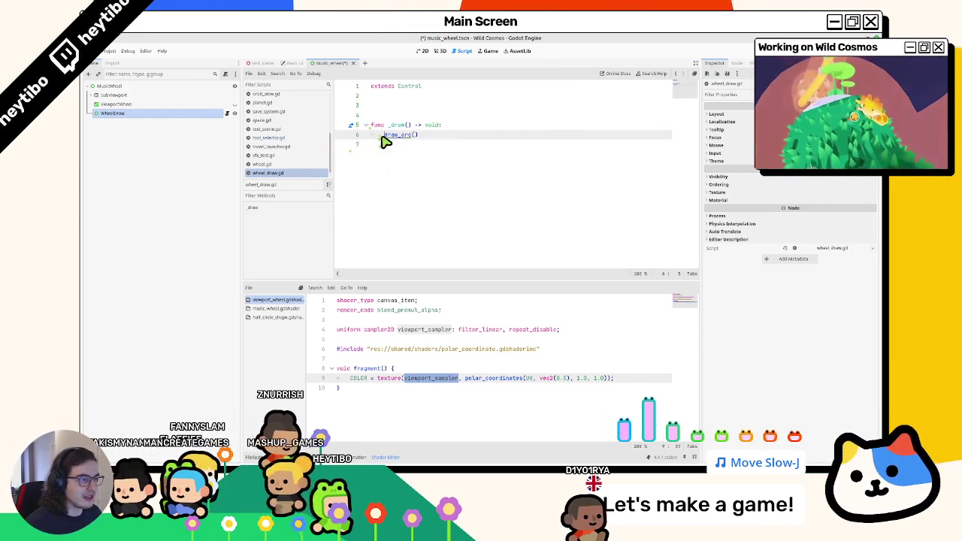
ctrl+click(385, 135)
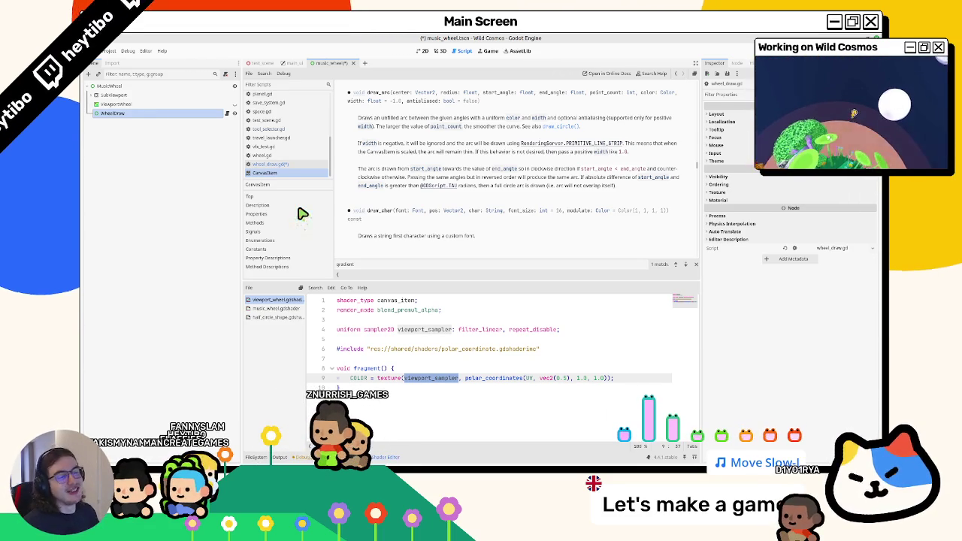
click(296, 166)
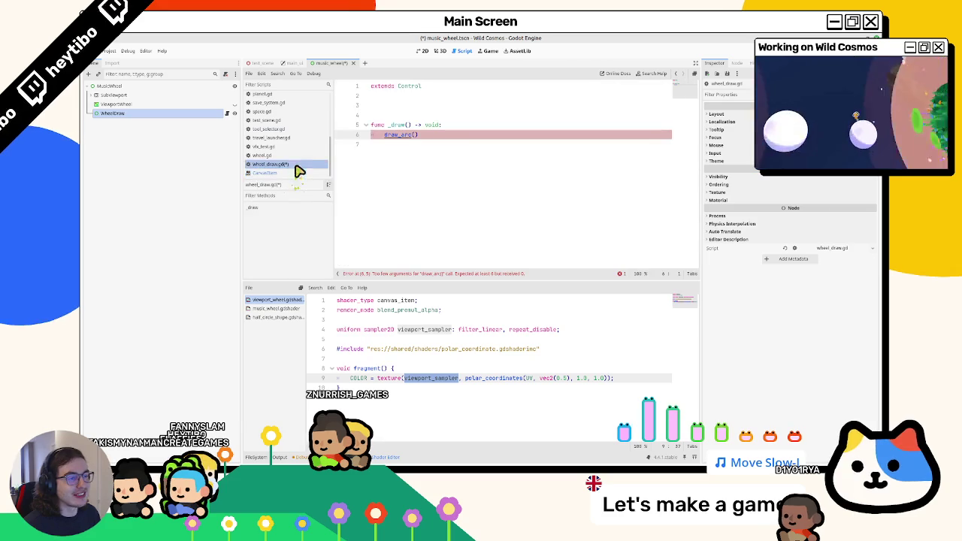
Step: Add func _custom_draw_arc() -> void above _draw and call it from _draw instead of draw_arc
key(shift+Down)
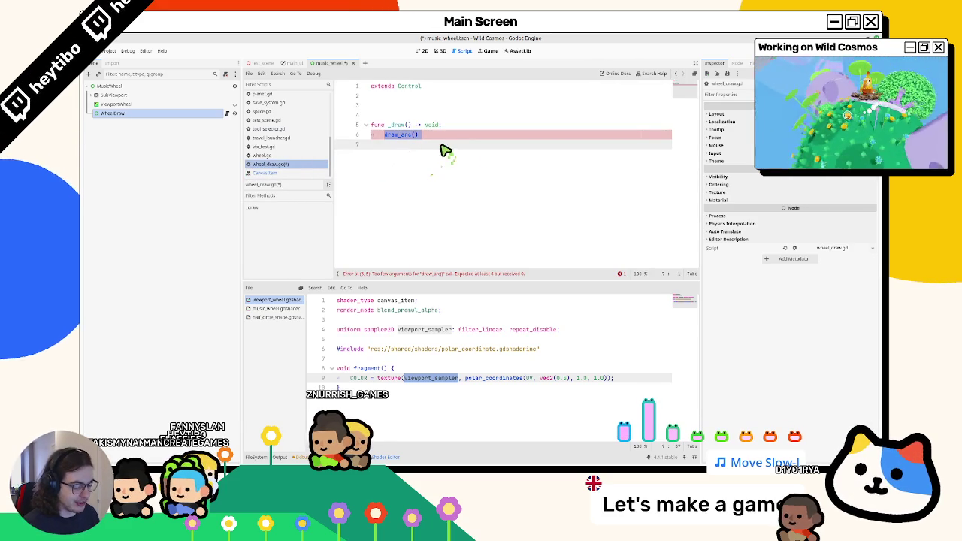
click(420, 118)
key(Return)
key(Return)
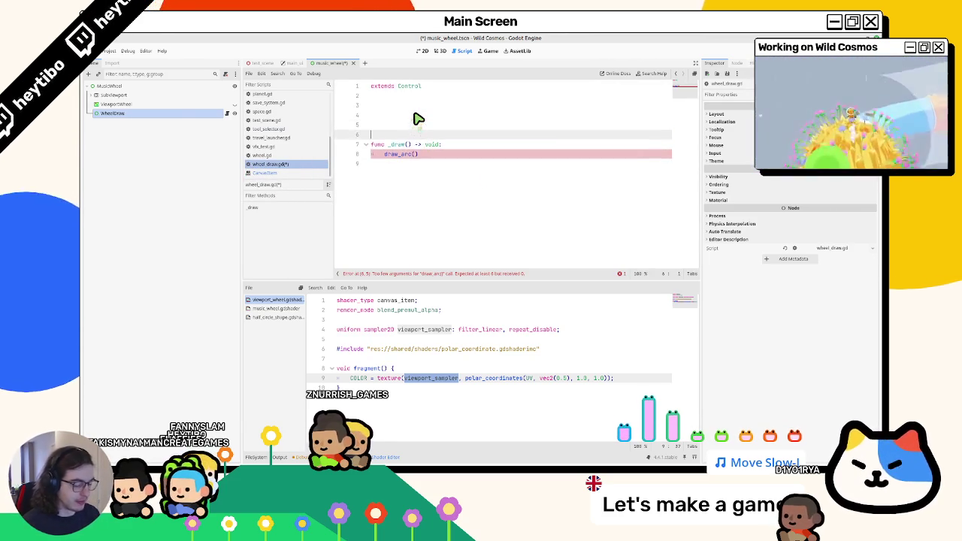
key(Up)
text(#)
text(custom_draw_arc()
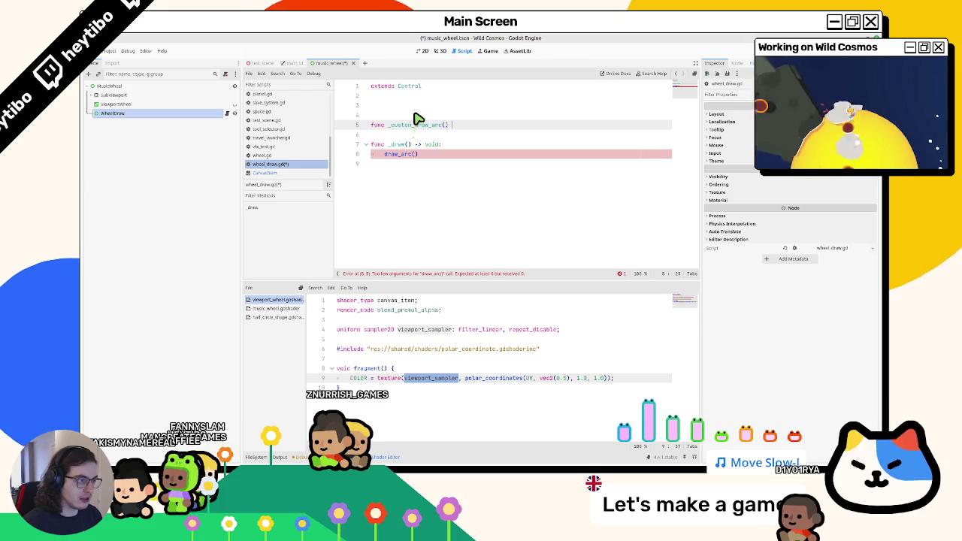
text(void:)
key(Return)
text(pass)
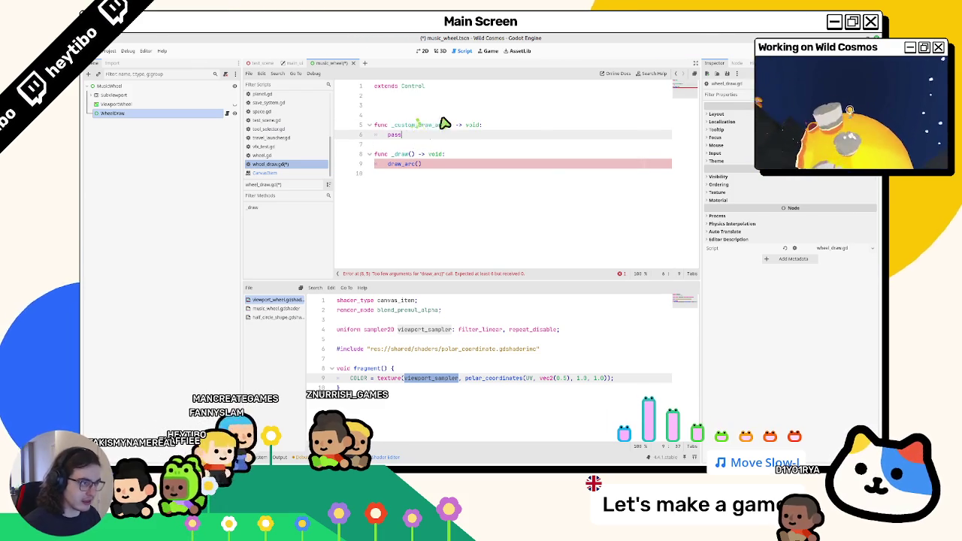
double_click(396, 164)
text(_custom_draw_arc)
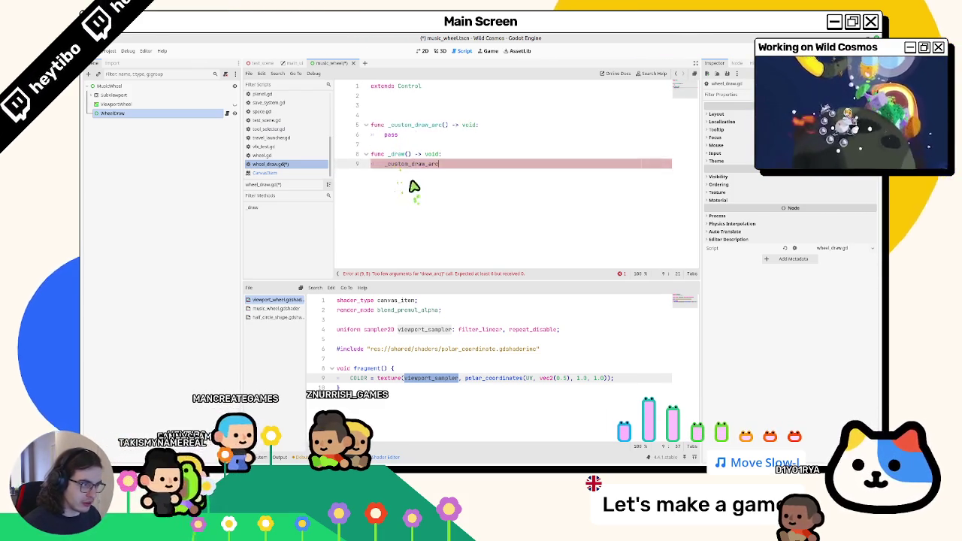
key(Up)
key(Up)
key(Up)
Step: Browse polygon draw functions inside _custom_draw_arc and open the draw_colored_polygon documentation
key(shift+Home)
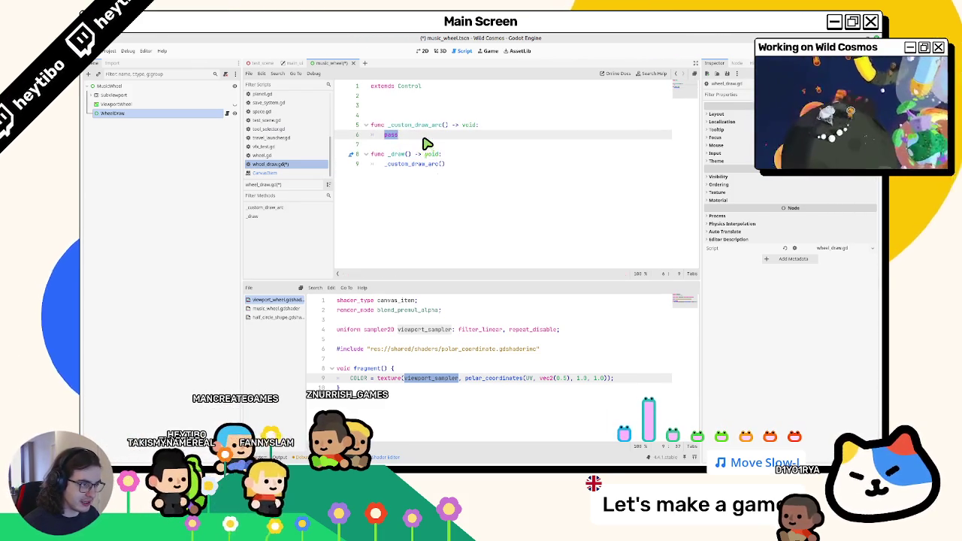
text(_draw)
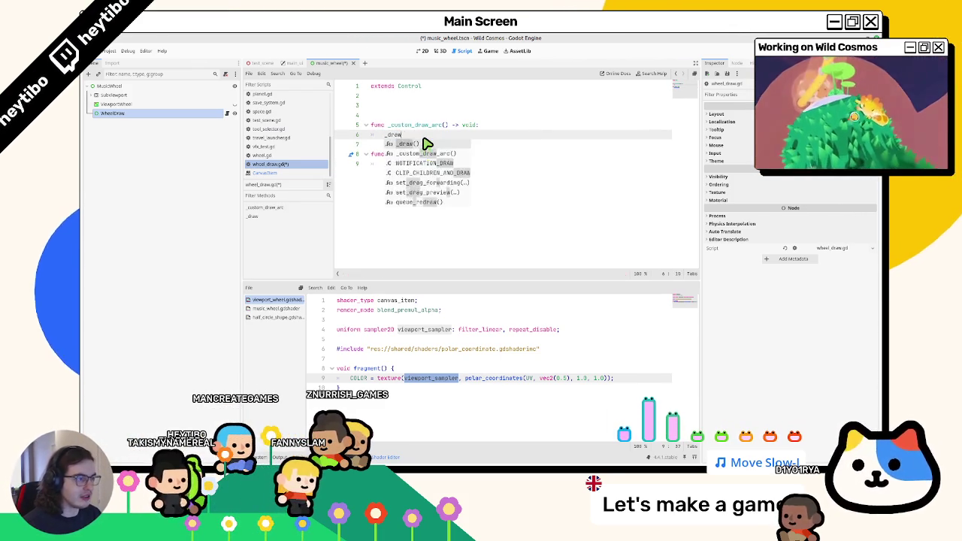
key(BackSpace)
key(BackSpace)
key(BackSpace)
text(draw_a)
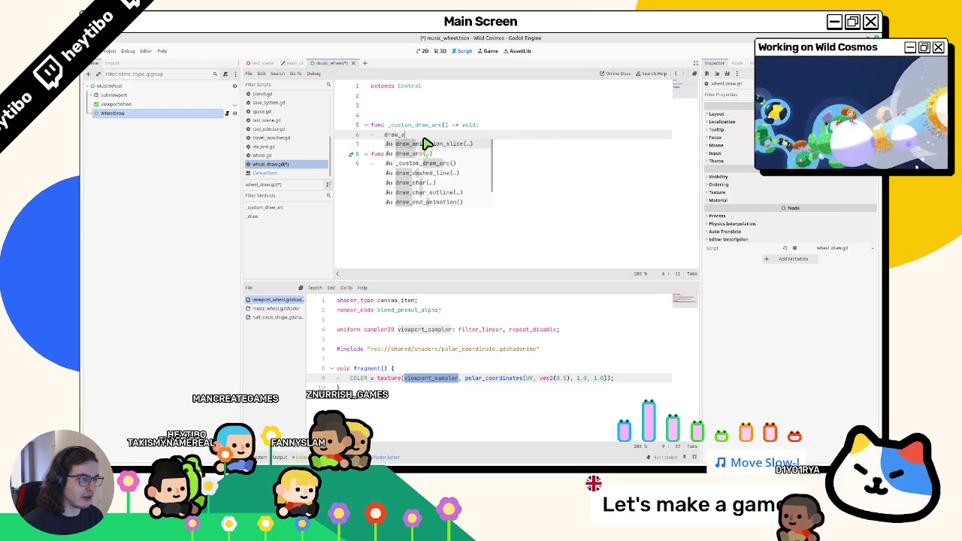
key(BackSpace)
text(polygon()
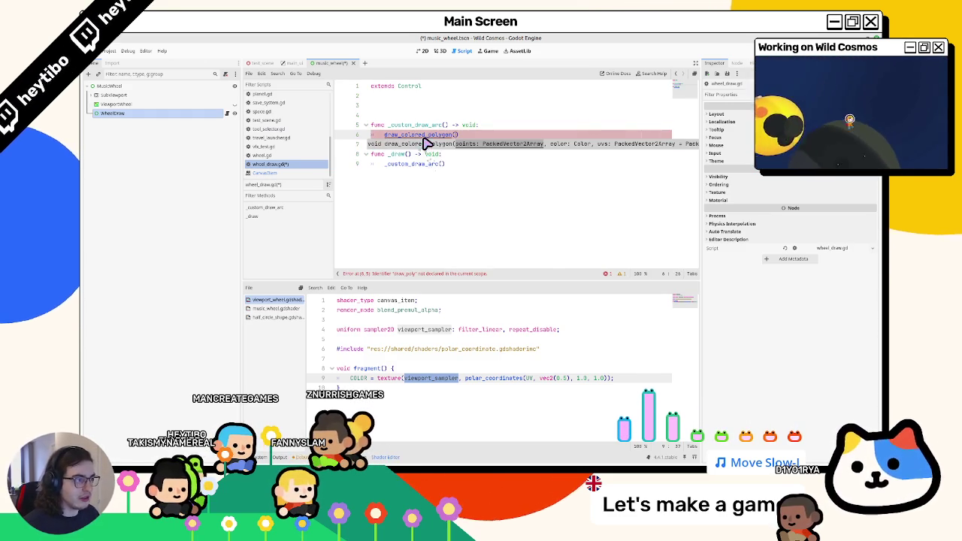
ctrl+click(423, 143)
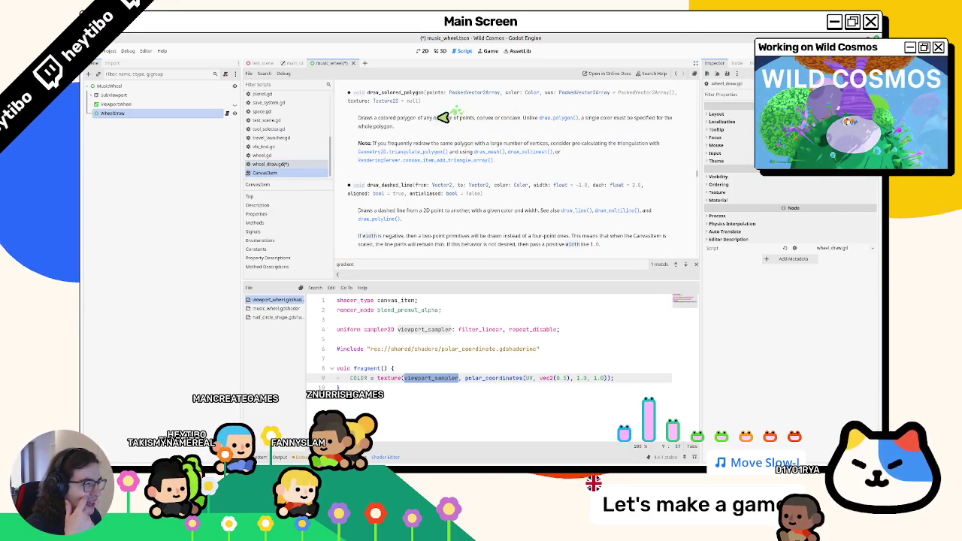
Step: Close the docs and write a draw_polygon() call on line 6 via autocomplete
middle_click(304, 173)
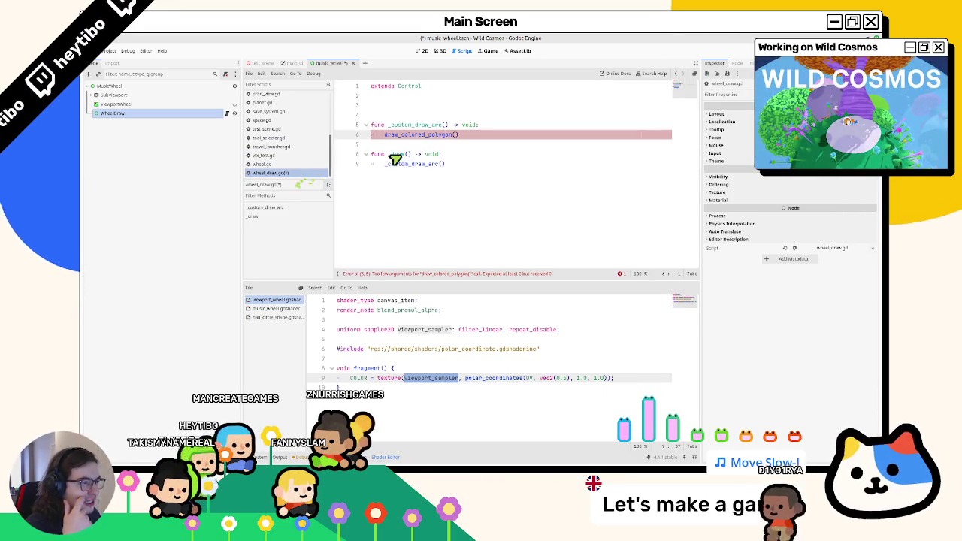
text(draw)
click(530, 145)
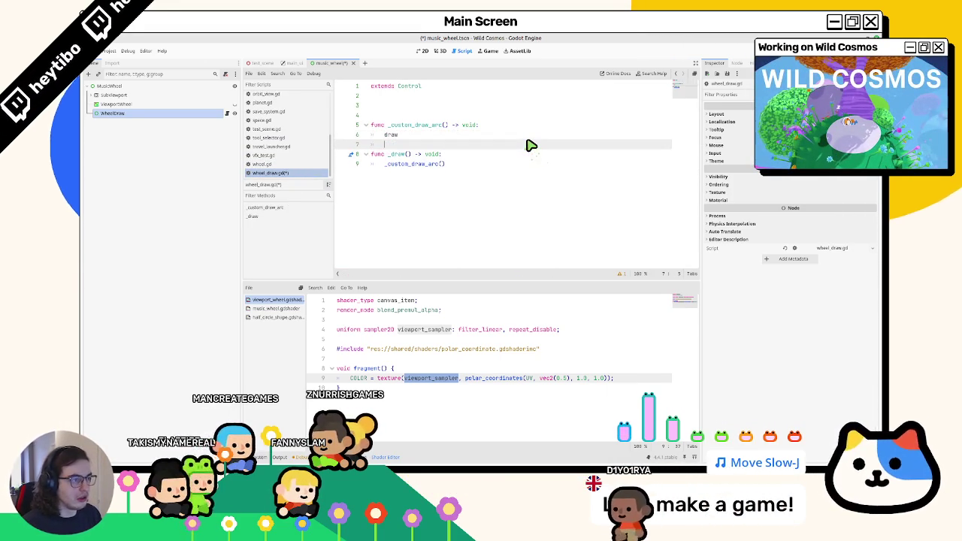
key(Up)
key(End)
text(_)
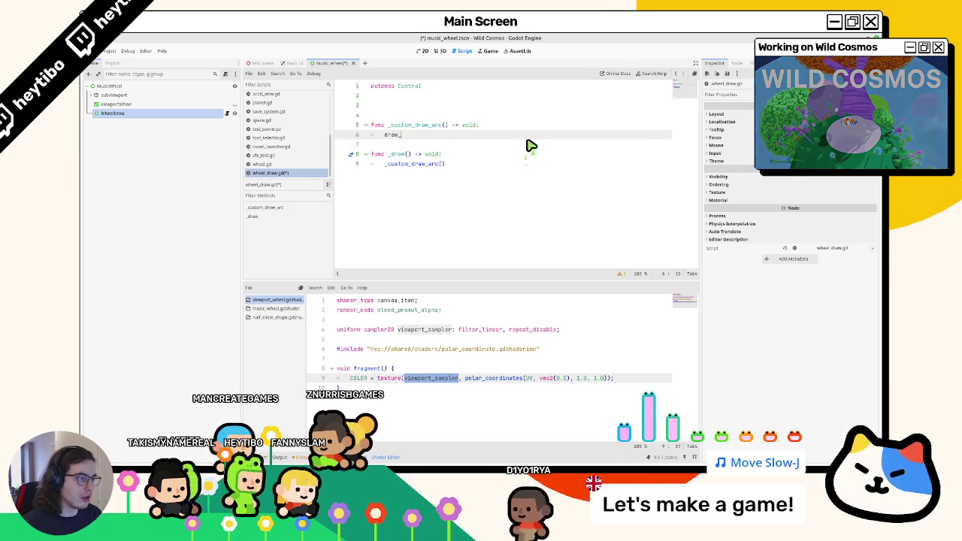
text(color)
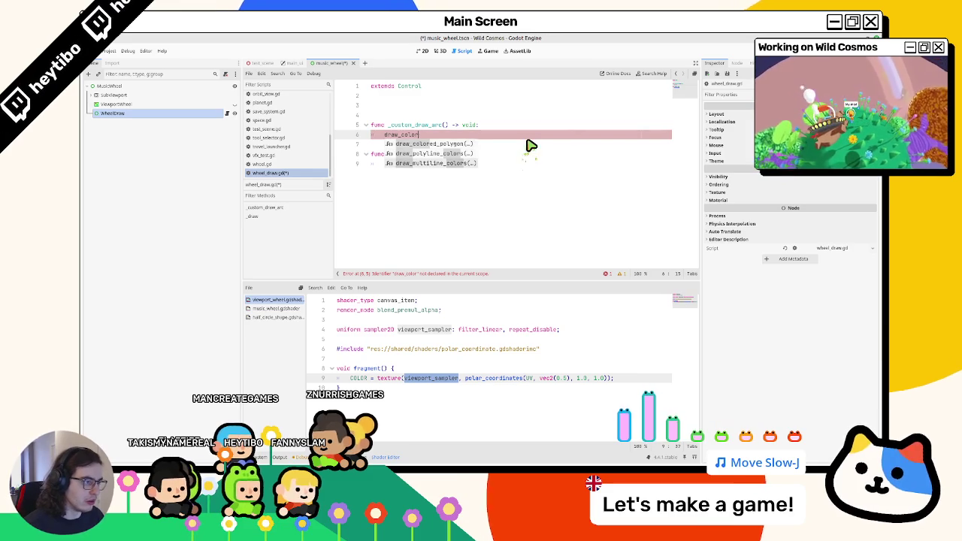
key(BackSpace)
key(BackSpace)
key(BackSpace)
text(poly)
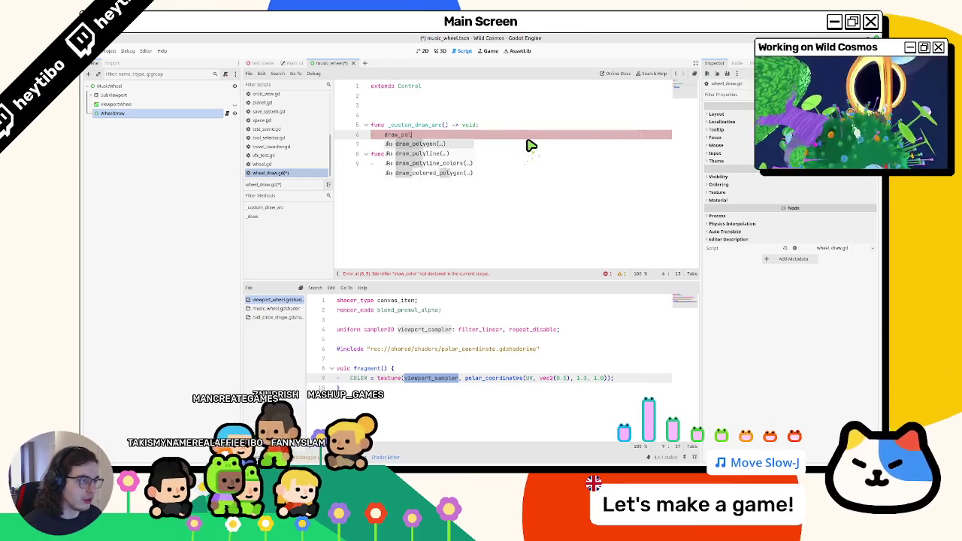
key(Return)
Step: Widen the code editor and read the draw_colored_polygon and draw_polygon documentation entries
drag(699, 113, 812, 112)
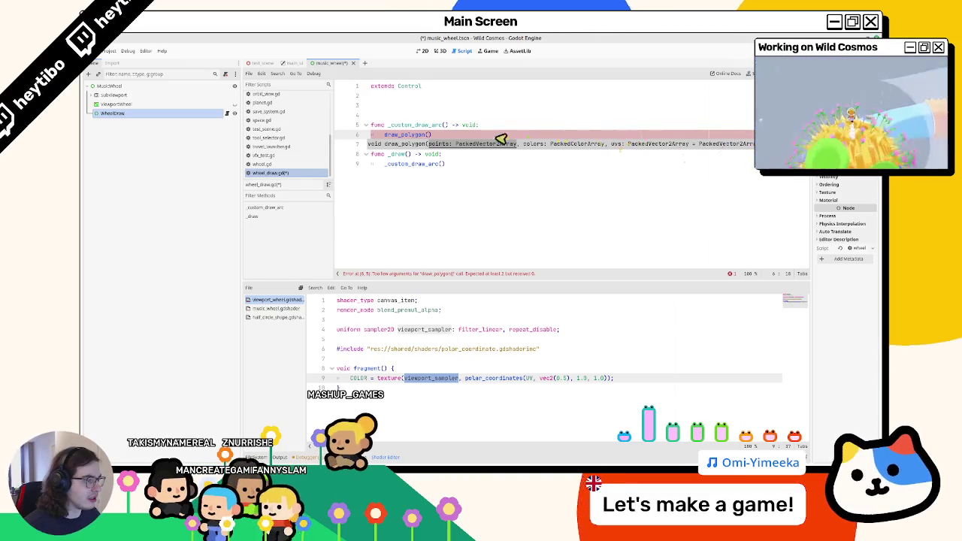
click(404, 137)
double_click(402, 137)
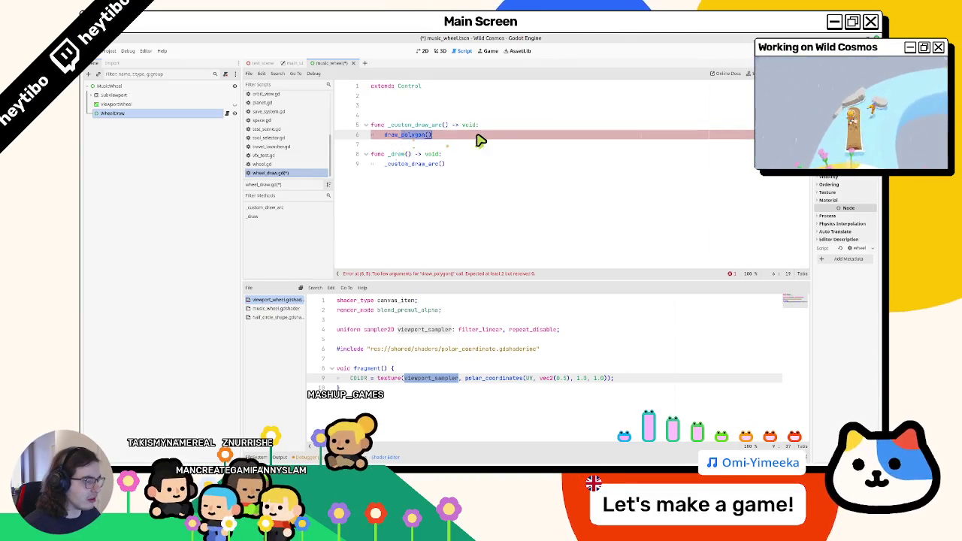
text(draw_colo)
key(Return)
ctrl+click(421, 134)
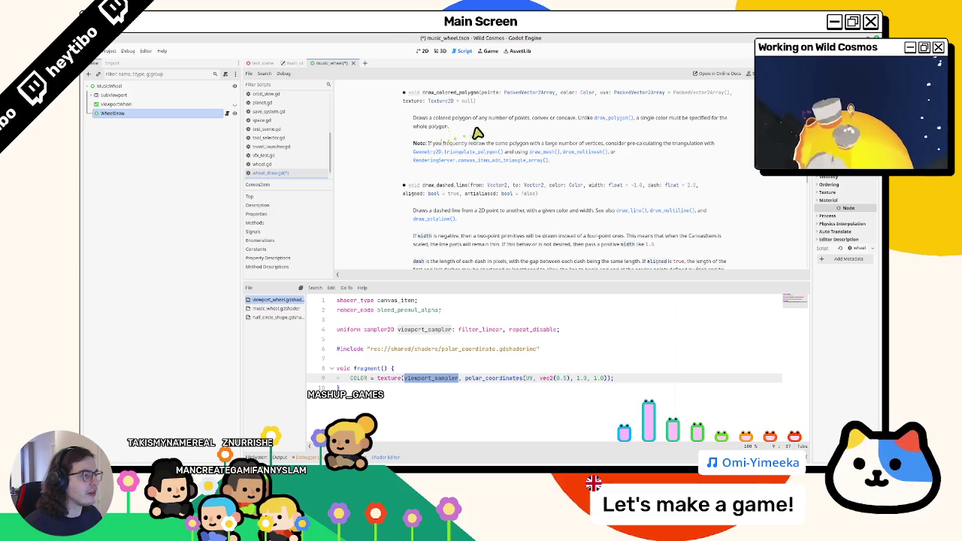
drag(525, 118, 598, 130)
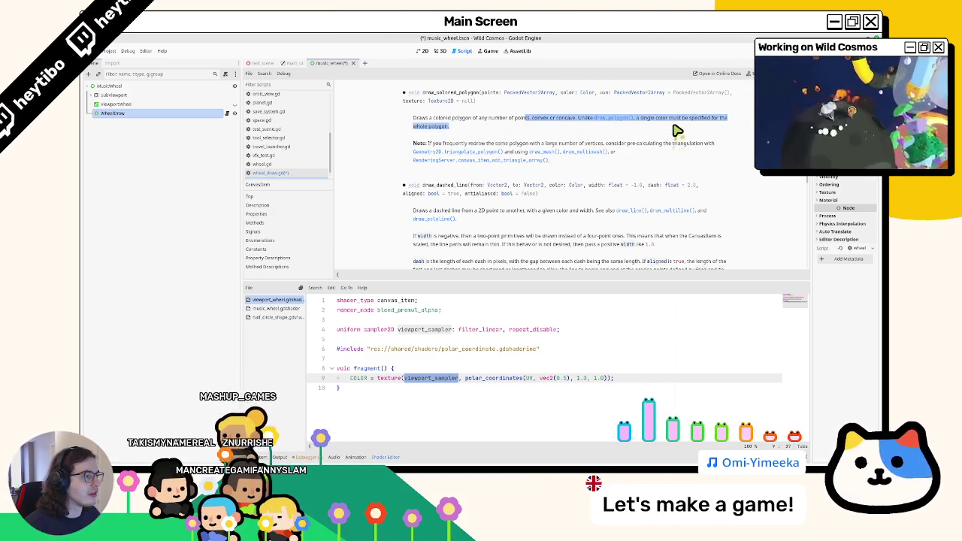
click(618, 119)
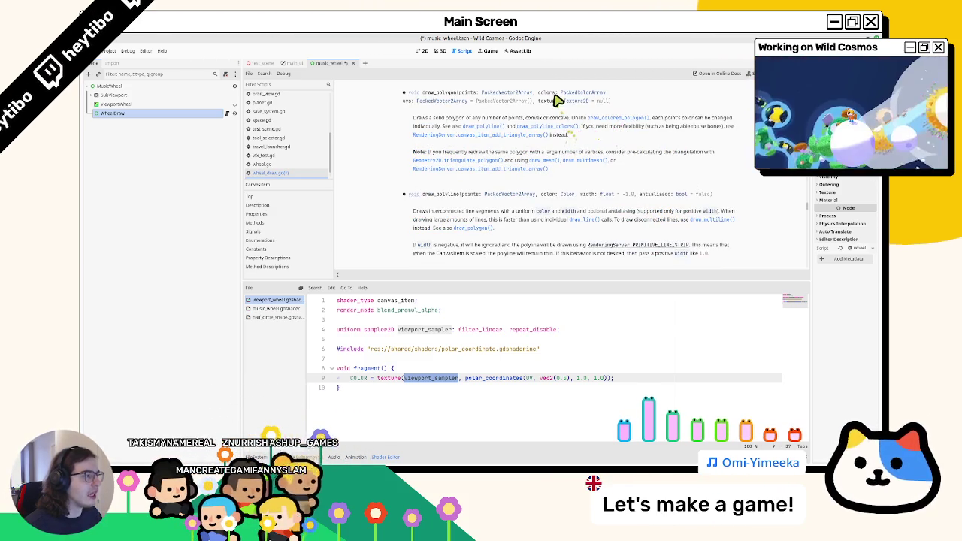
mouse_move(529, 127)
mouse_down()
mouse_move(705, 125)
mouse_move(470, 135)
mouse_move(270, 178)
mouse_up()
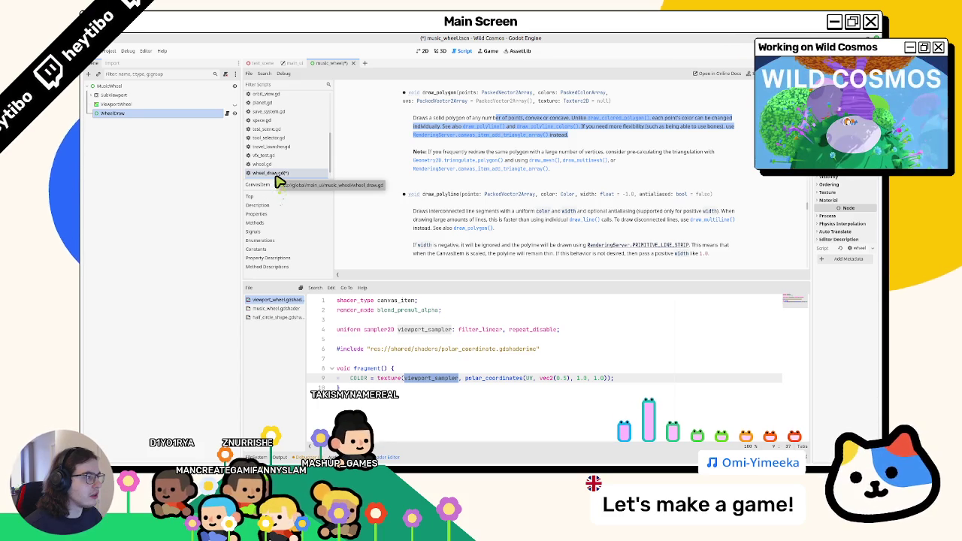
click(275, 174)
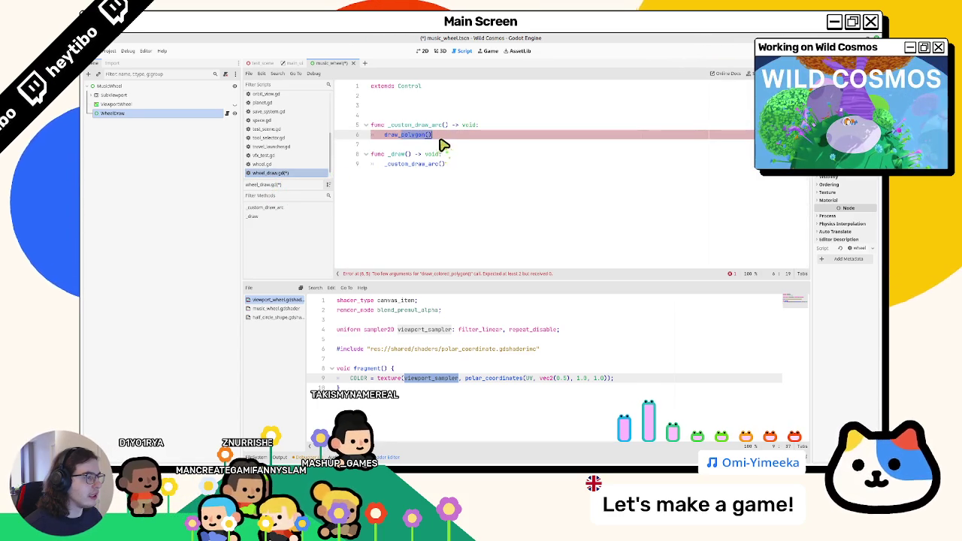
Step: Replace the draw_polygon() line with var points: PackedVector2Array = []
click(428, 136)
triple_click(413, 141)
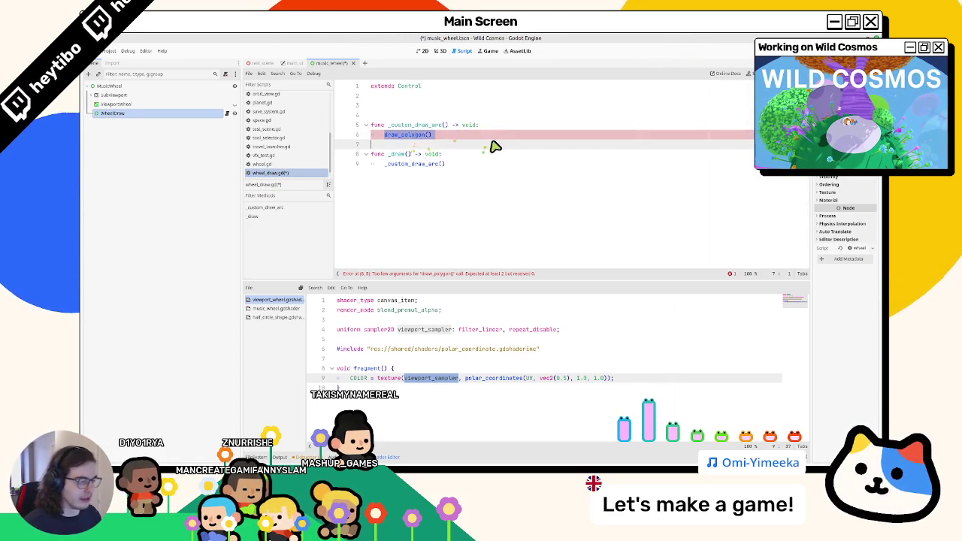
text(var point)
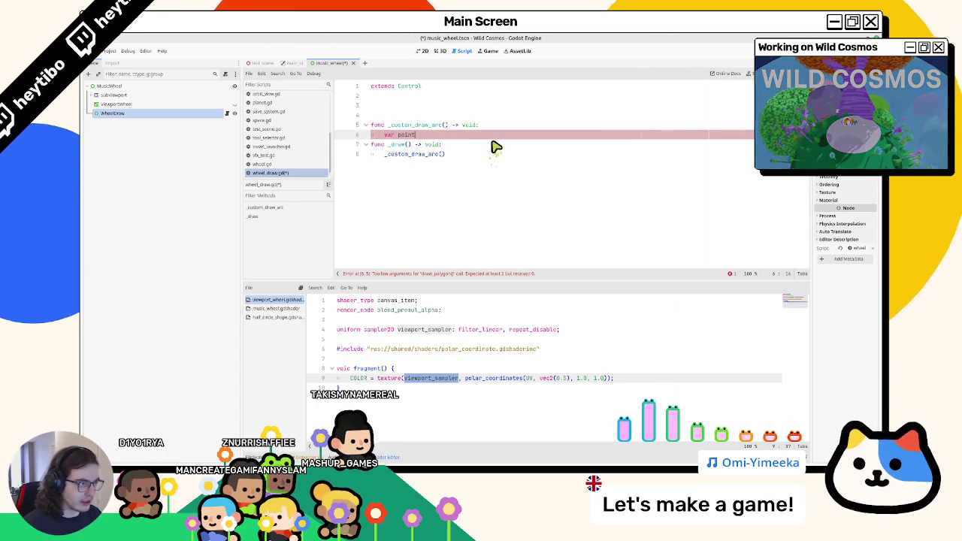
text(s)
key(Return)
key(Up)
key(End)
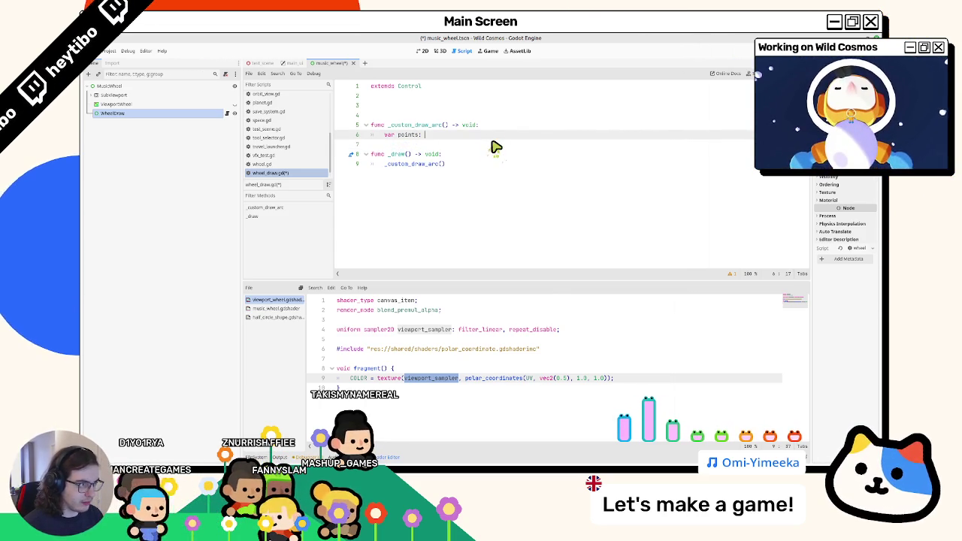
text(packeds)
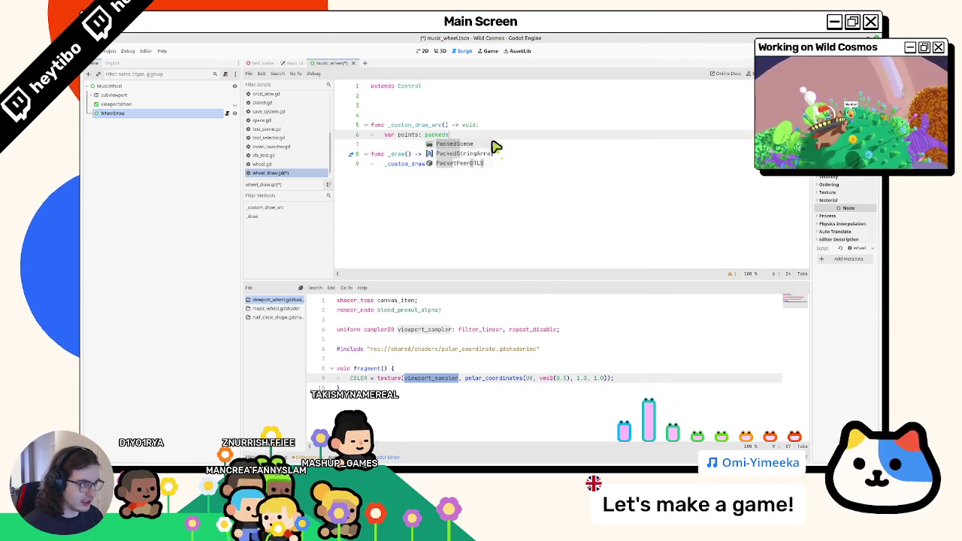
key(BackSpace)
text(v)
key(Return)
text(= [])
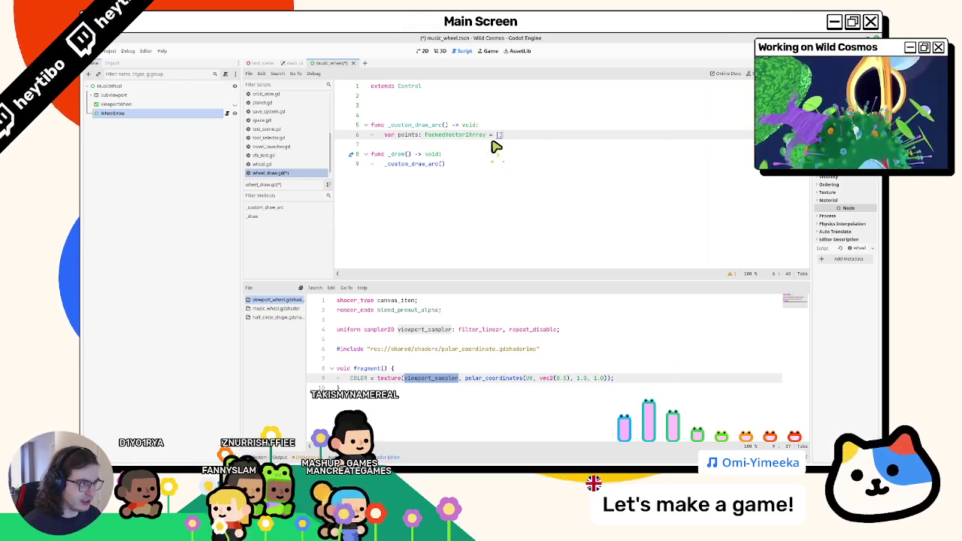
key(Return)
Step: Add points.resize(8 * 2) and declare var res: int = 8 above points
text(points.r)
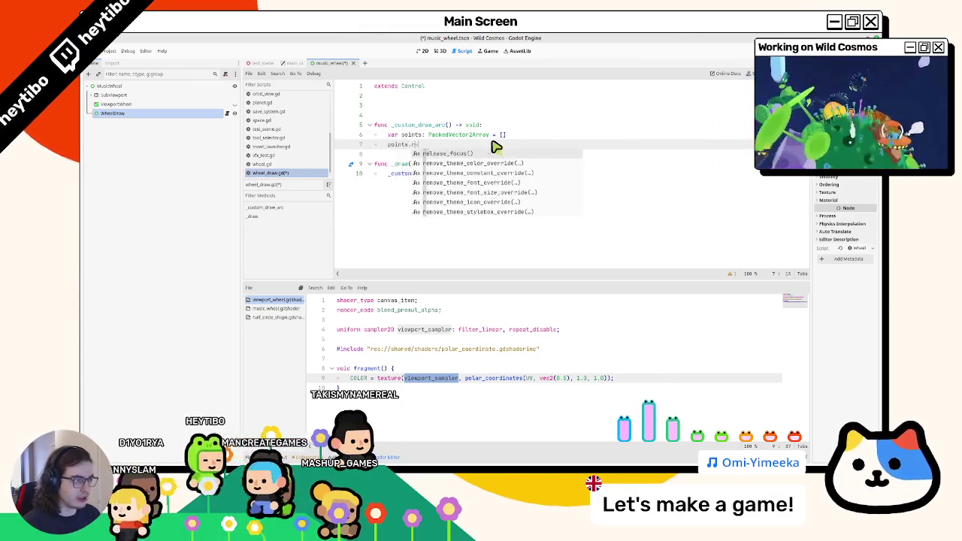
text(esize)
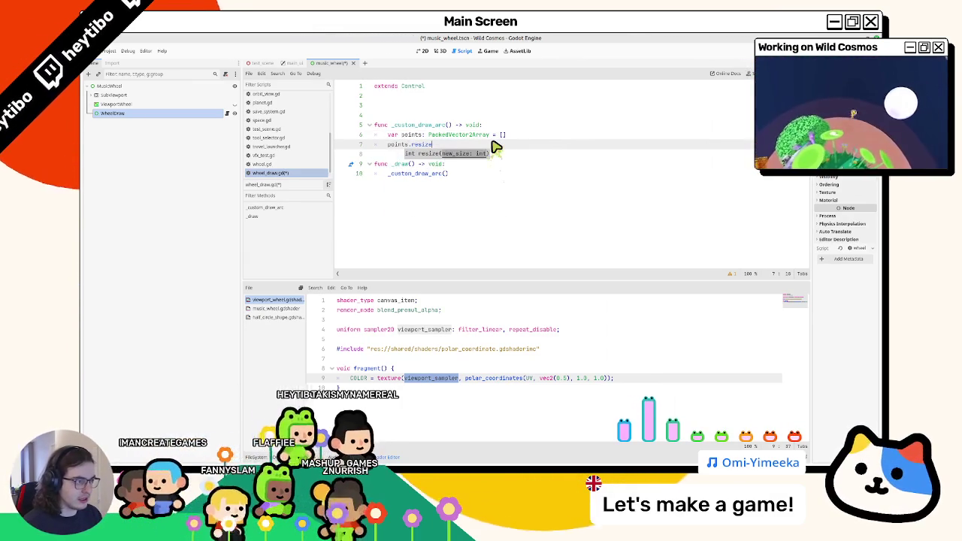
text(()
key(Up)
key(ctrl+shift+Return)
text(var res)
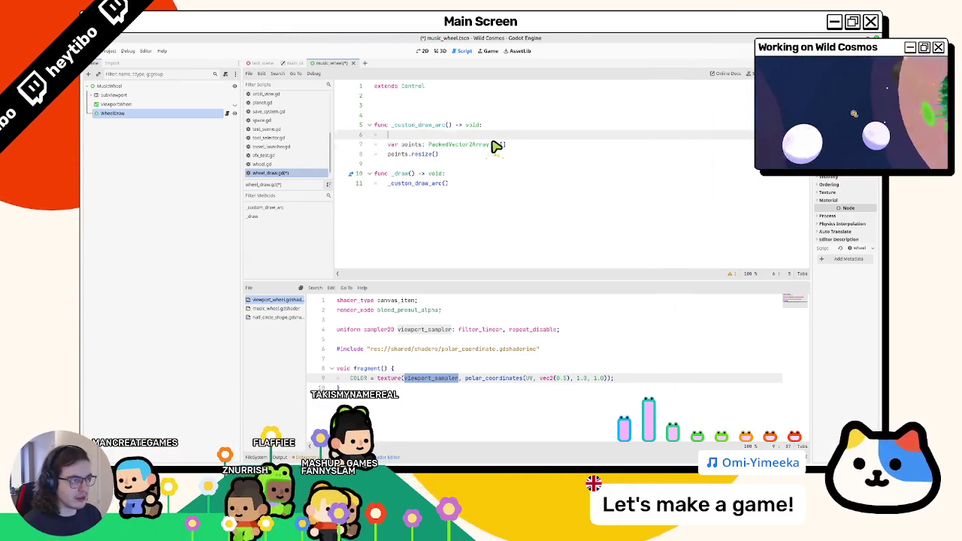
text(: int = )
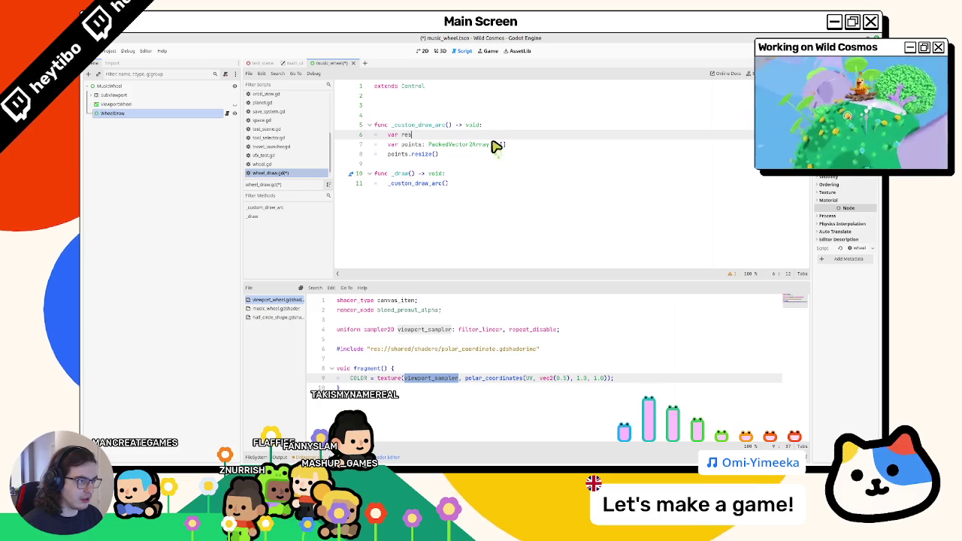
text(8)
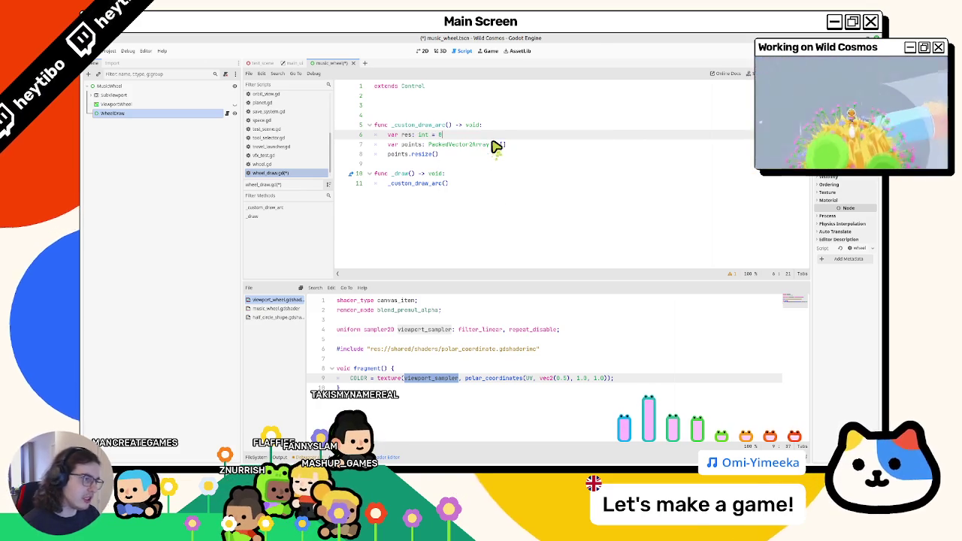
key(Down)
key(Down)
text(8 * 2)
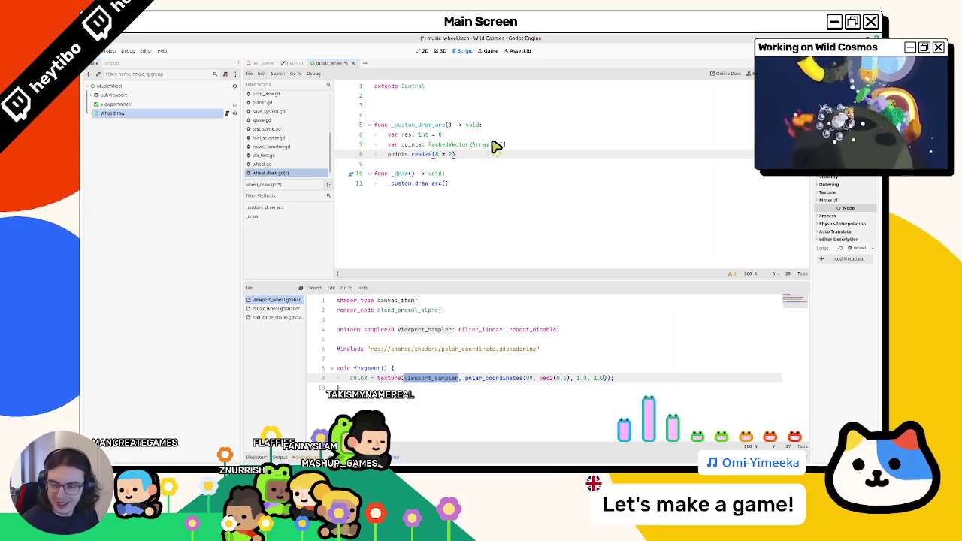
key(Return)
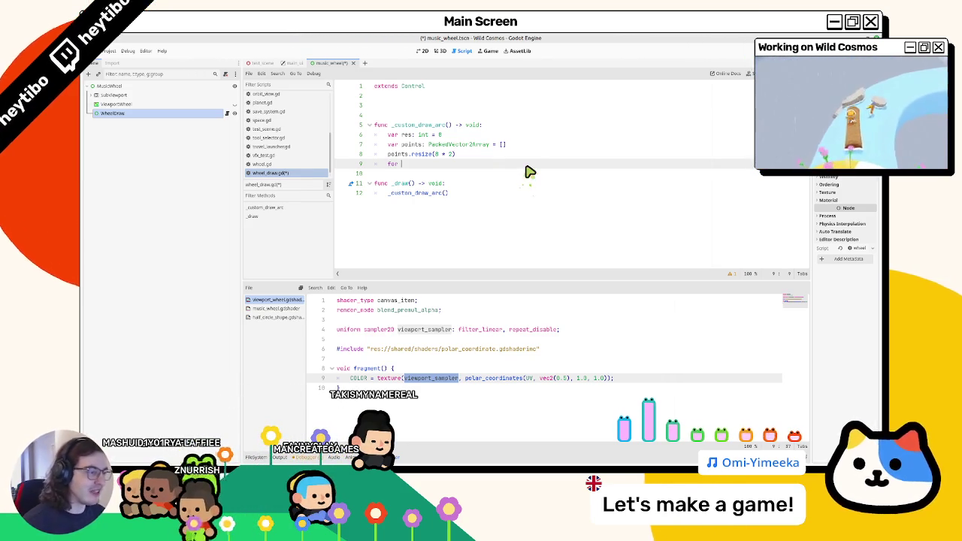
Step: Write the loop for i in res * 2: with a placeholder body and save the script
text(i in r)
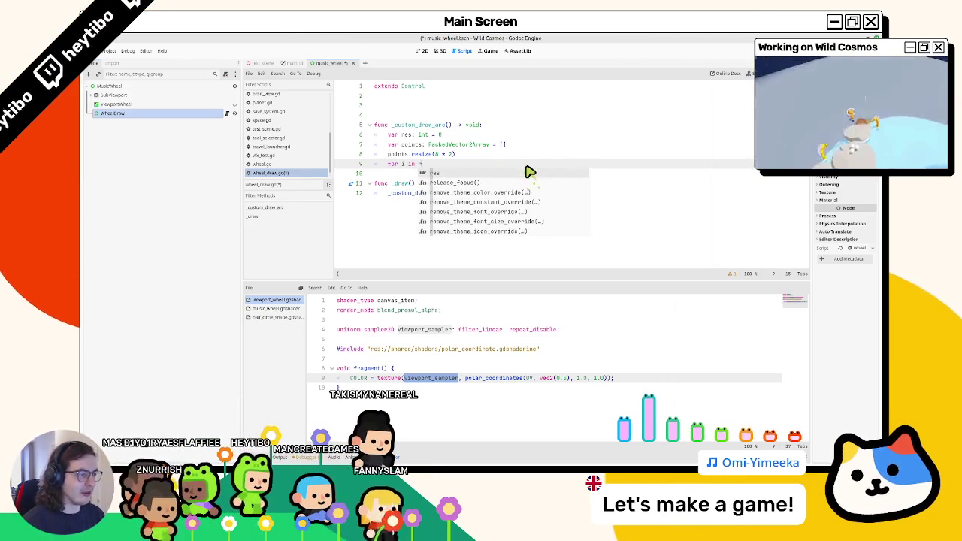
text(es:)
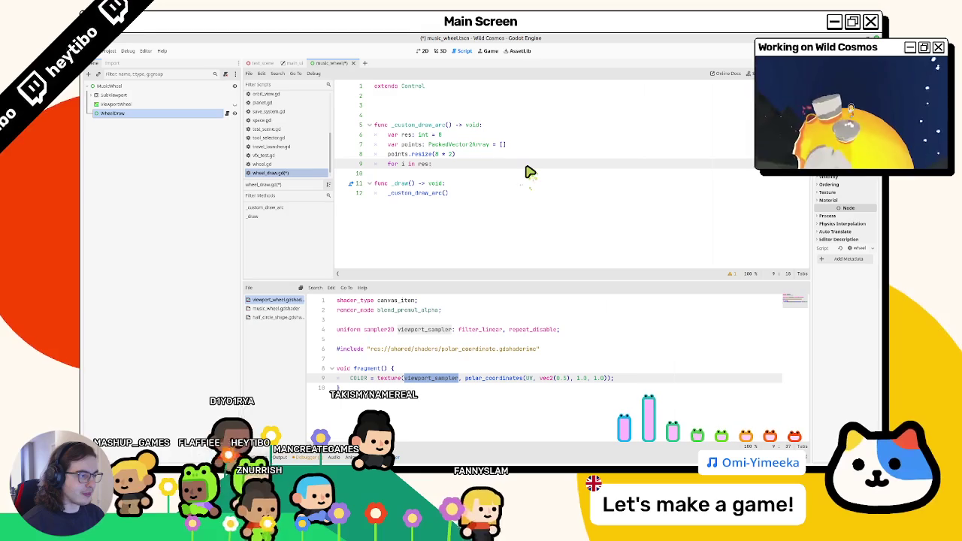
key(BackSpace)
text(* 2:)
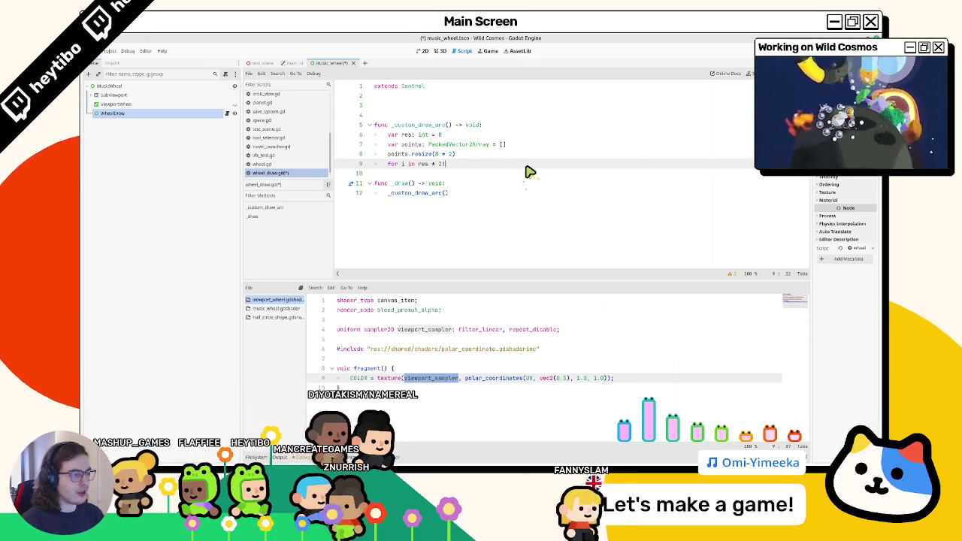
key(Return)
text(pass)
key(ctrl+s)
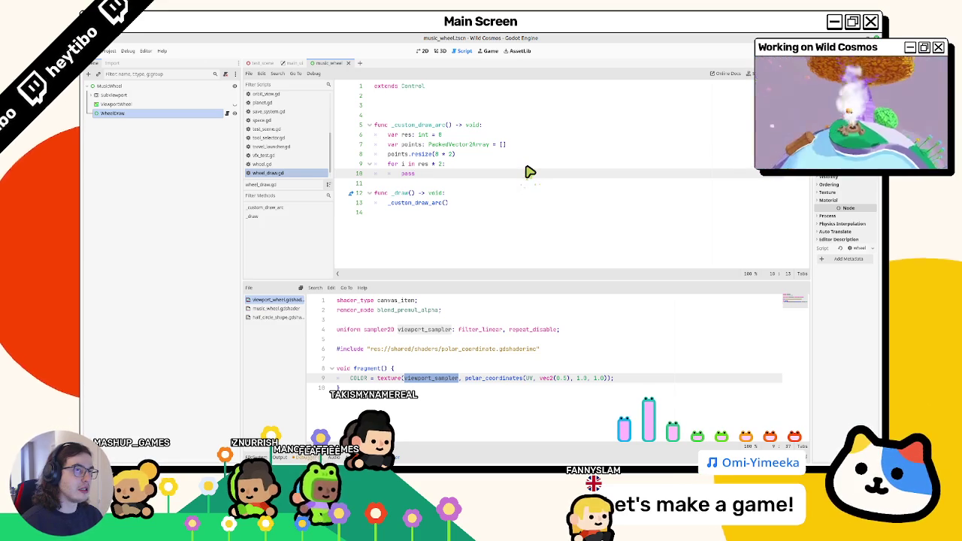
Step: Add a max_angle = PI / 0.25 line, set var percent: float = i / res, and duplicate the res line
click(524, 126)
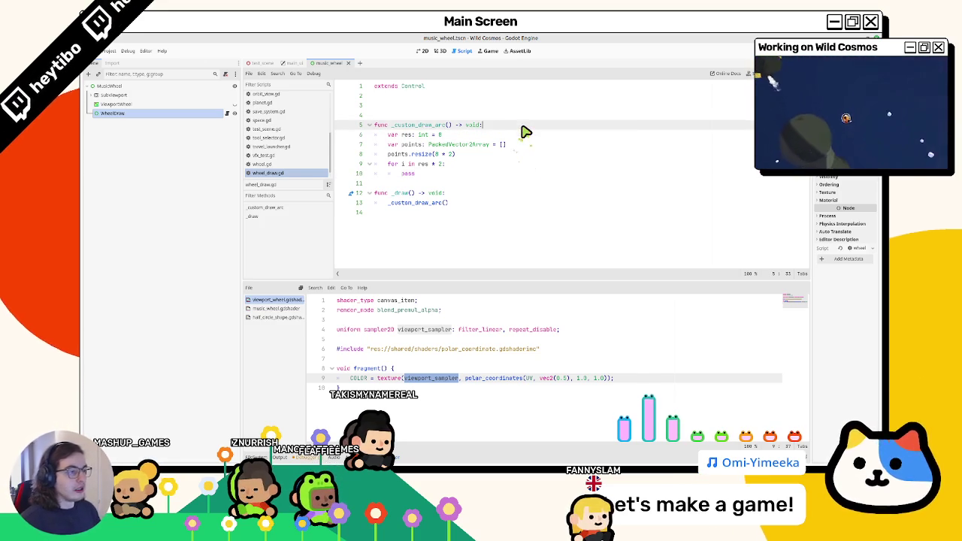
key(Return)
text(v)
text(ar max_angle: float)
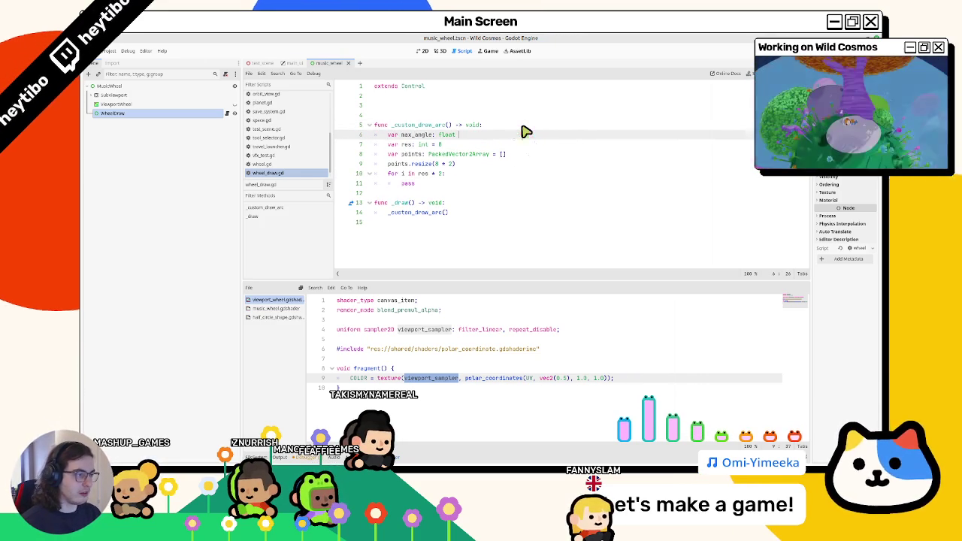
text(= PI / 0.25)
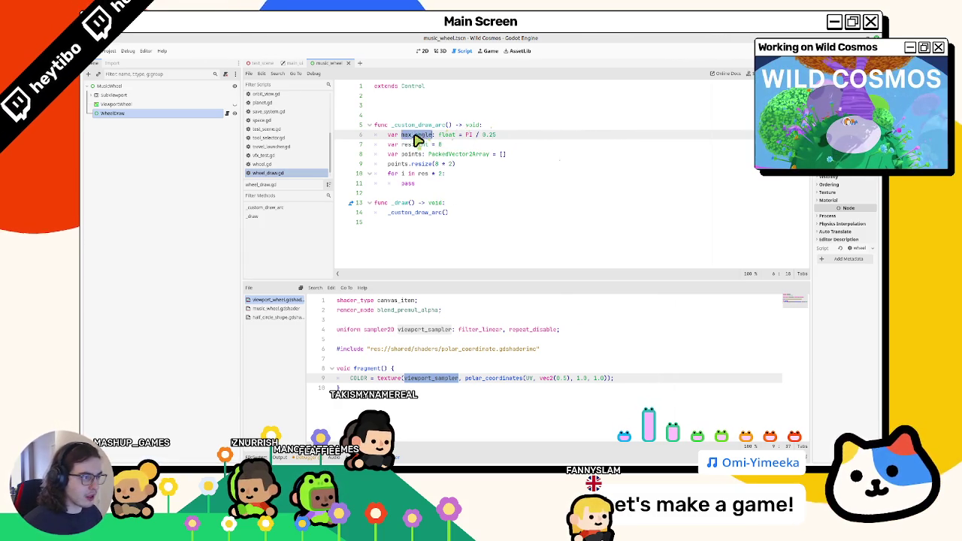
click(427, 185)
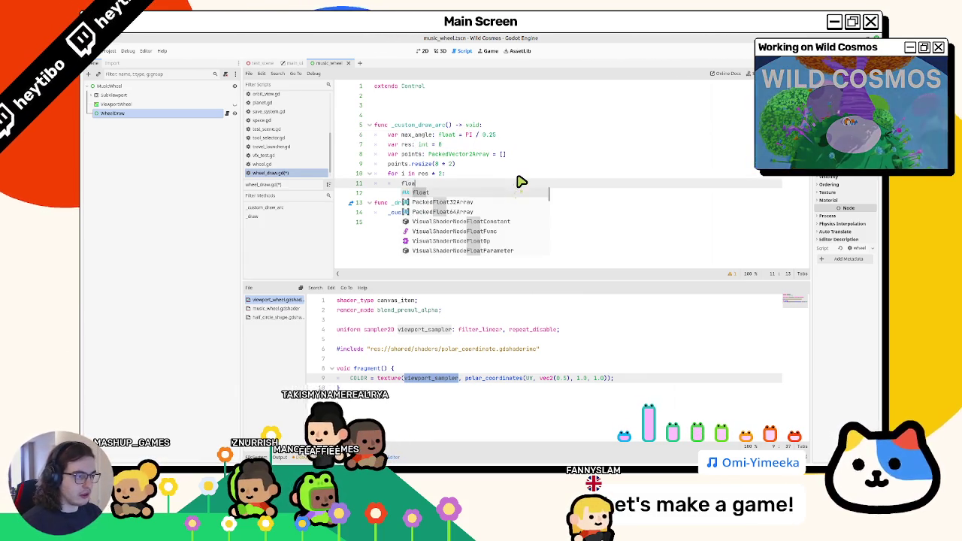
key(BackSpace)
key(BackSpace)
text(var )
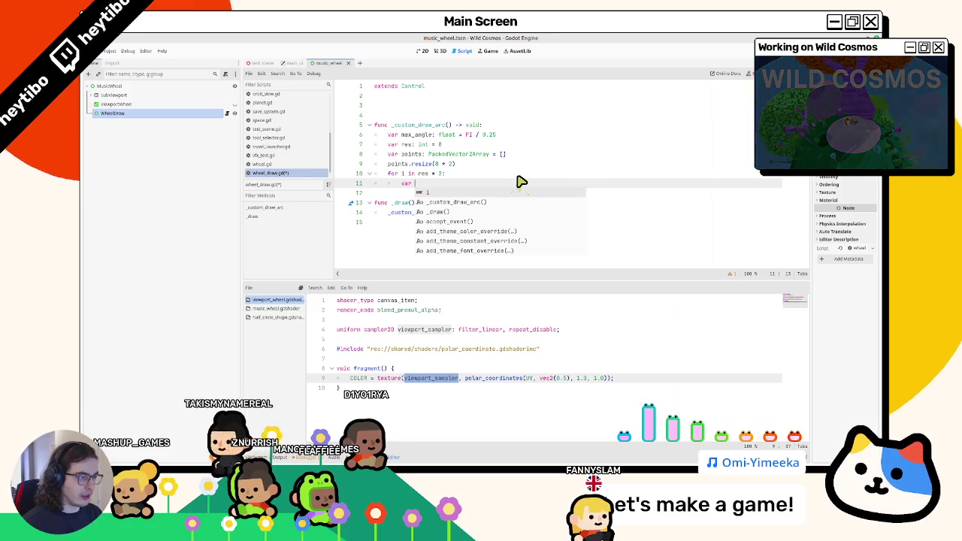
text(percent: float = i )
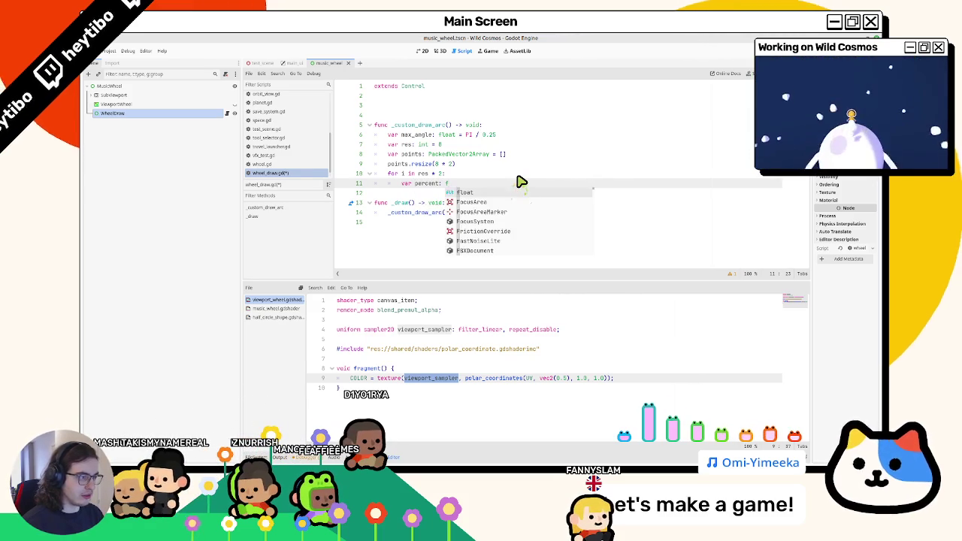
text(/ )
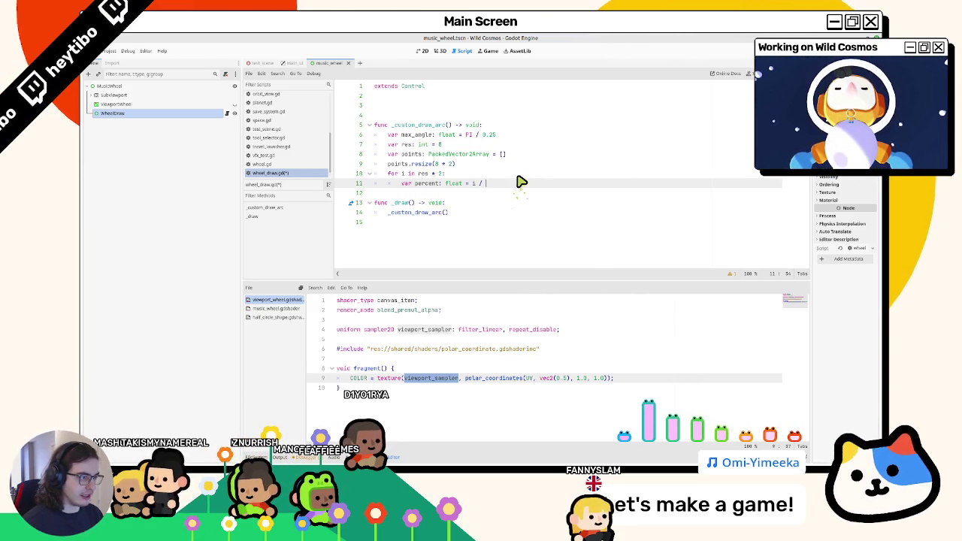
text(res)
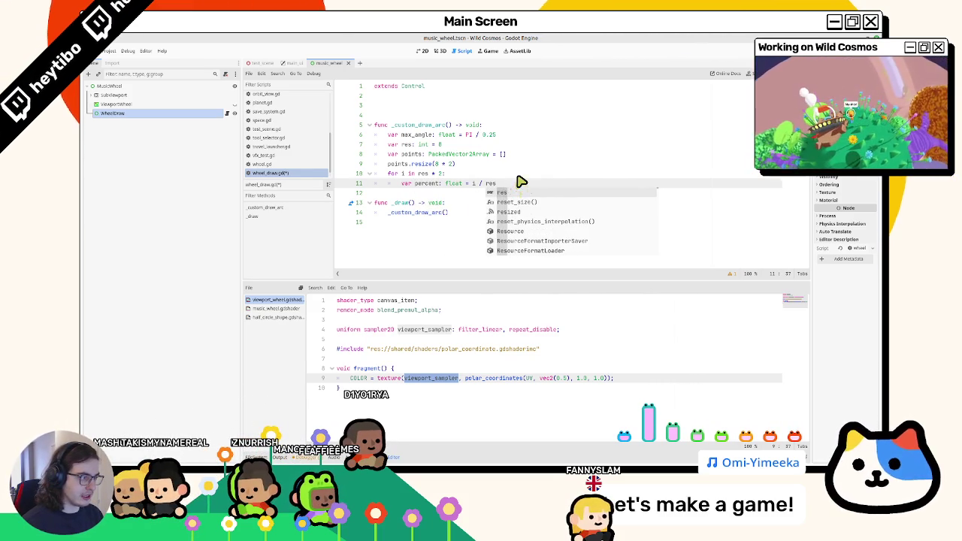
key(Escape)
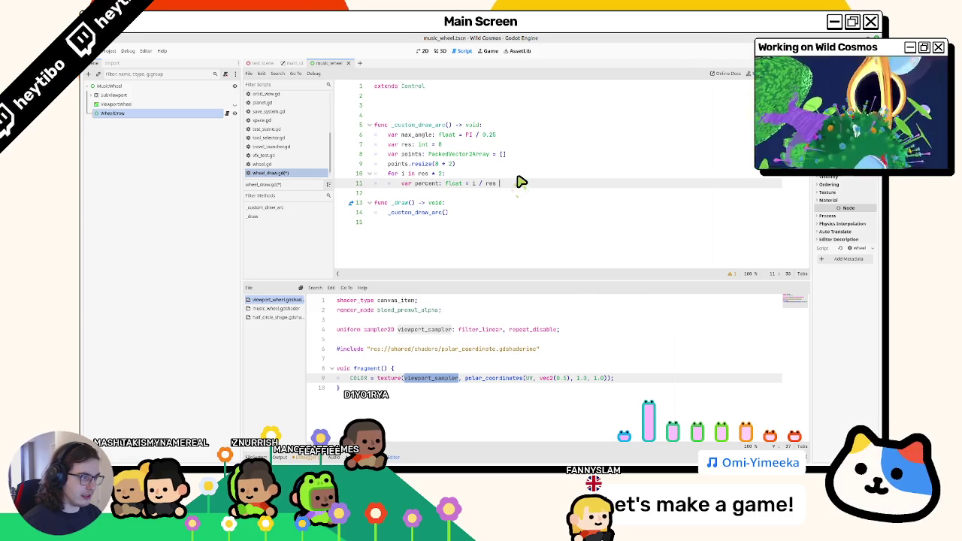
double_click(441, 144)
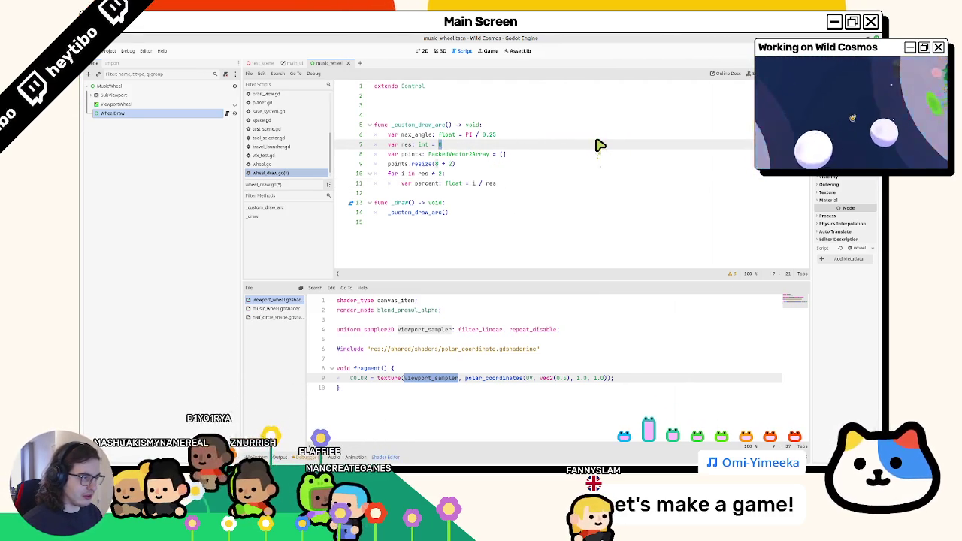
key(ctrl+alt+Down)
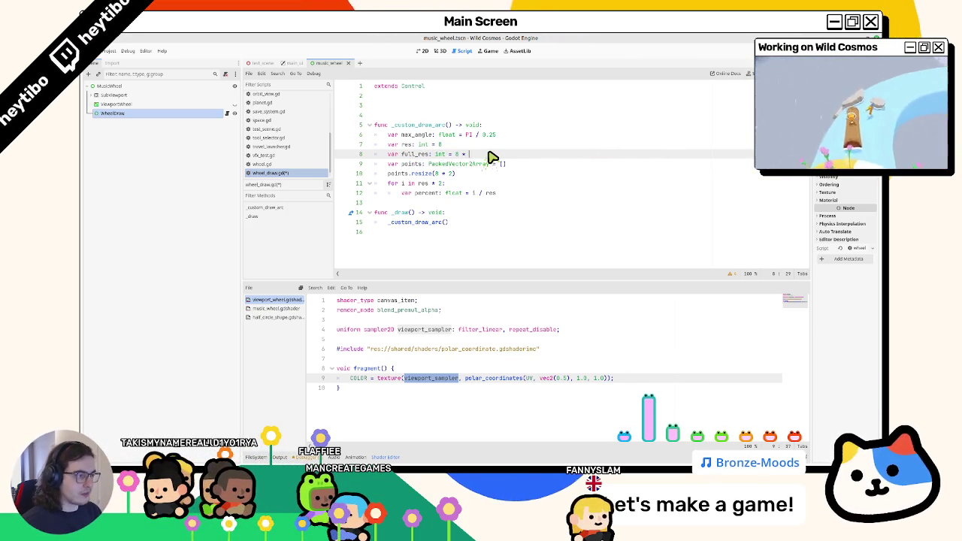
Step: Use full_res in the resize call and make percent float(i) / float(full_res)
double_click(416, 154)
key(ctrl+c)
mouse_move(434, 174)
mouse_down()
mouse_move(453, 174)
mouse_move(444, 189)
mouse_move(419, 189)
mouse_up()
key(ctrl+v)
key(ctrl+v)
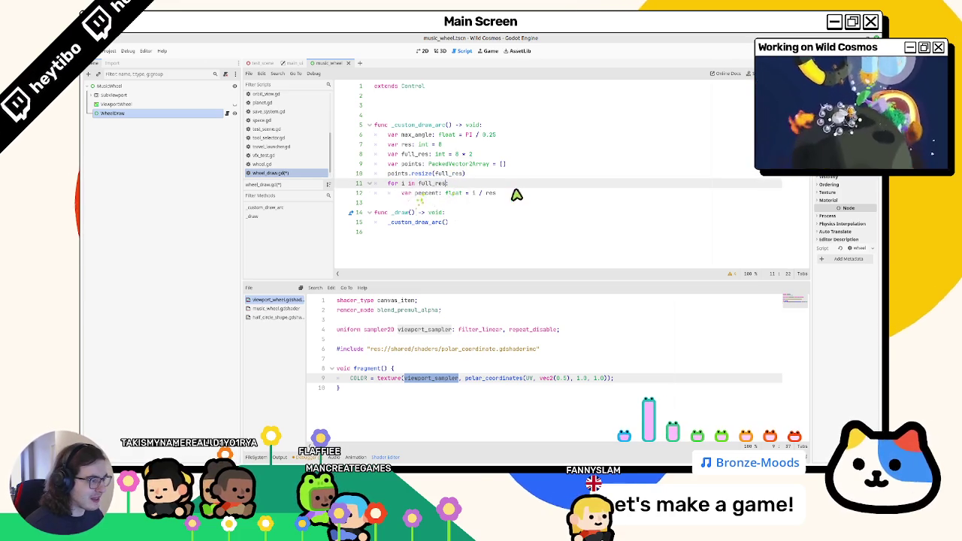
double_click(491, 193)
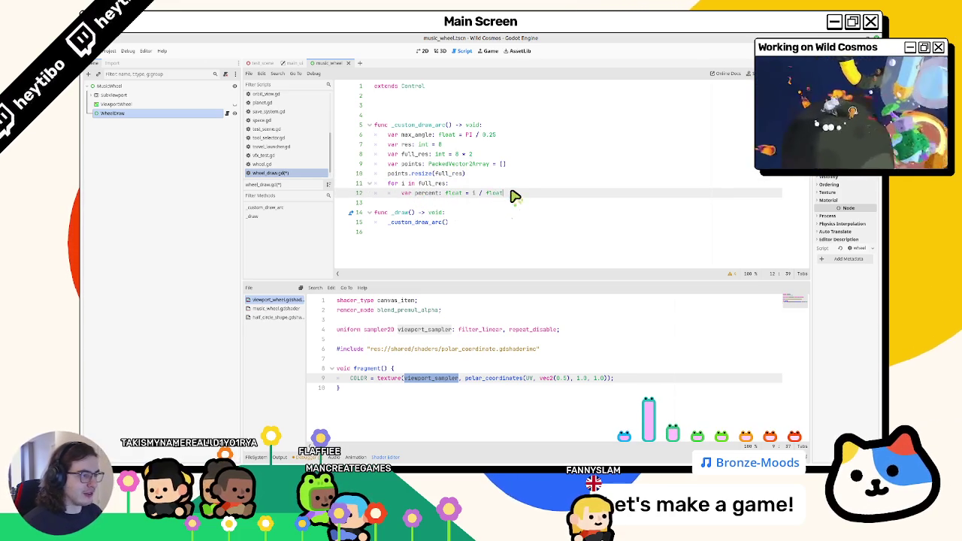
text((full_res)
click(475, 197)
text(float)
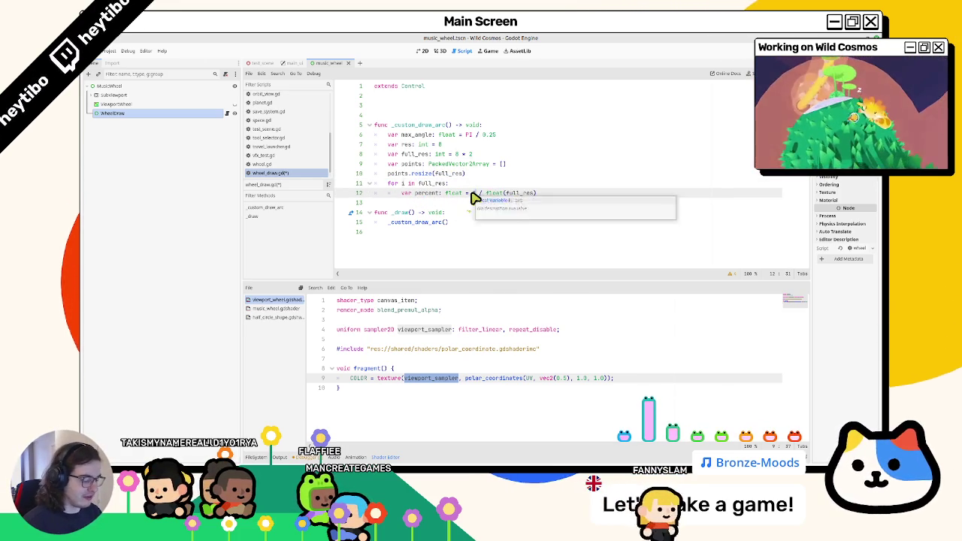
text((i))
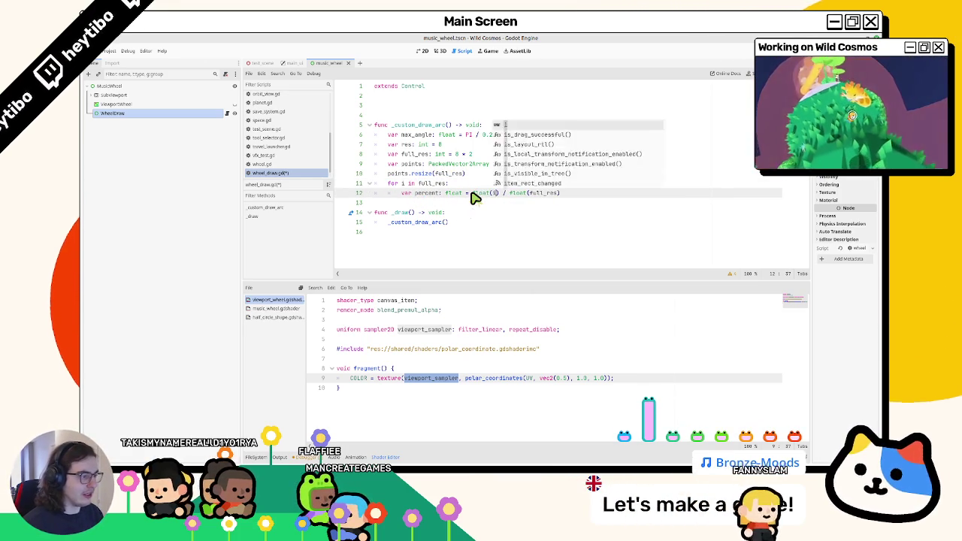
click(612, 196)
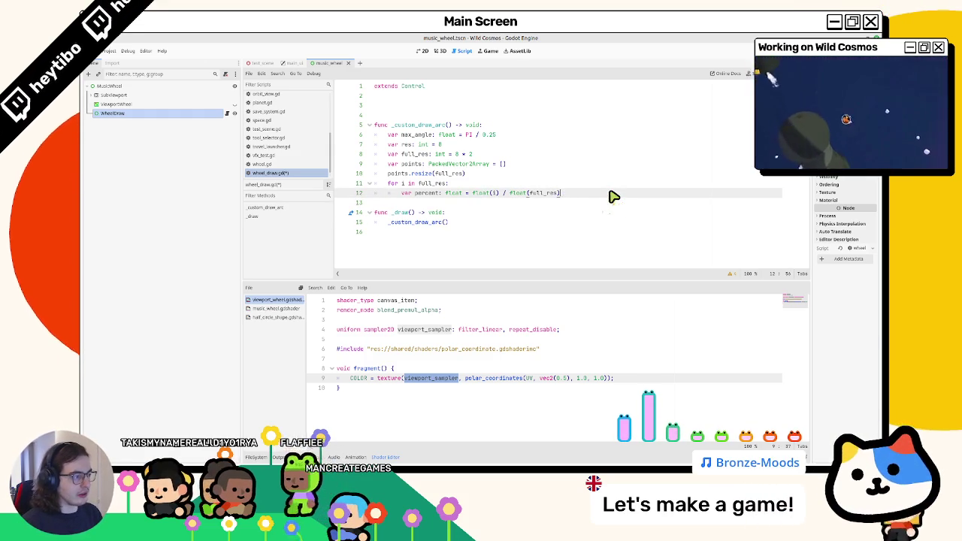
Step: Add var angle: float = percent * max_angle, save the script and run the scene
key(Return)
text(var angl)
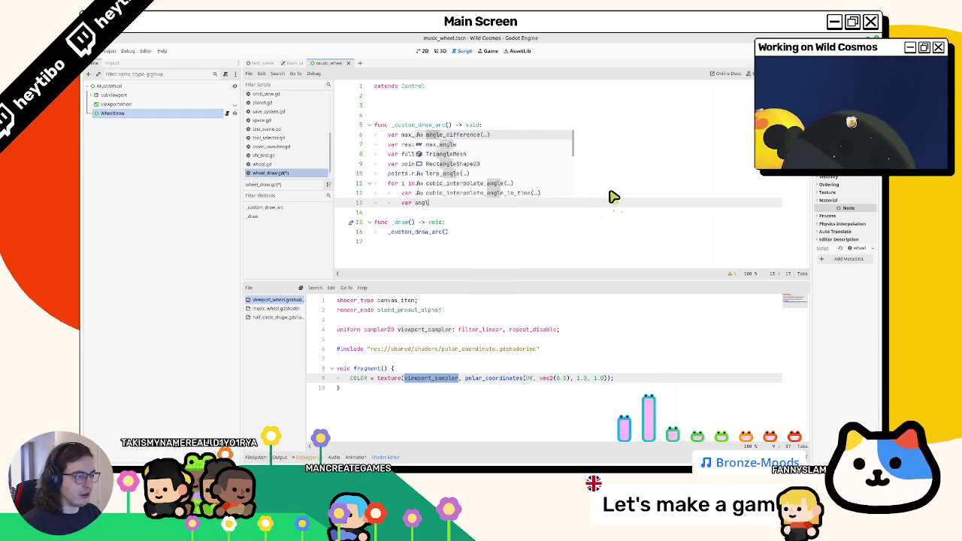
text(e: )
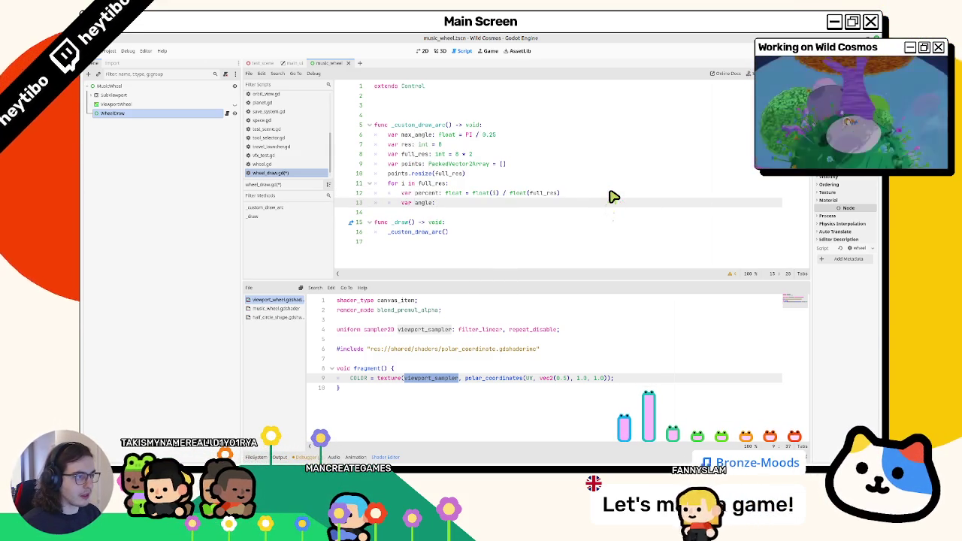
text(float )
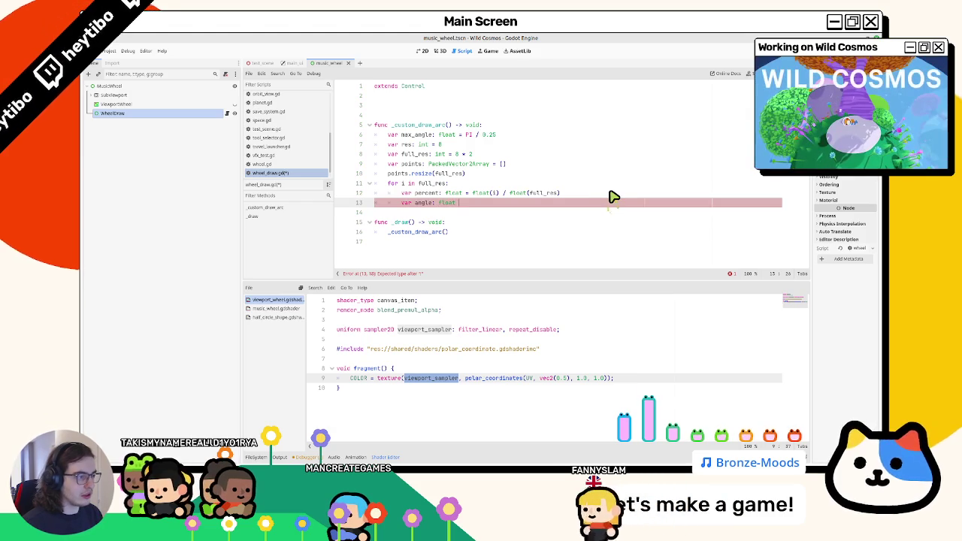
text(= )
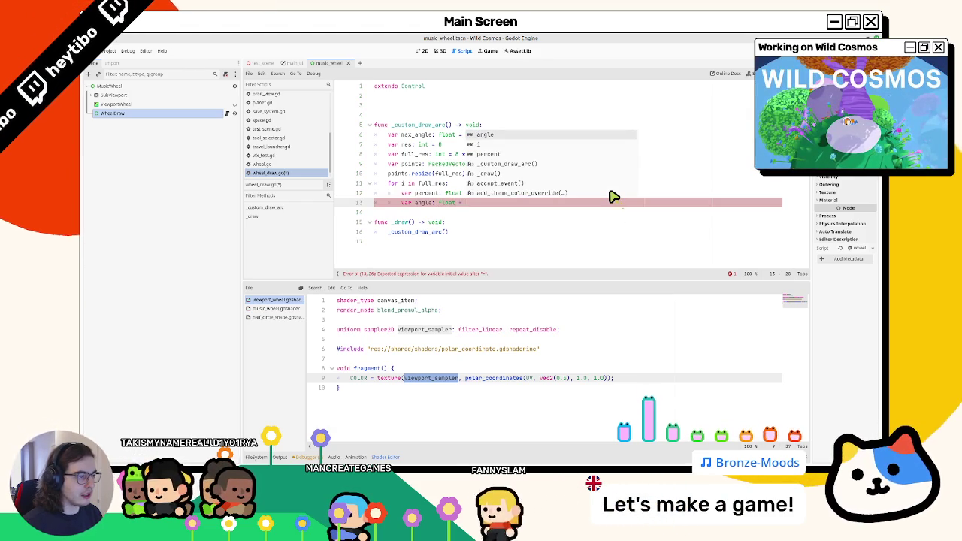
text(percent * )
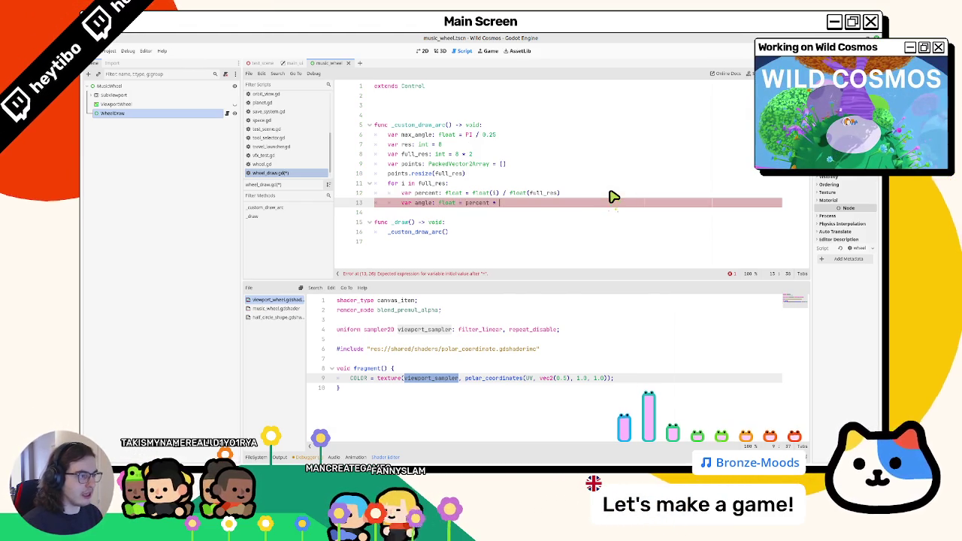
text(max_angle)
key(ctrl+s)
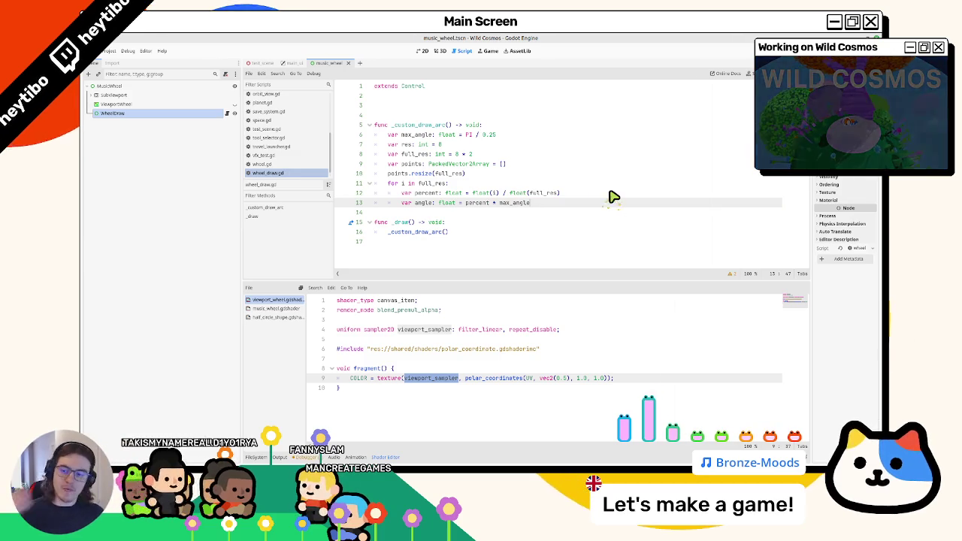
key(F6)
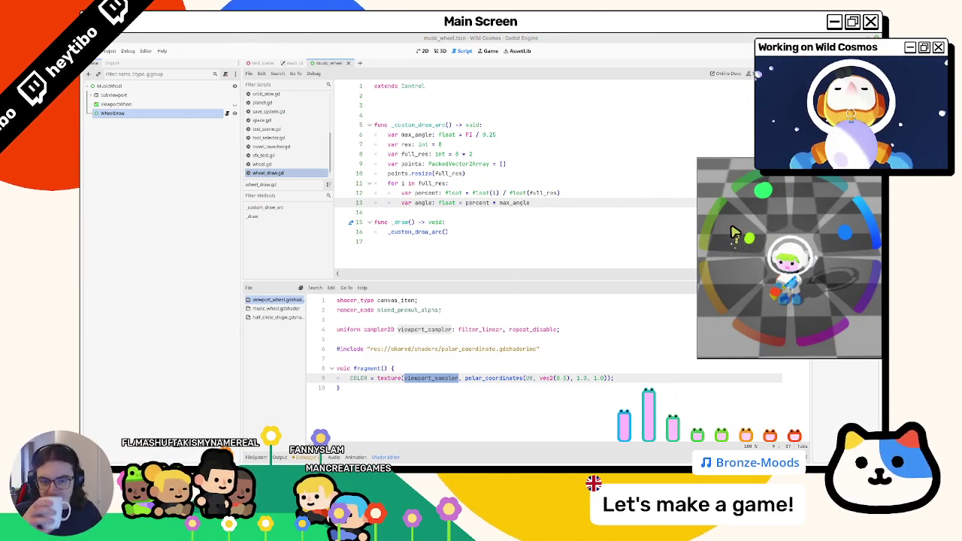
drag(777, 235, 693, 163)
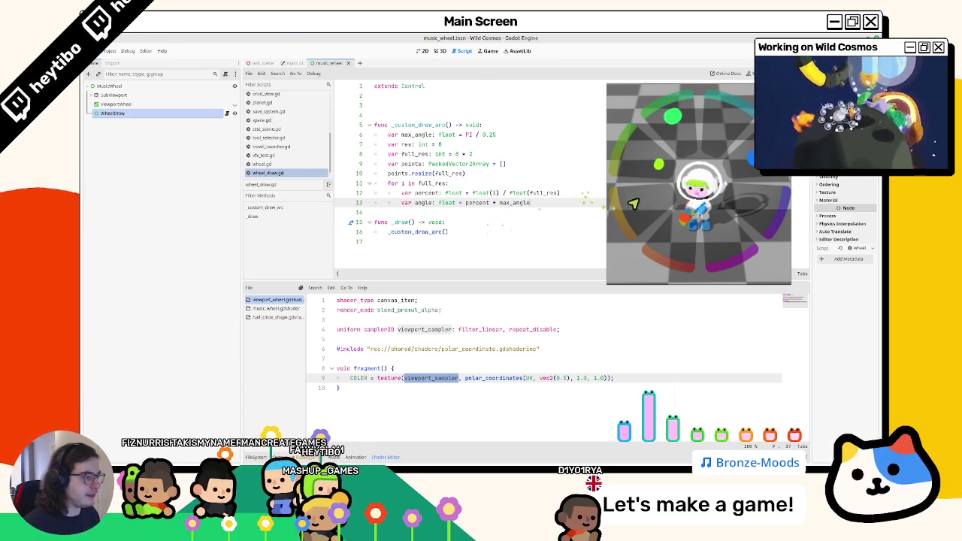
drag(622, 205, 697, 256)
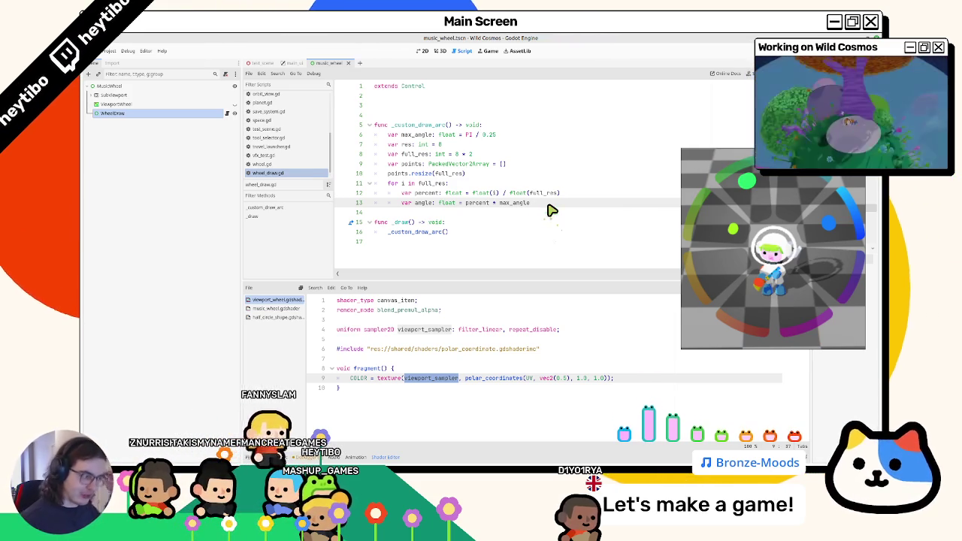
Step: Add var half_i: int = i % res in the loop and compute percent as float(half_i) / float(res)
click(460, 182)
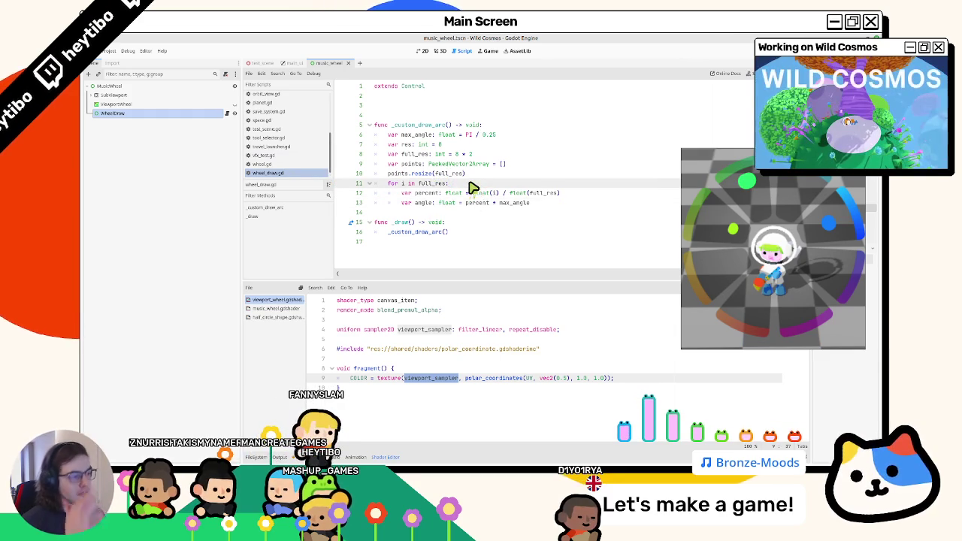
key(Return)
text(var half)
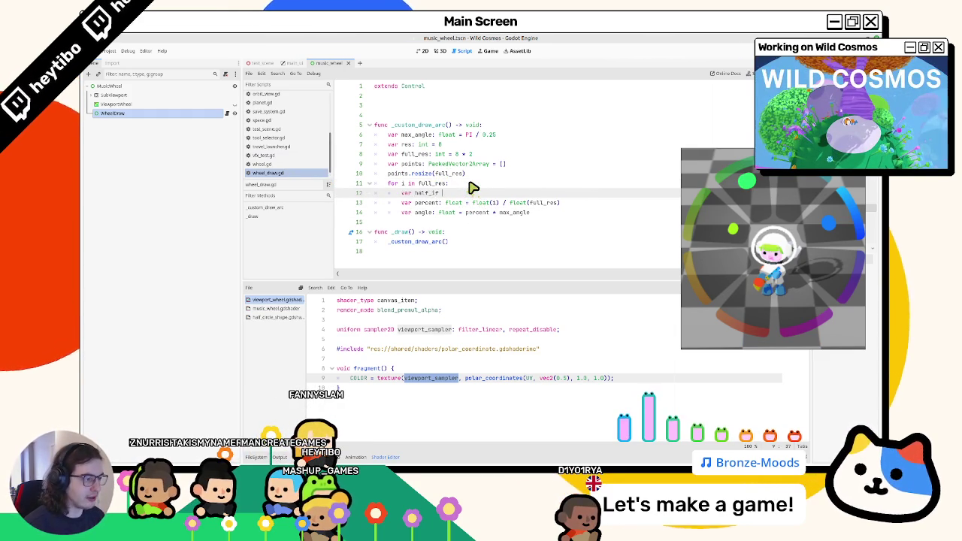
text(_i: int)
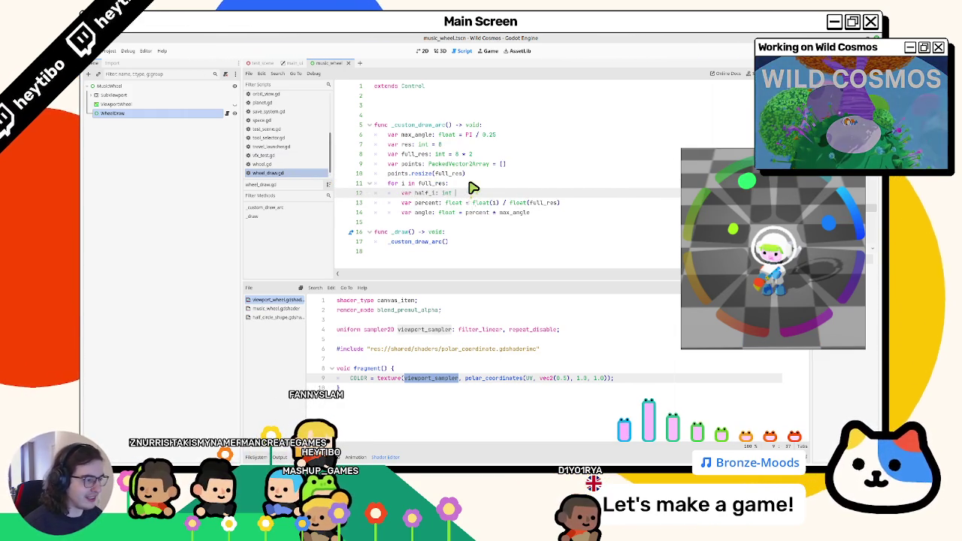
text( = i)
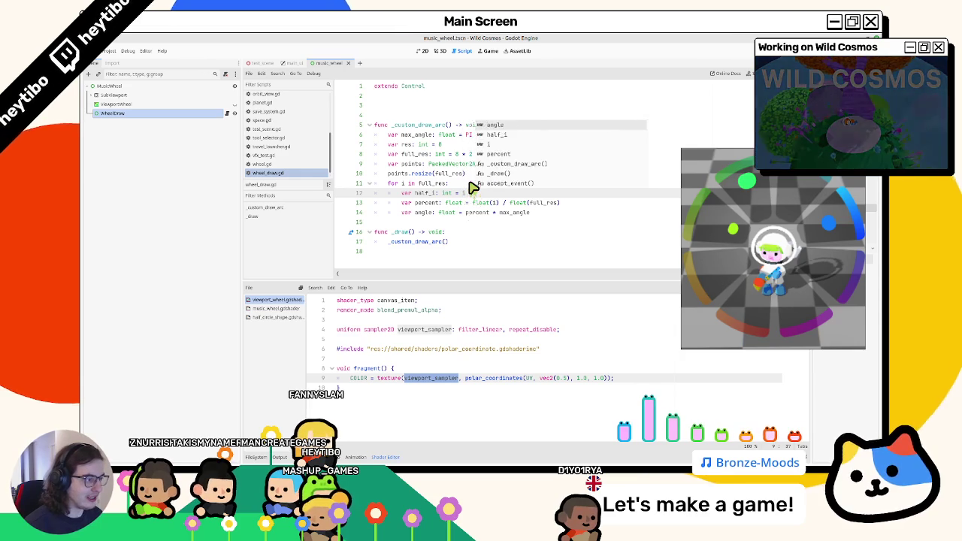
key(Escape)
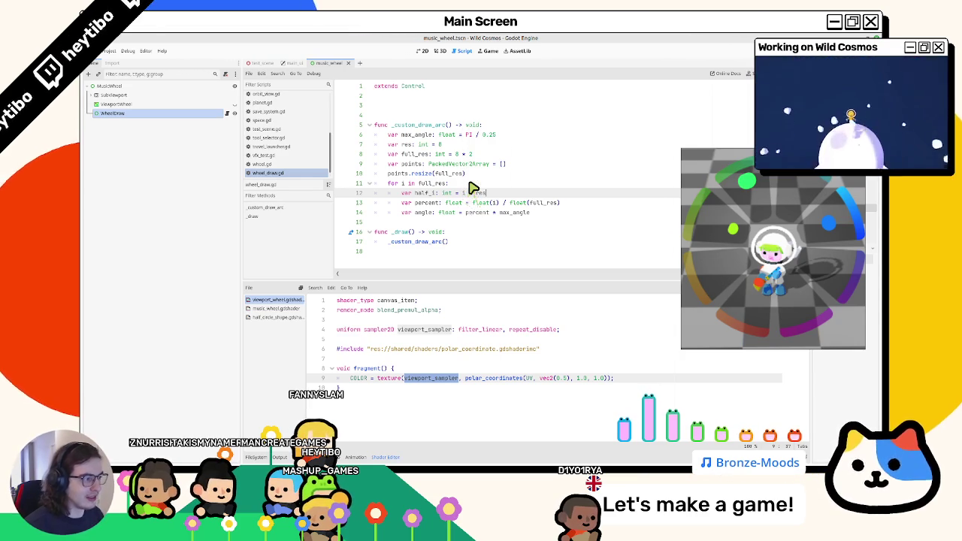
click(496, 205)
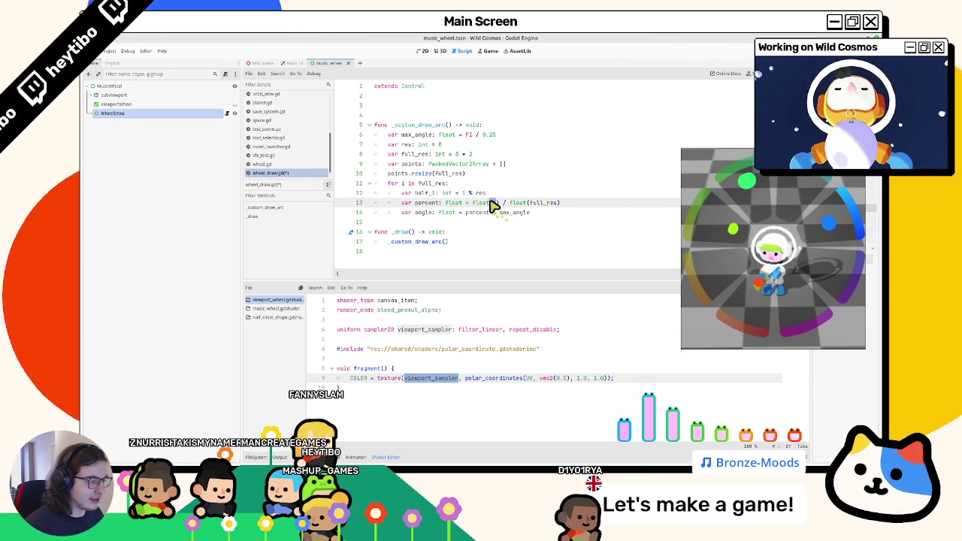
text(half_i))
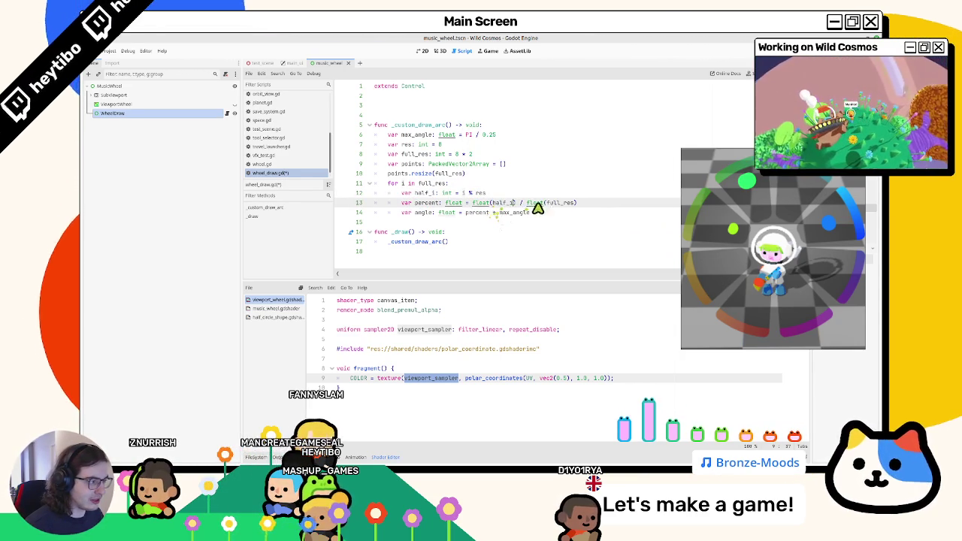
double_click(554, 203)
text(res)
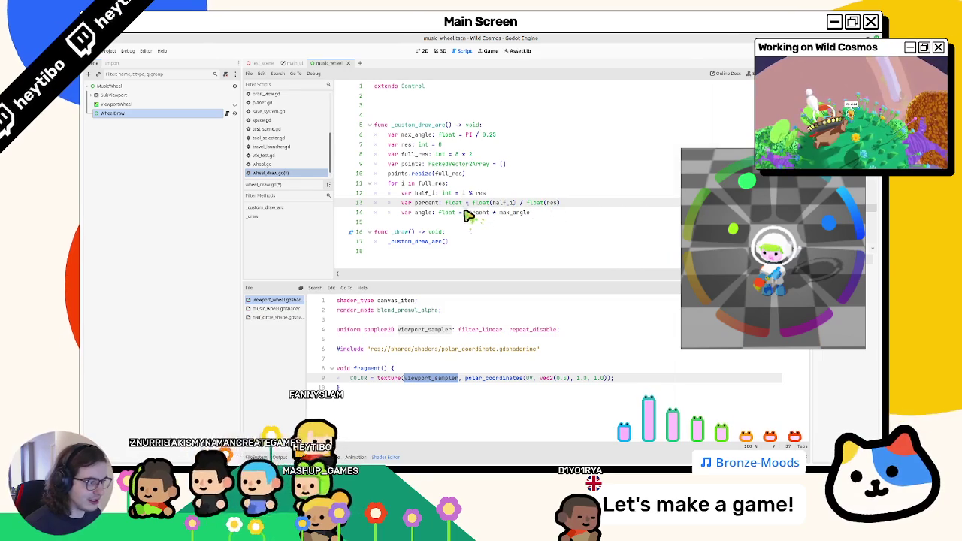
click(548, 215)
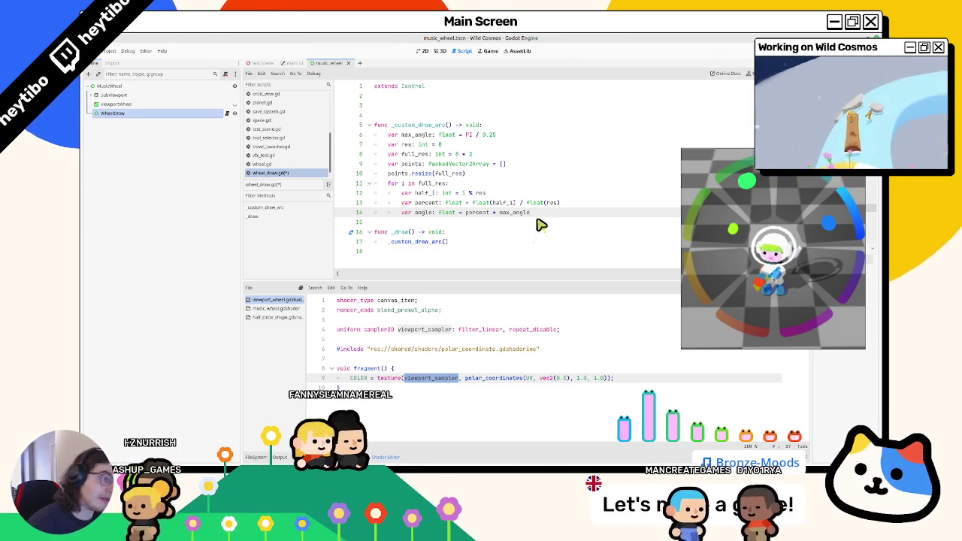
key(Return)
Step: Begin line 15 as var radius: float = 100.0 if, leaving the ternary unfinished
text(var radius: fl)
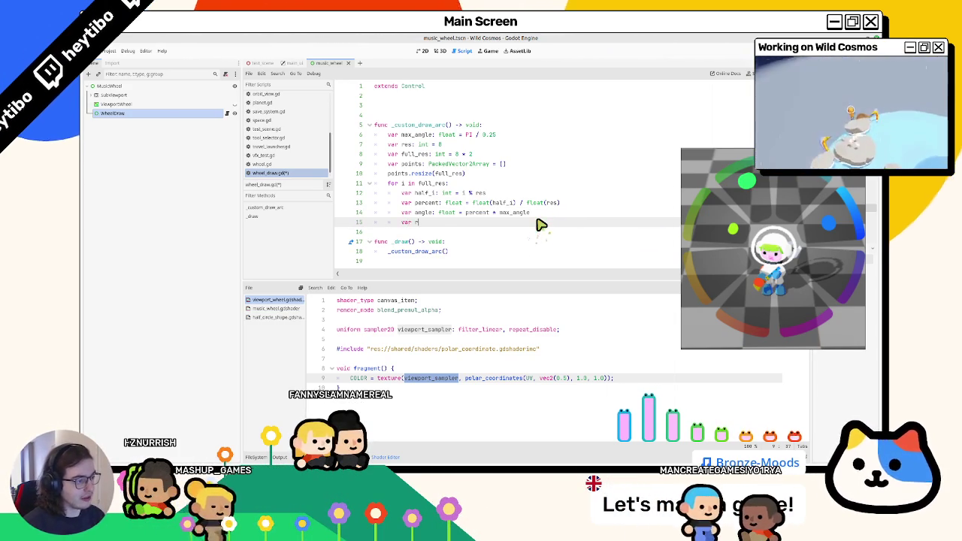
key(BackSpace)
key(BackSpace)
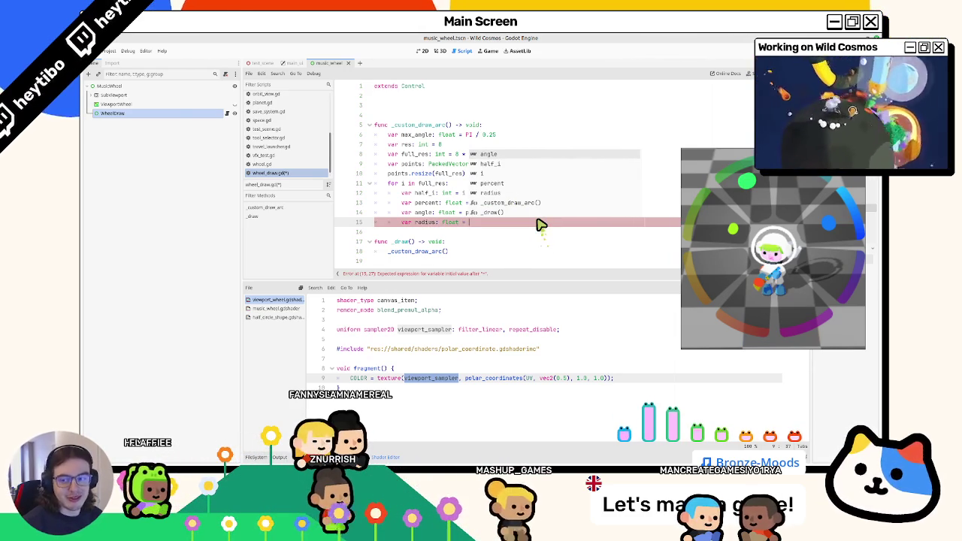
key(Escape)
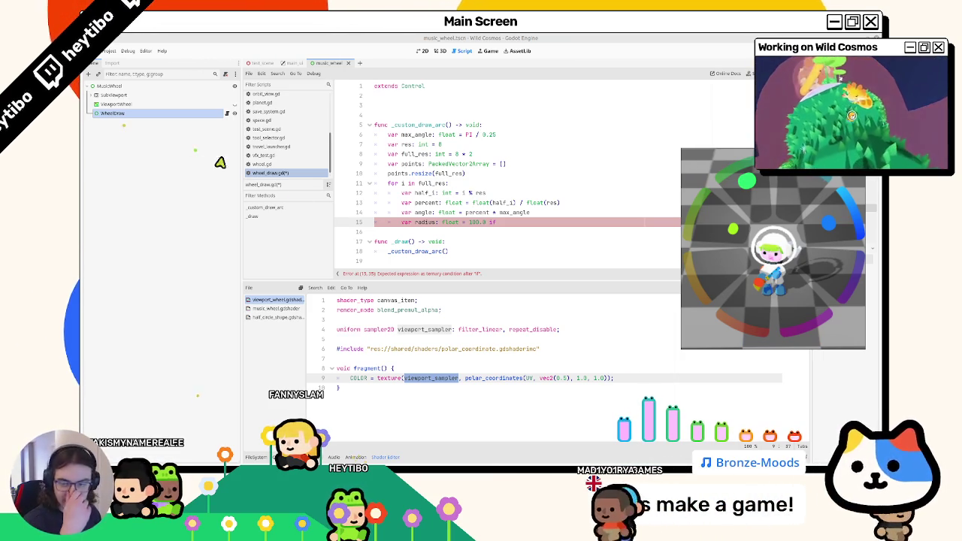
click(563, 215)
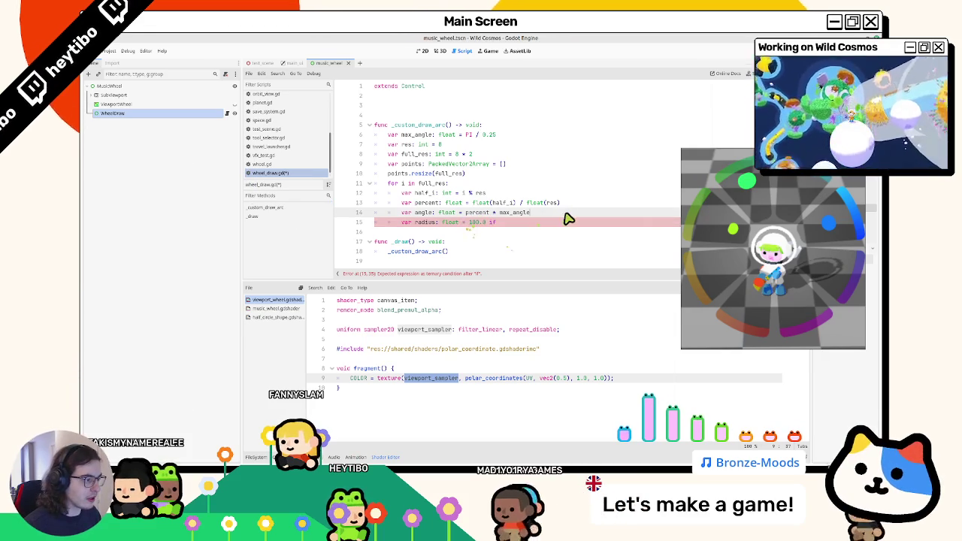
Step: Add a floor(i / res) expression on a new line below the angle calculation
key(Return)
text(floor()
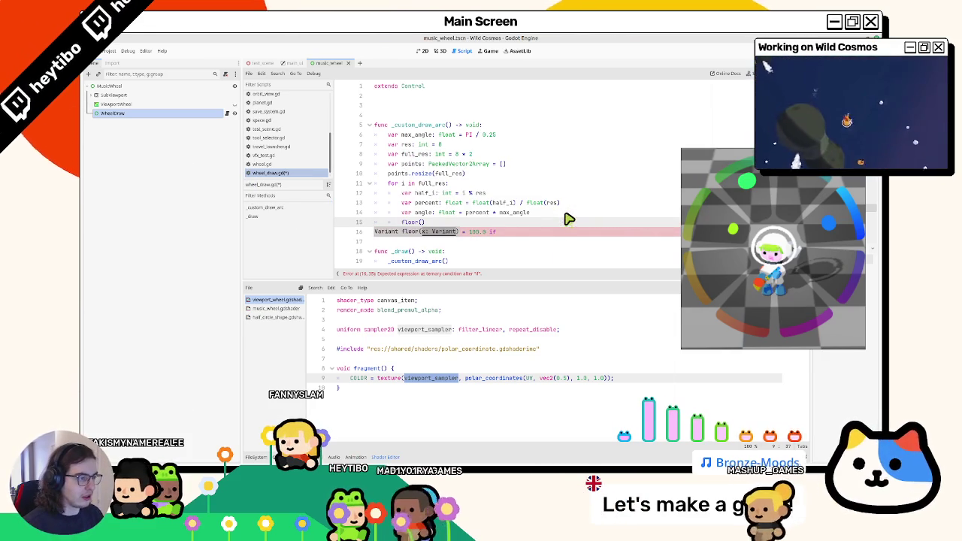
text(half_i)
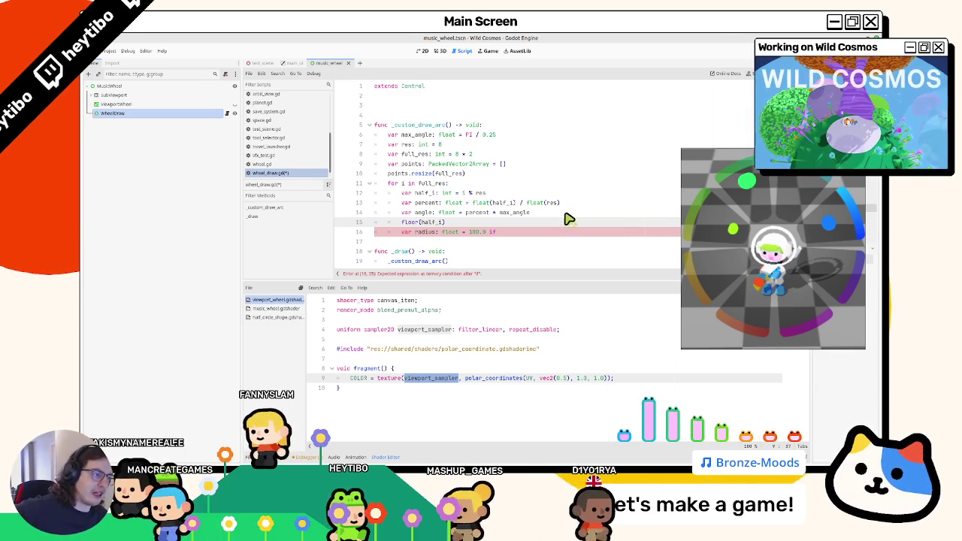
key(BackSpace)
key(BackSpace)
key(BackSpace)
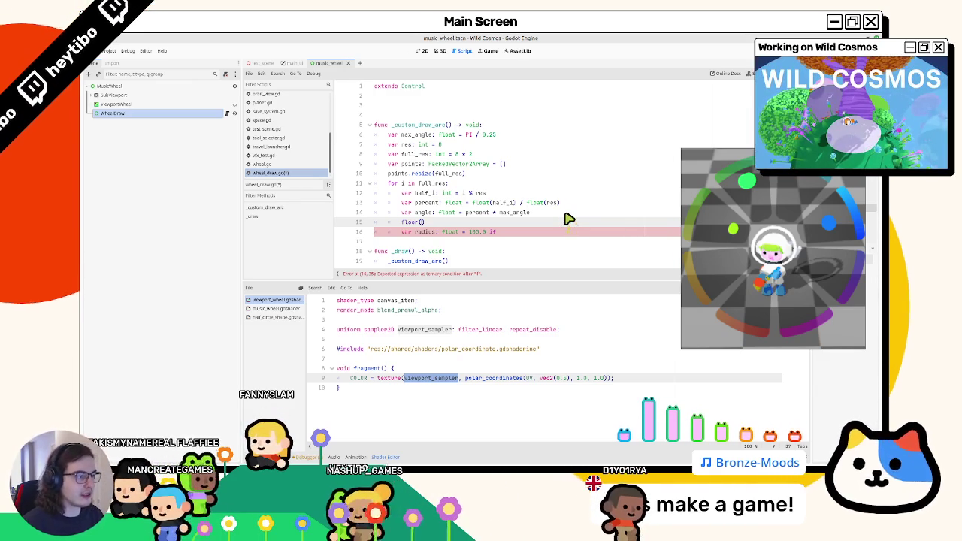
text(si / re)
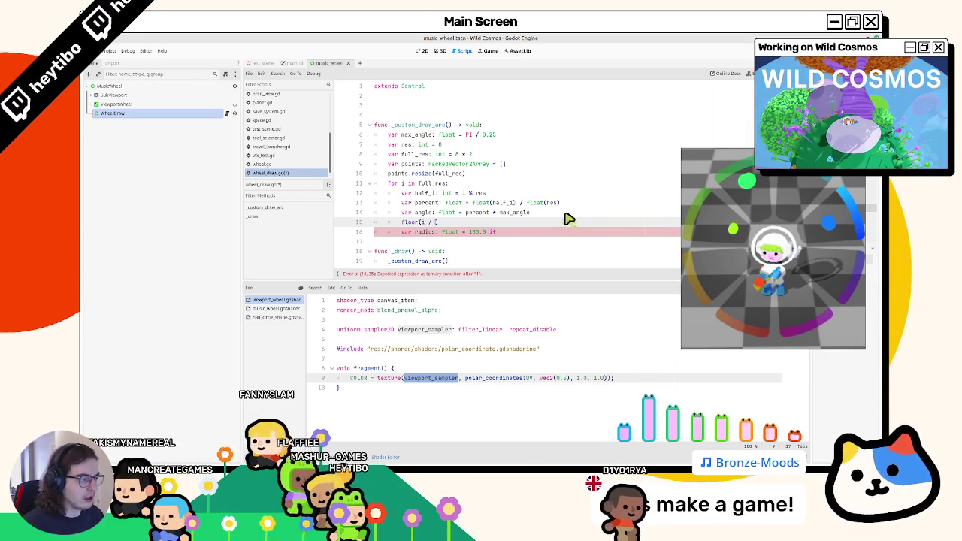
text(s)
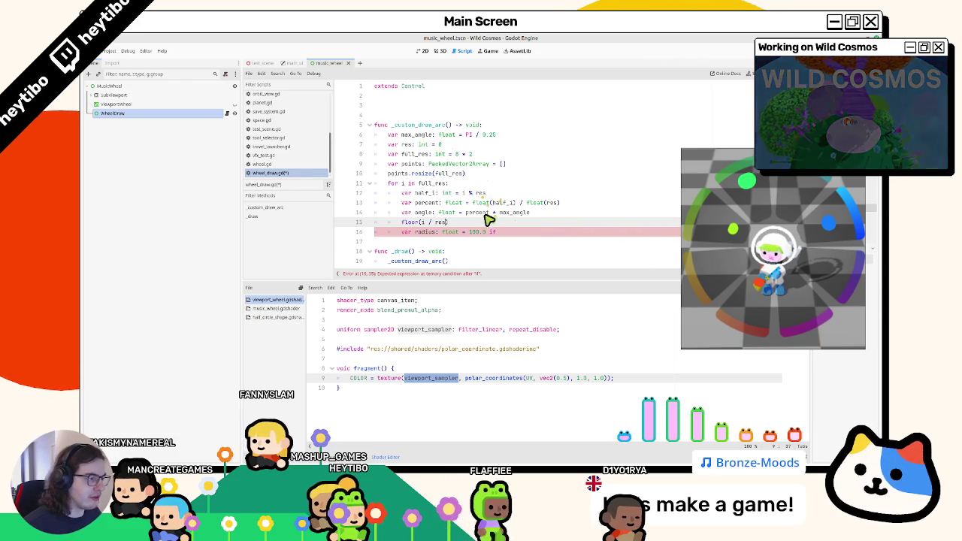
Step: Make the radius line read 100.0 + 100.0 * floor(i / res), removing the stray 'if' and the separate floor line
double_click(425, 183)
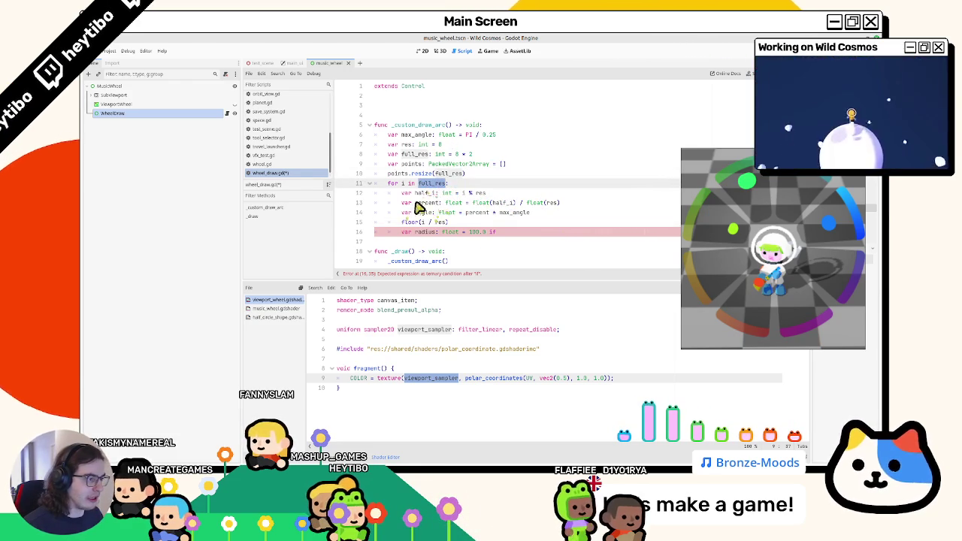
click(420, 226)
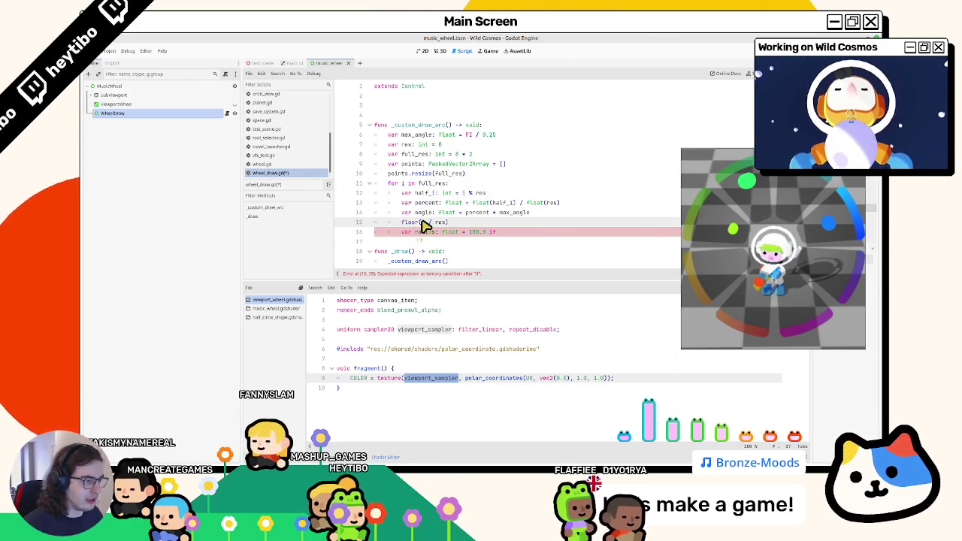
triple_click(447, 223)
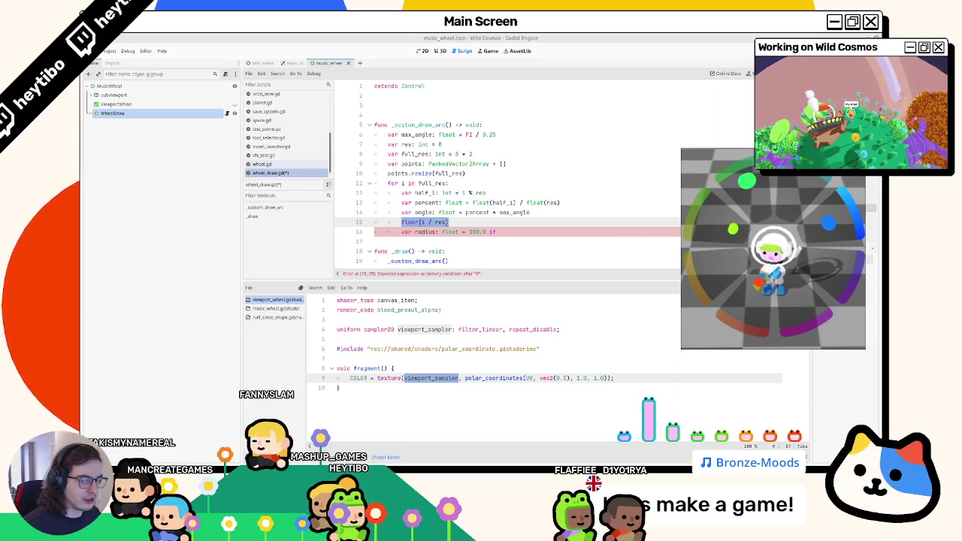
click(475, 233)
key(BackSpace)
key(BackSpace)
key(BackSpace)
text(+ 100.0 * floor(i / res))
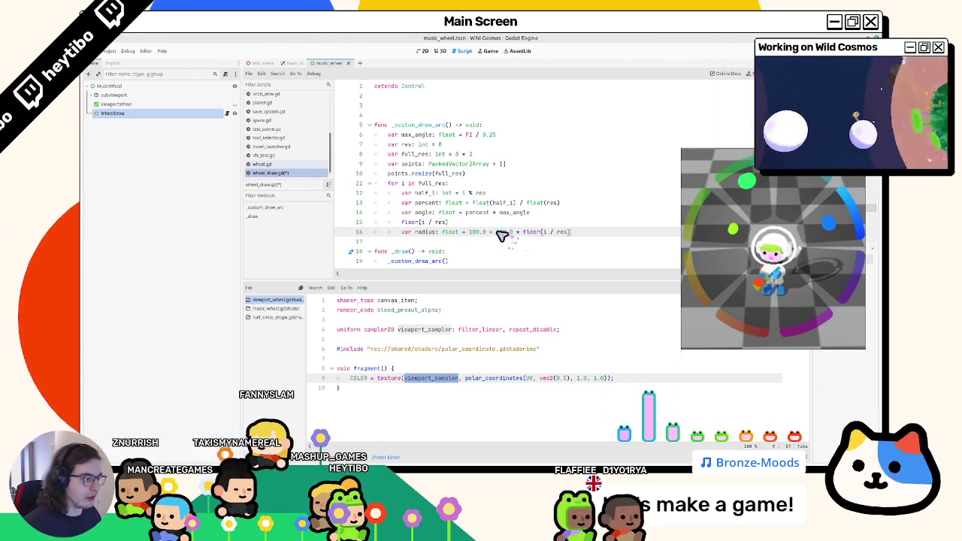
key(ctrl+shift+k)
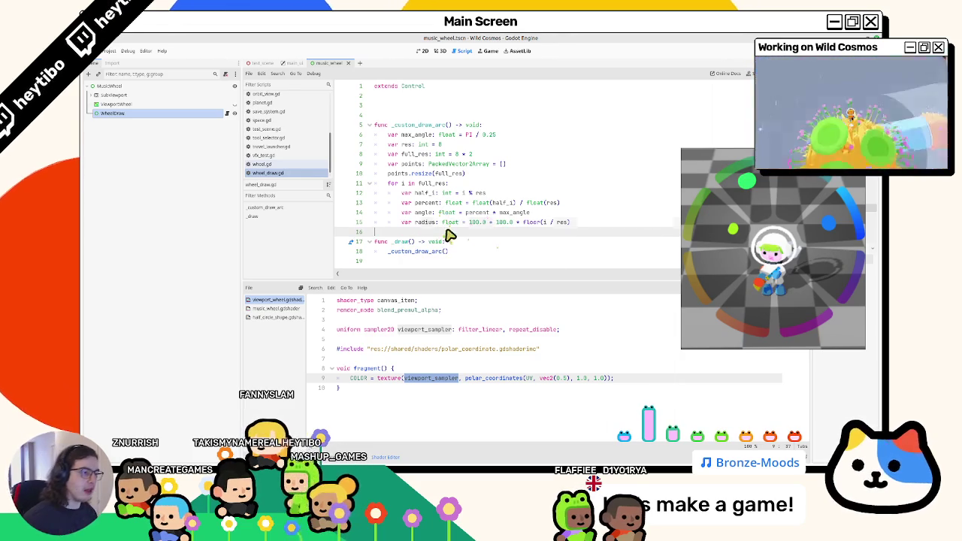
key(Return)
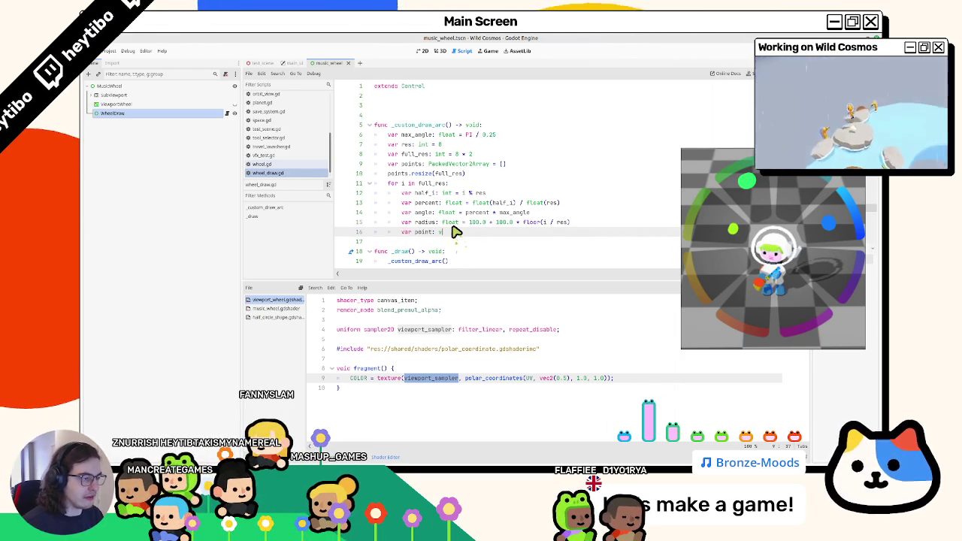
Step: Declare point as Vector2.from_angle(angle) * radius inside the loop
text(ector2 = )
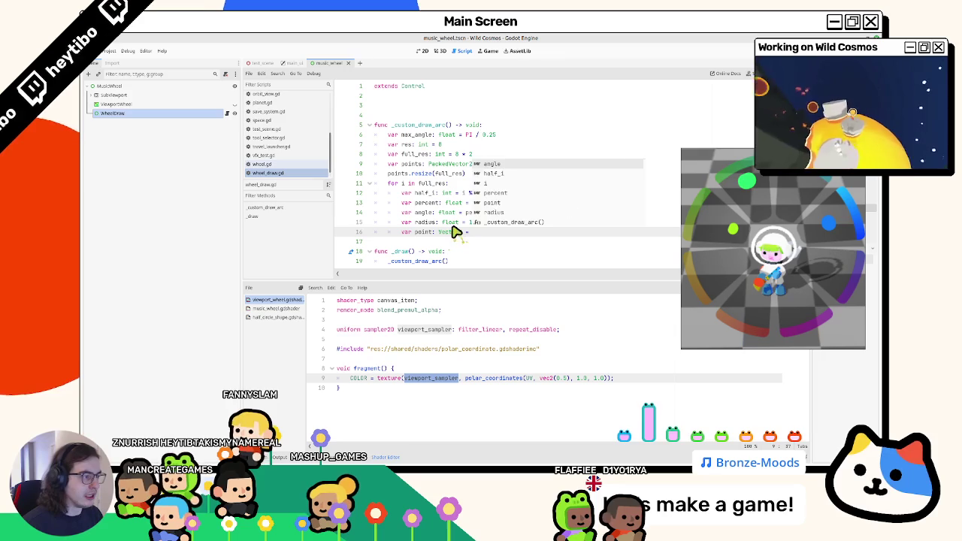
text(Vector2.from_angle(ang)
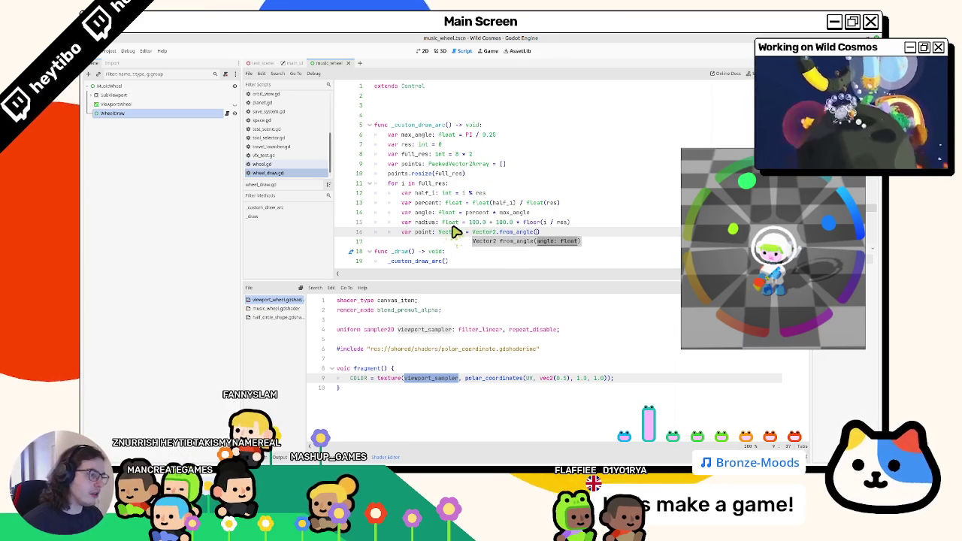
text(le) * r)
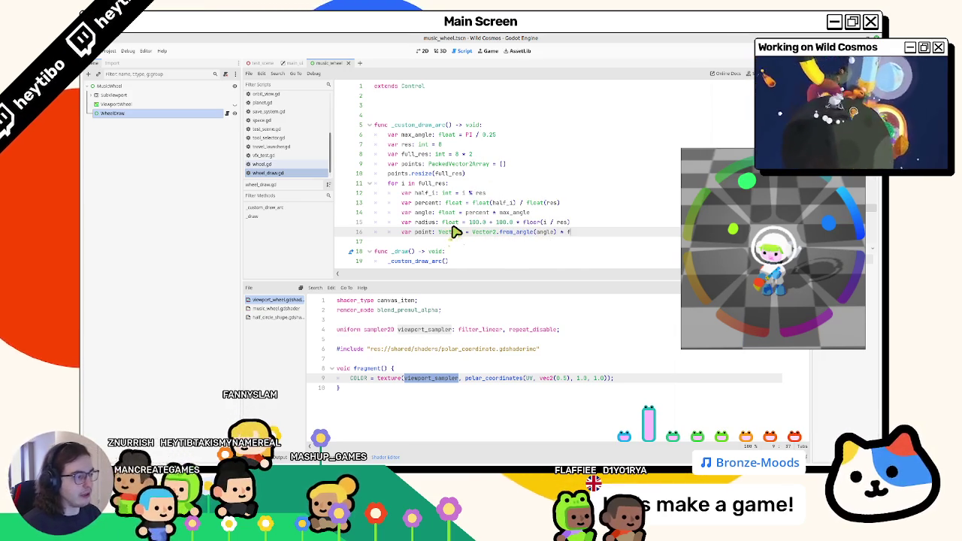
text(adius)
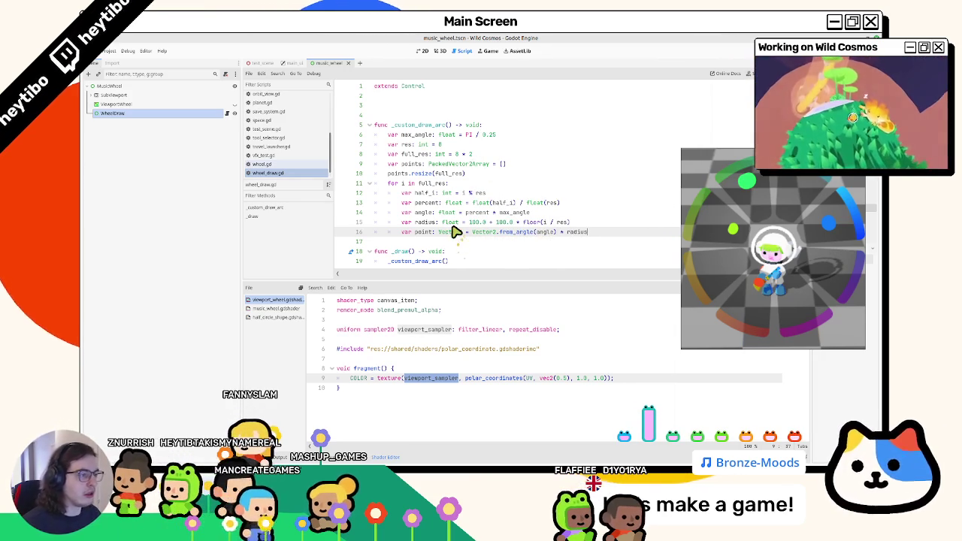
key(Return)
key(Return)
key(Return)
key(BackSpace)
key(BackSpace)
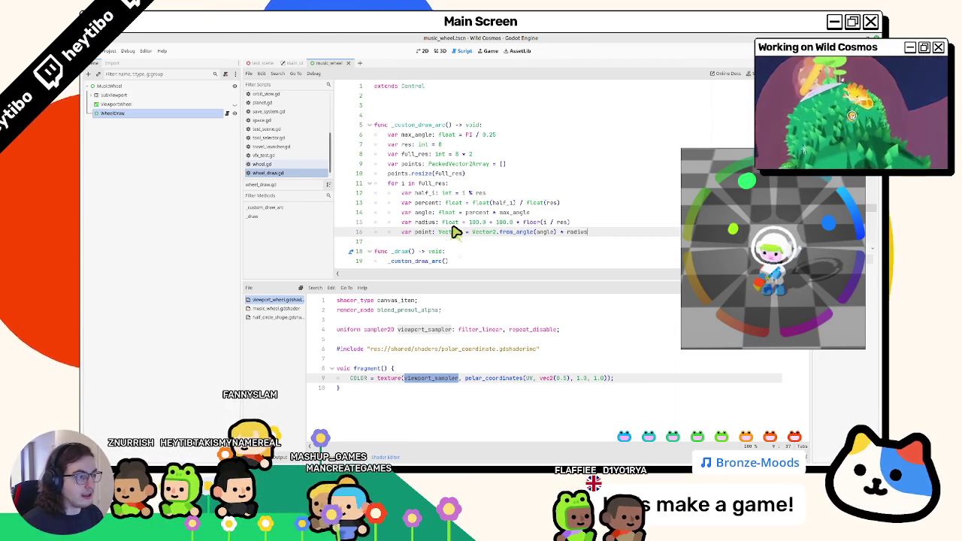
key(Tab)
key(Tab)
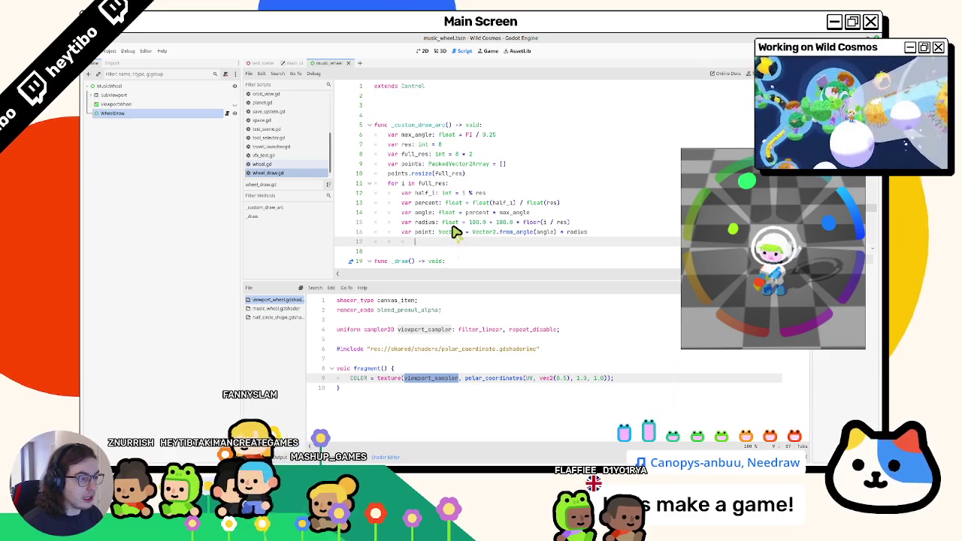
Step: Store each point in the PackedVector2Array with points[i] = point
text(pac)
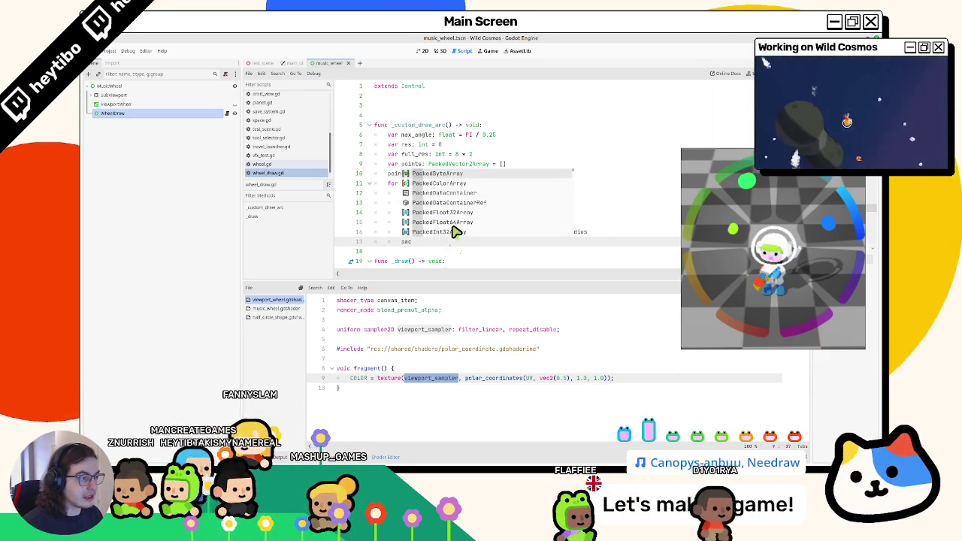
text(edvec)
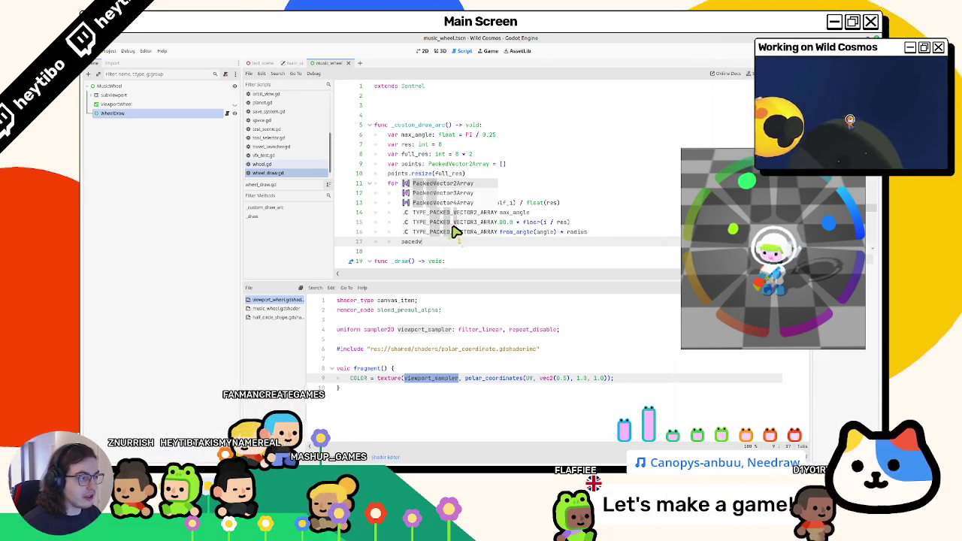
key(Return)
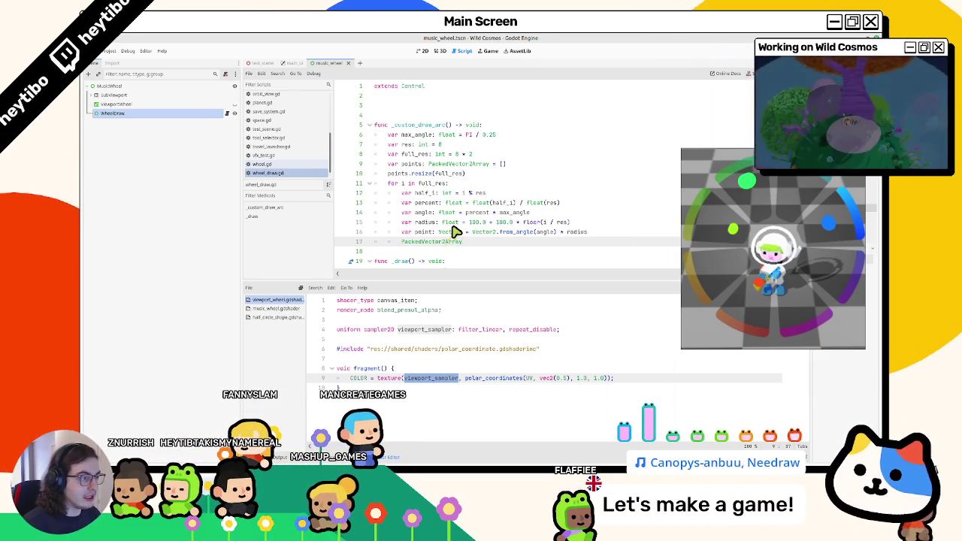
text(oint.)
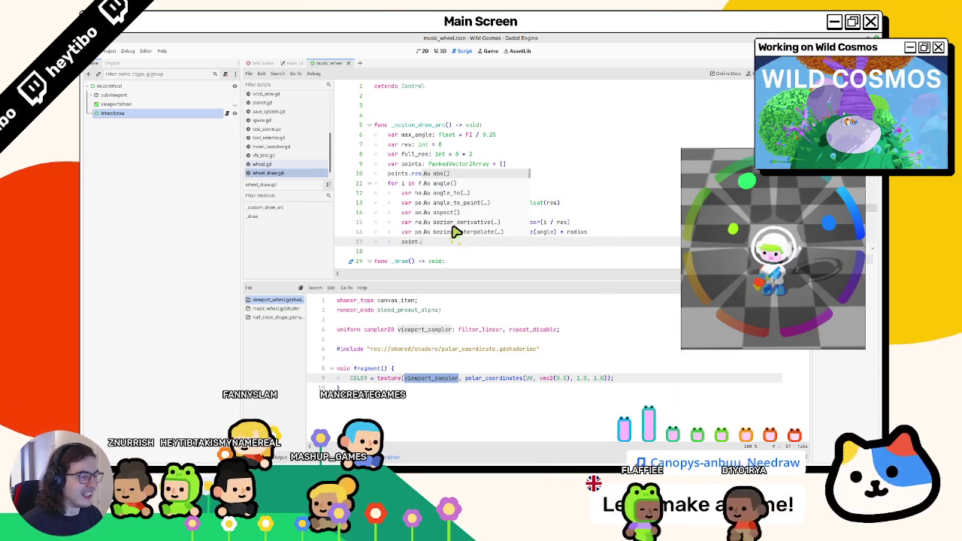
key(BackSpace)
text([i])
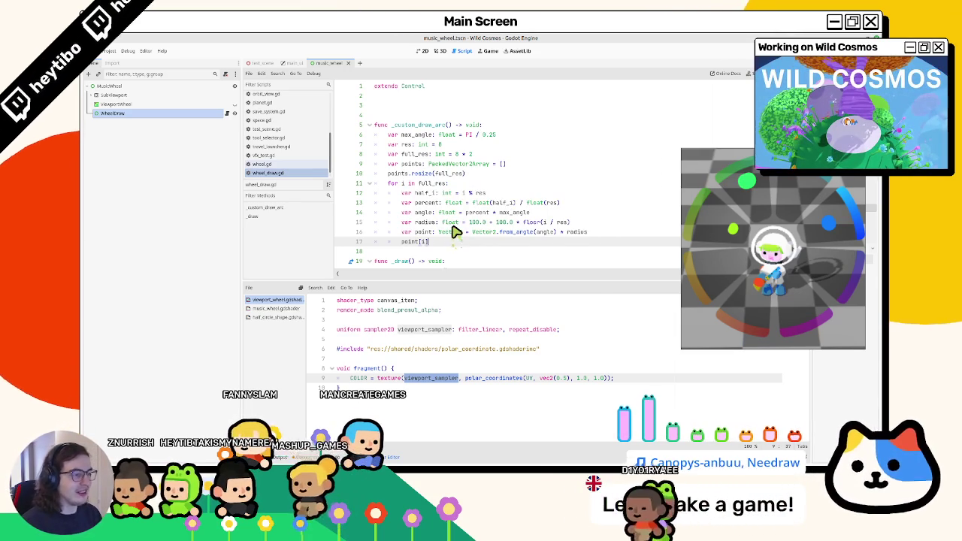
text( = point)
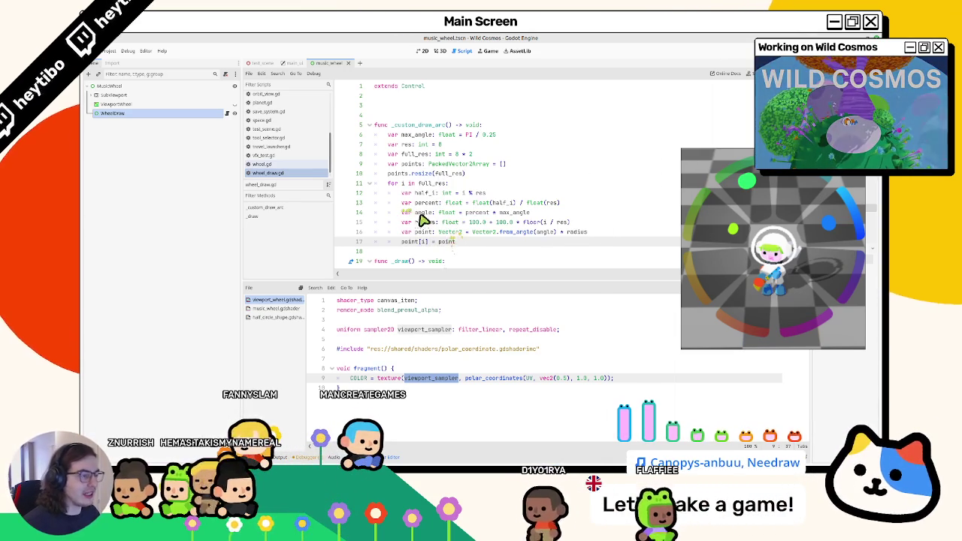
click(417, 241)
text(s)
key(Escape)
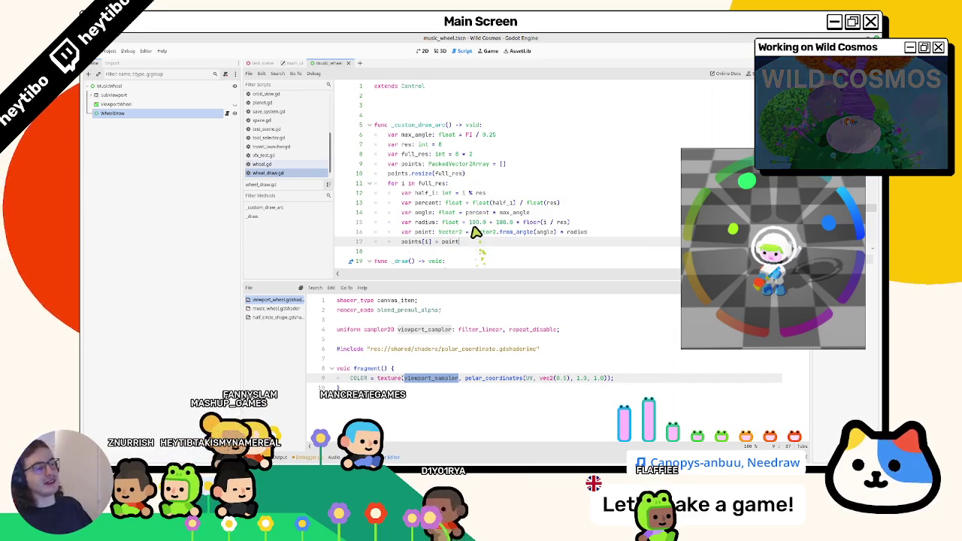
Step: Add print(points) after the loop and run the scene with F6 to test the arc
key(Return)
key(BackSpace)
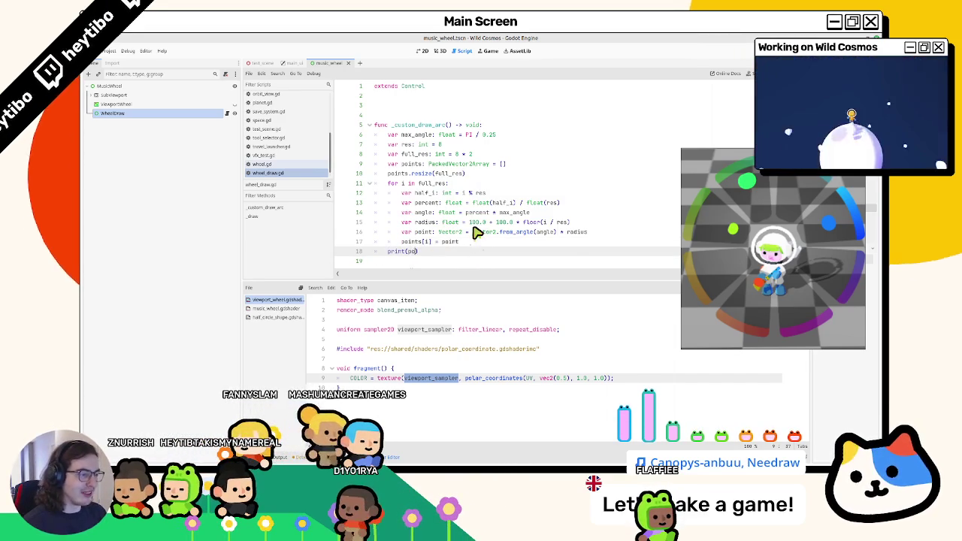
text(print(points)
key(Return)
scroll(466, 150, down, 1)
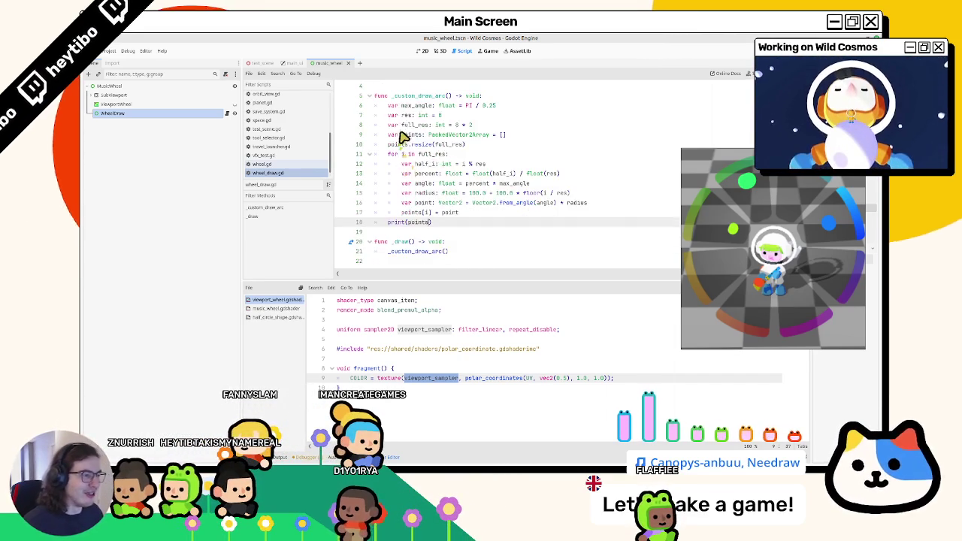
double_click(409, 96)
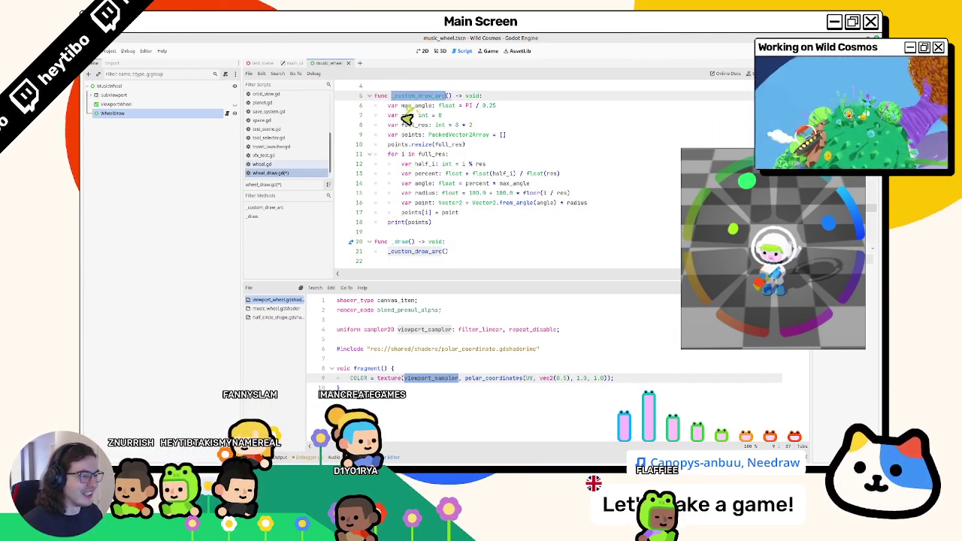
click(463, 252)
key(F6)
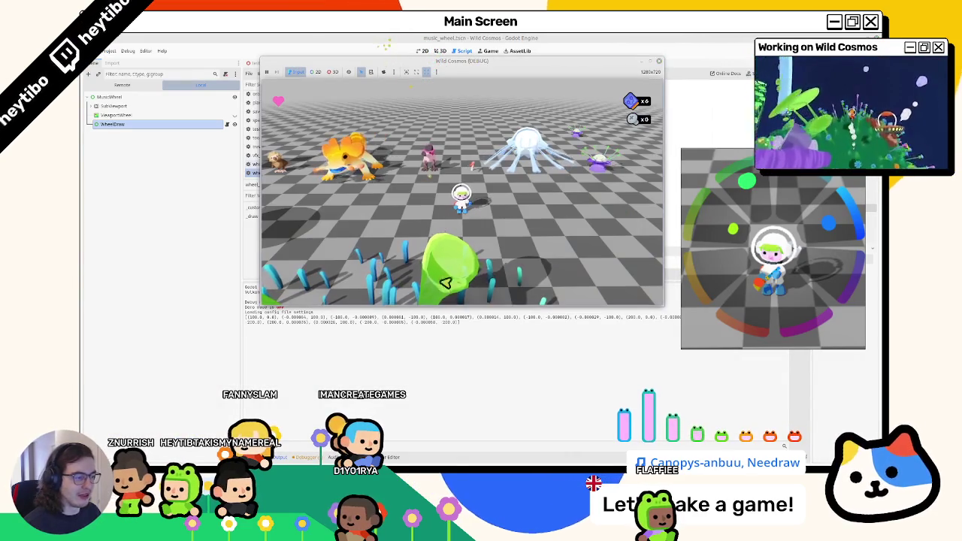
Step: Close the game window and start replacing the print(points) line with a draw_poly call
key(F8)
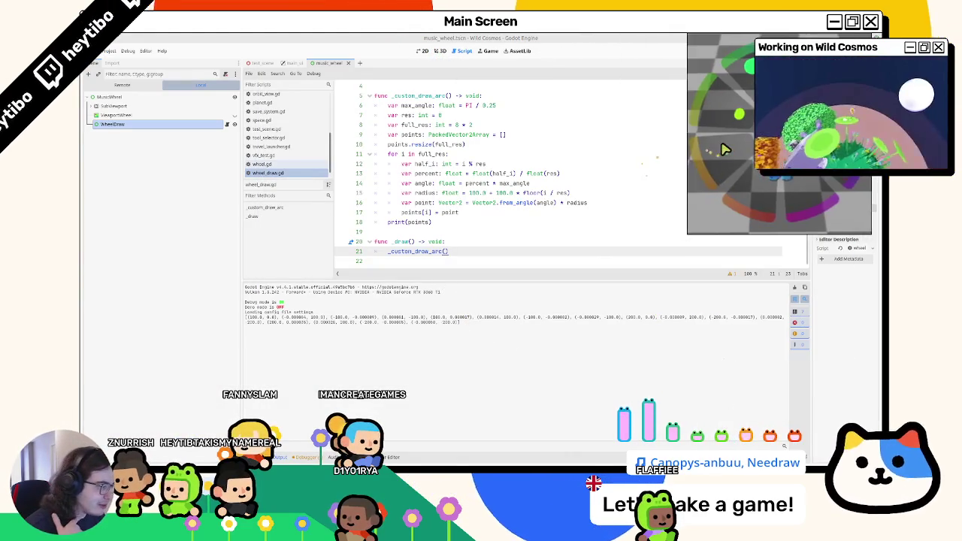
drag(389, 225, 499, 230)
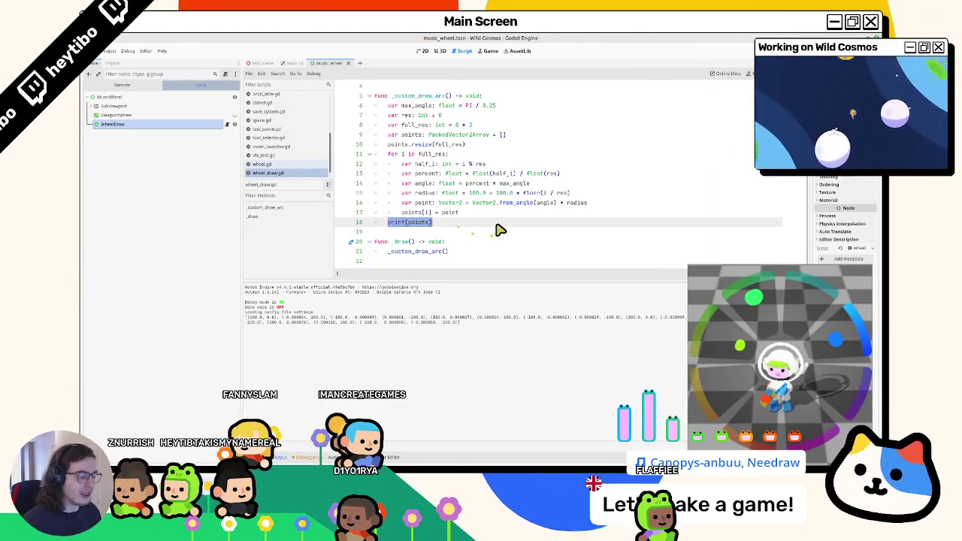
text(draw_poly)
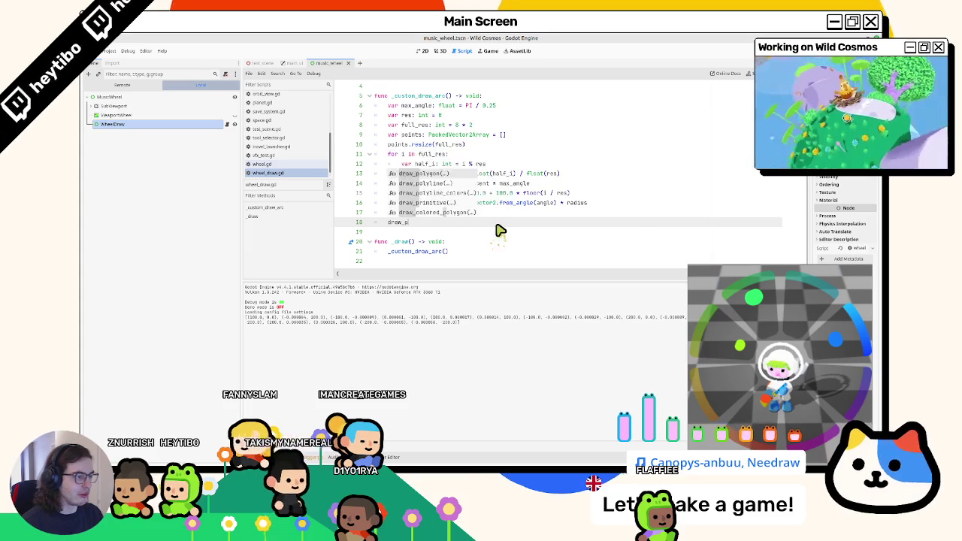
Step: Call draw_colored_polygon(points, Color.BLACK * 0.5) on line 18 and run the game with F5
key(Return)
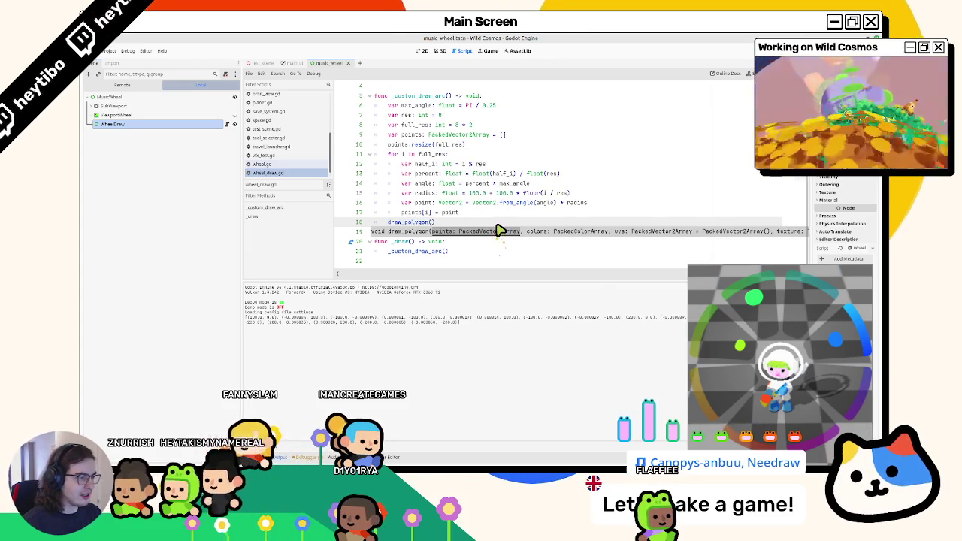
key(ctrl+s)
text((points)
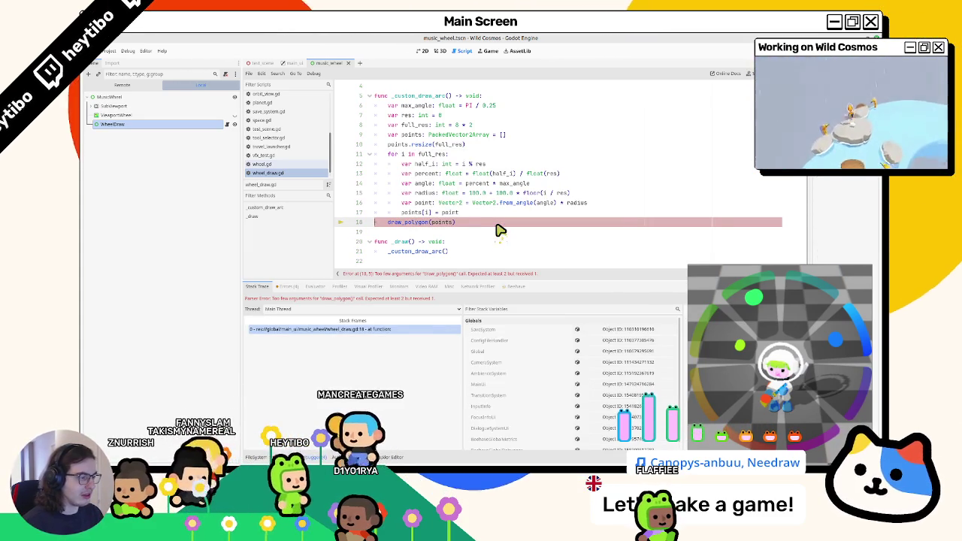
key(BackSpace)
key(BackSpace)
key(BackSpace)
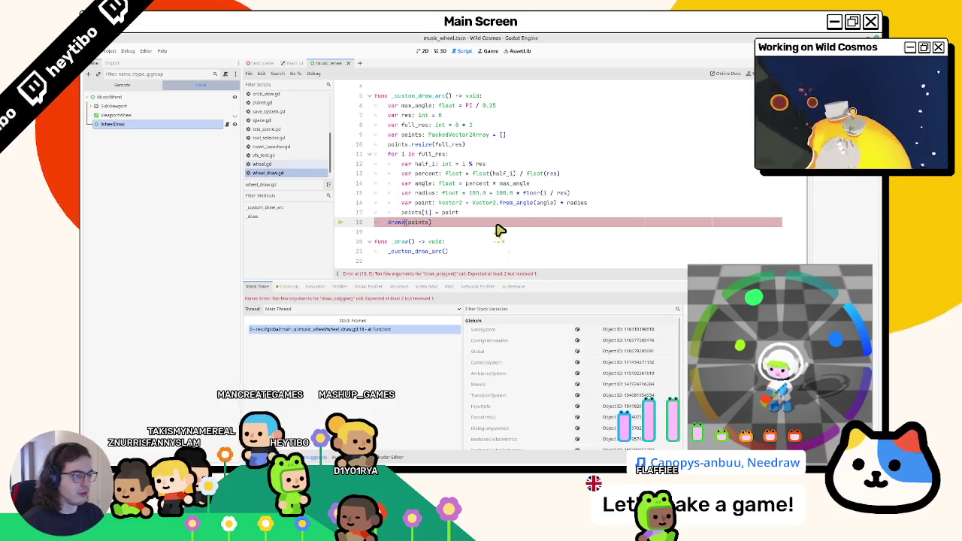
text(aw_poly)
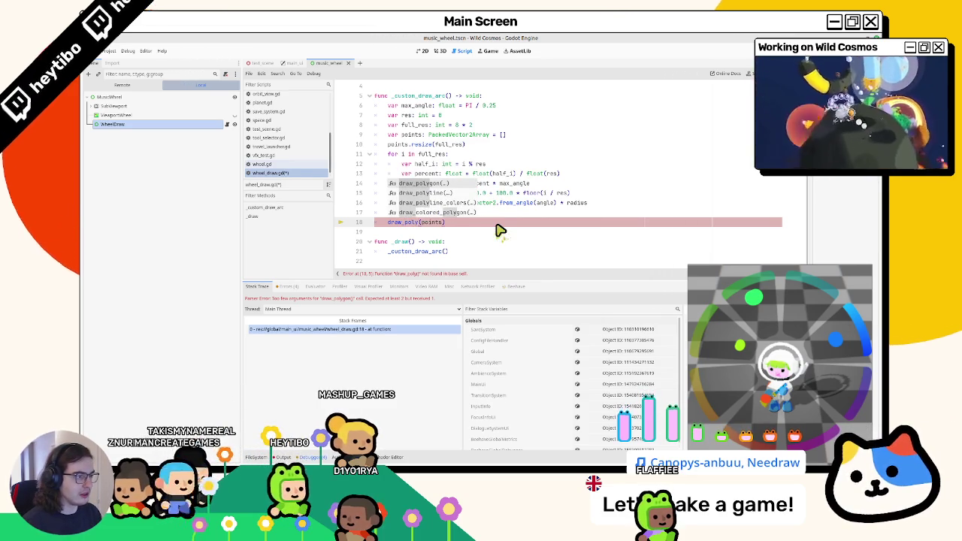
key(Down)
key(Down)
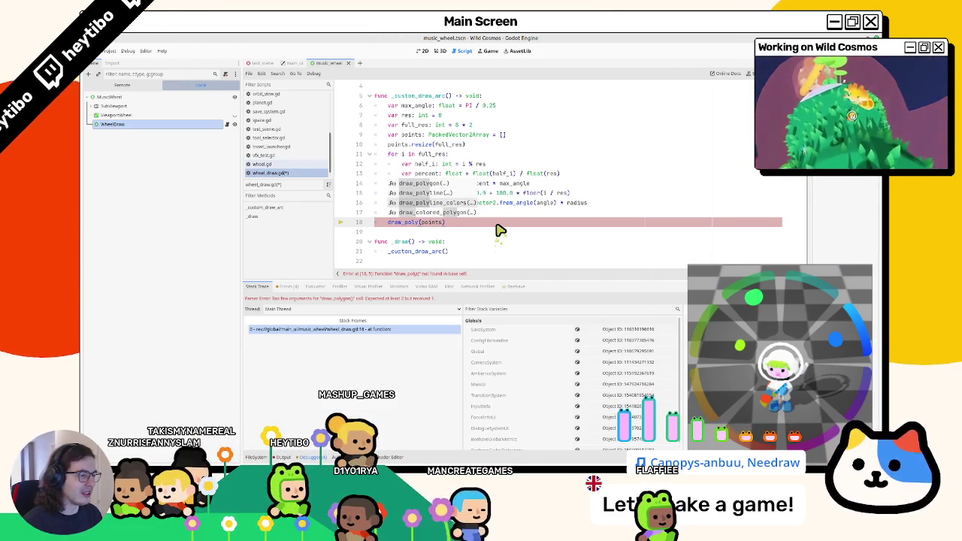
key(Up)
key(Up)
key(Return)
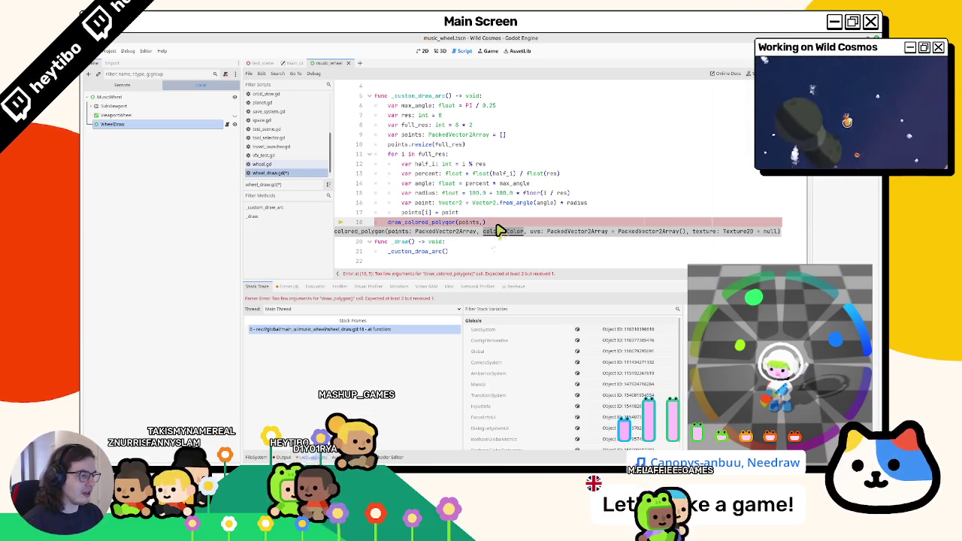
text( Color.bl)
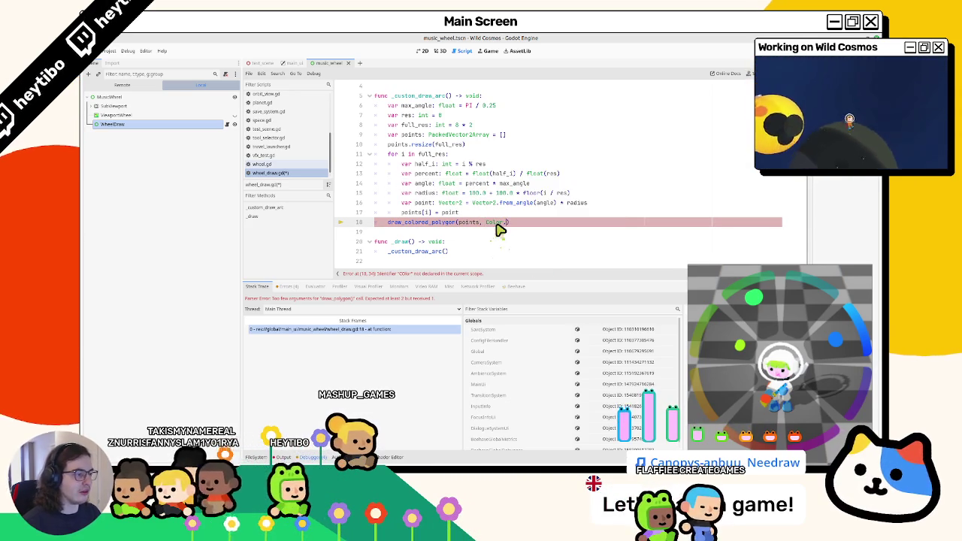
key(Return)
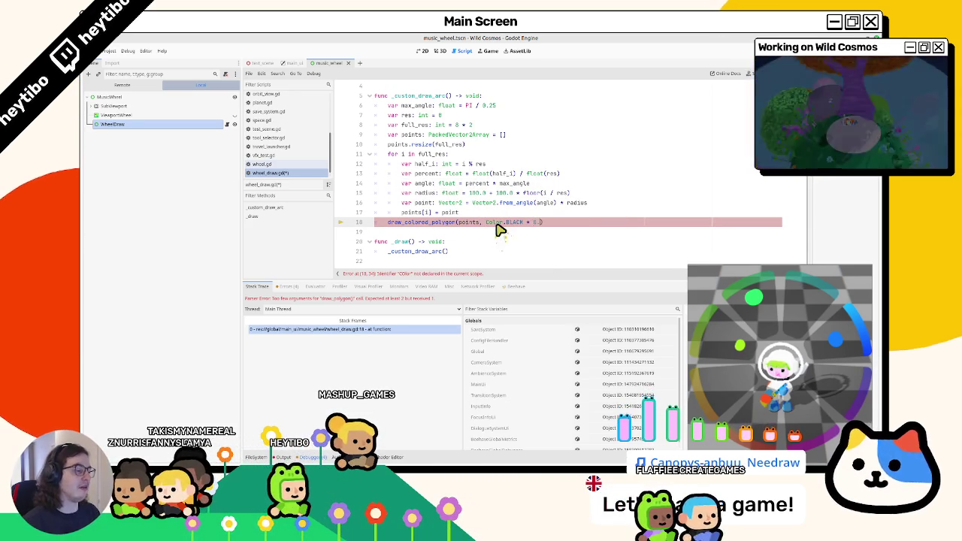
key(F5)
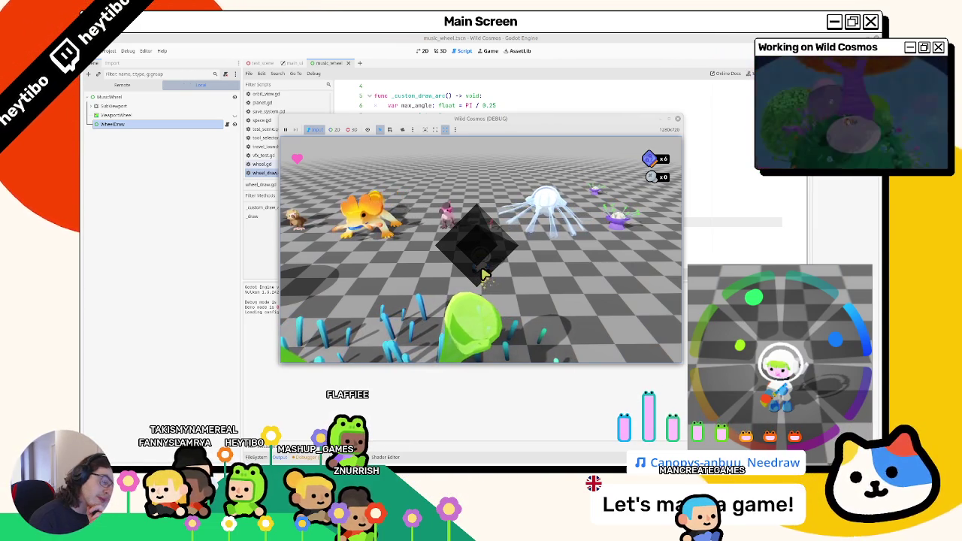
Step: Stop the running game and check the value of max_angle in wheel_draw.gd
key(F8)
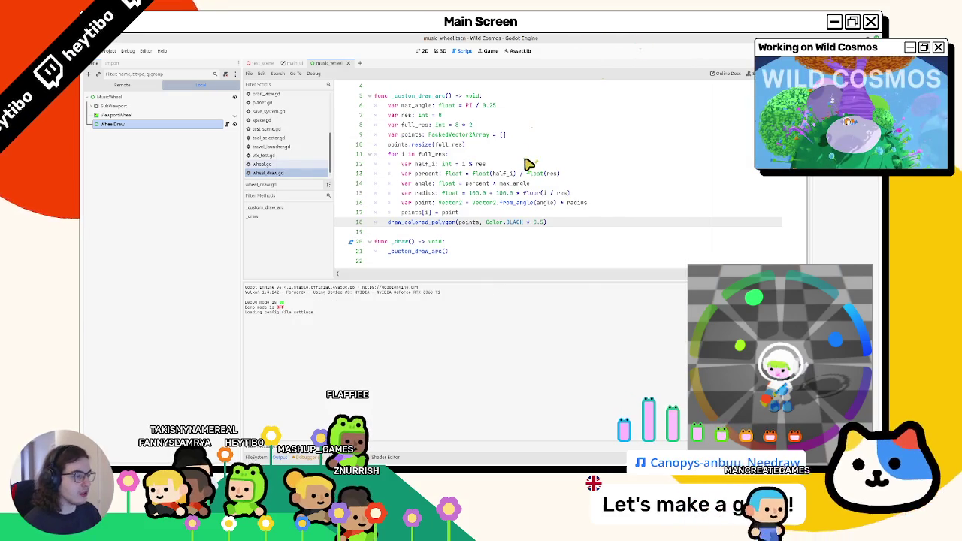
mouse_move(514, 191)
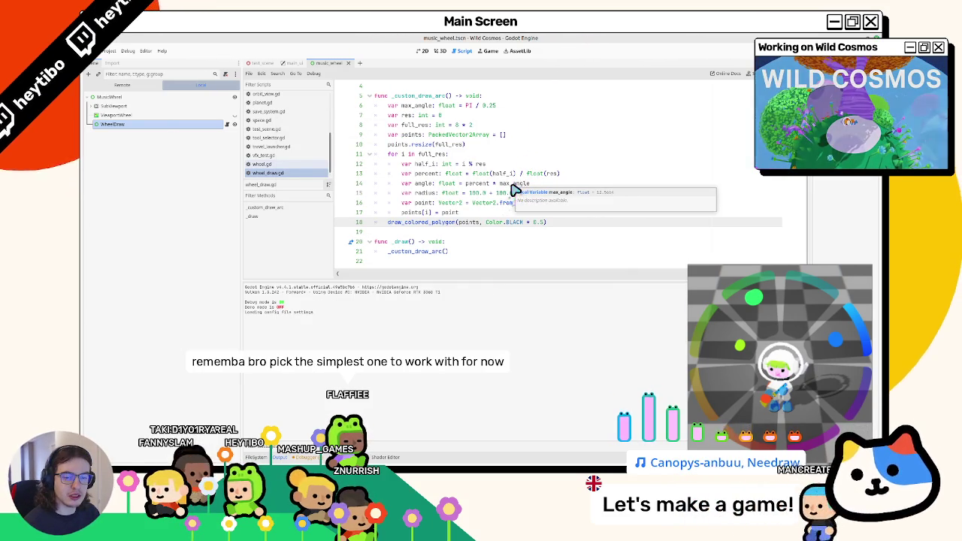
mouse_move(381, 460)
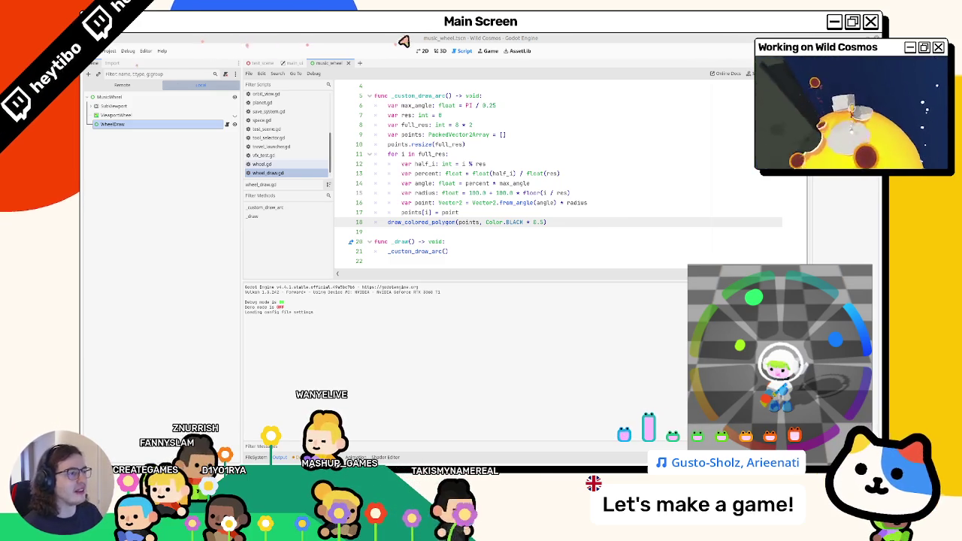
Step: In the 2D view, show WheelDraw, zoom into the wheel, and select ViewportWheel to see its shader
click(422, 50)
click(234, 124)
scroll(552, 195, up, 3)
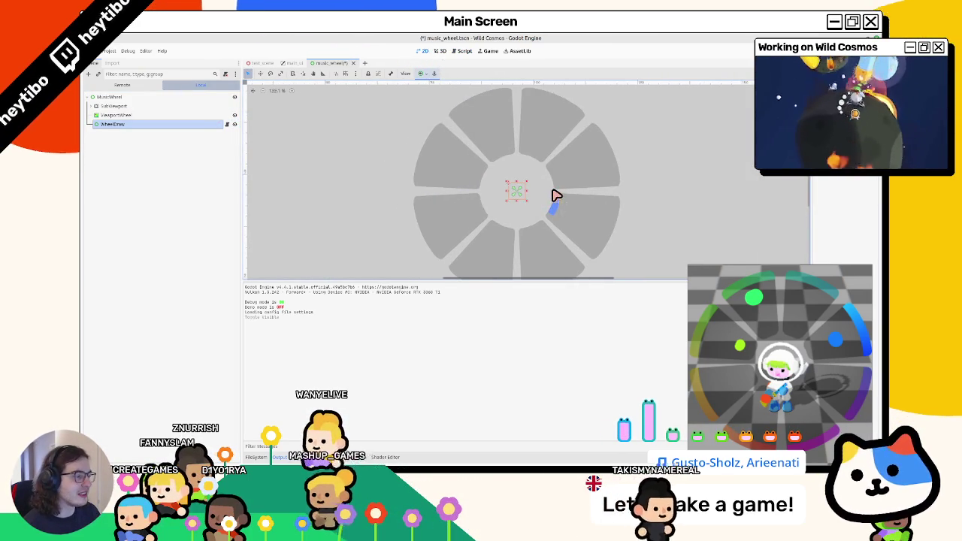
scroll(564, 155, up, 4)
scroll(593, 152, up, 1)
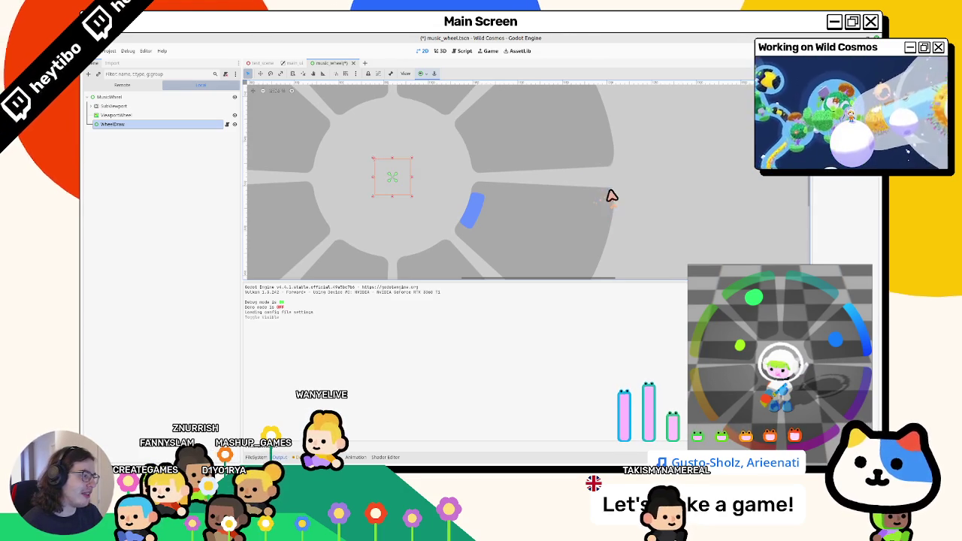
scroll(571, 199, up, 3)
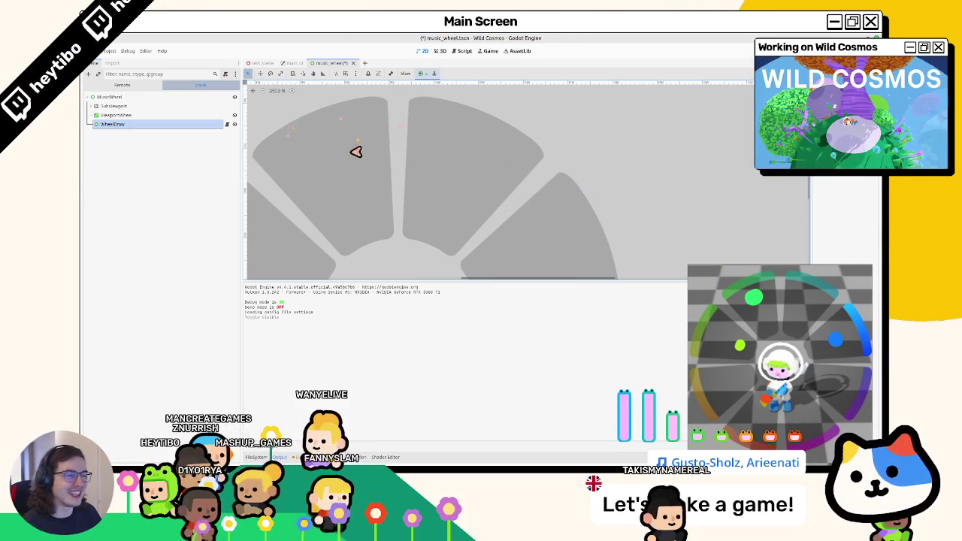
scroll(361, 151, down, 2)
click(168, 115)
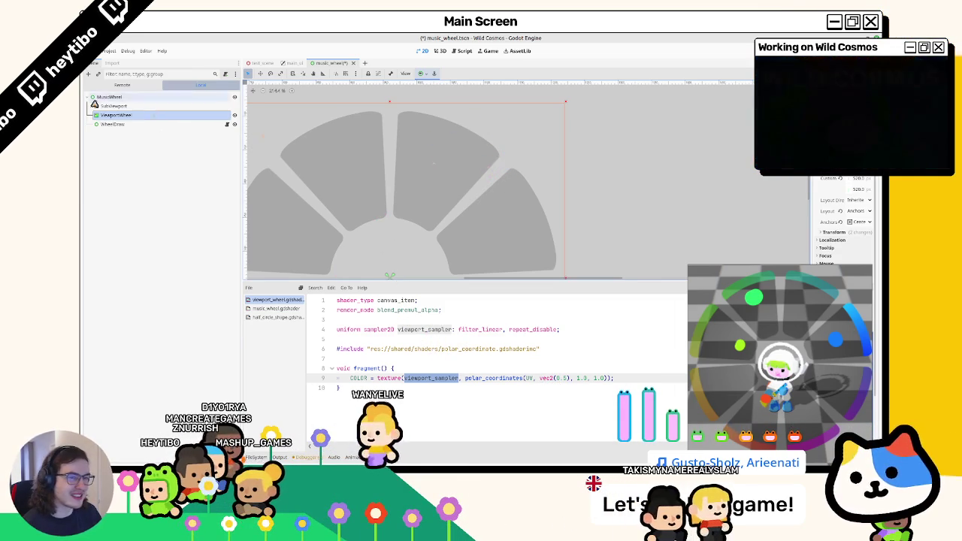
Step: Expand SubViewport and HBoxContainer, select the first Panel, and open its StyleBoxFlat panel style override
key(ctrl+z)
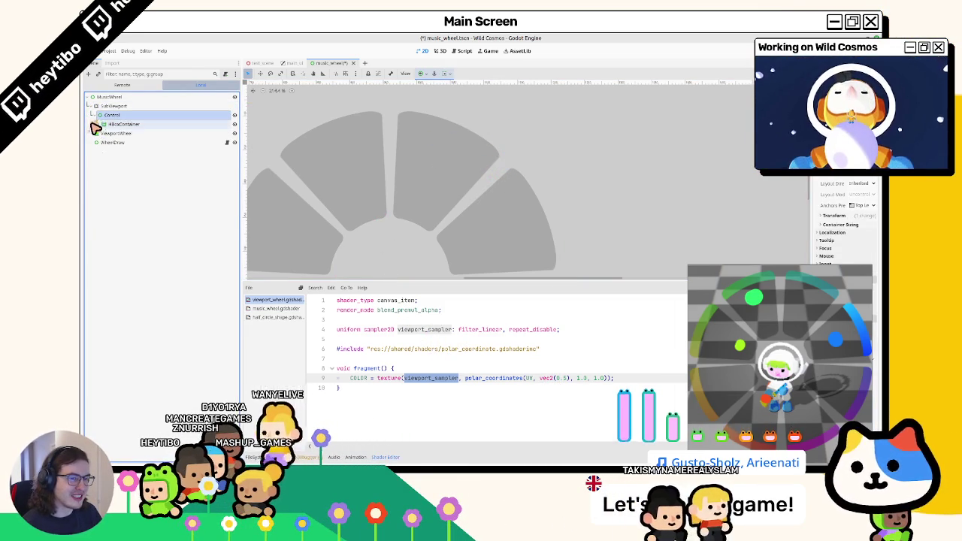
click(98, 125)
click(195, 134)
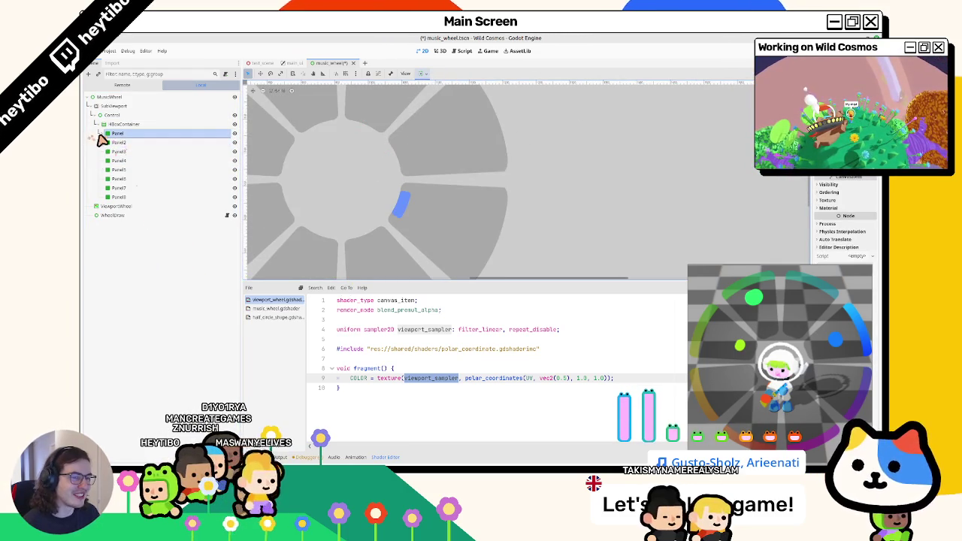
key(ctrl+d)
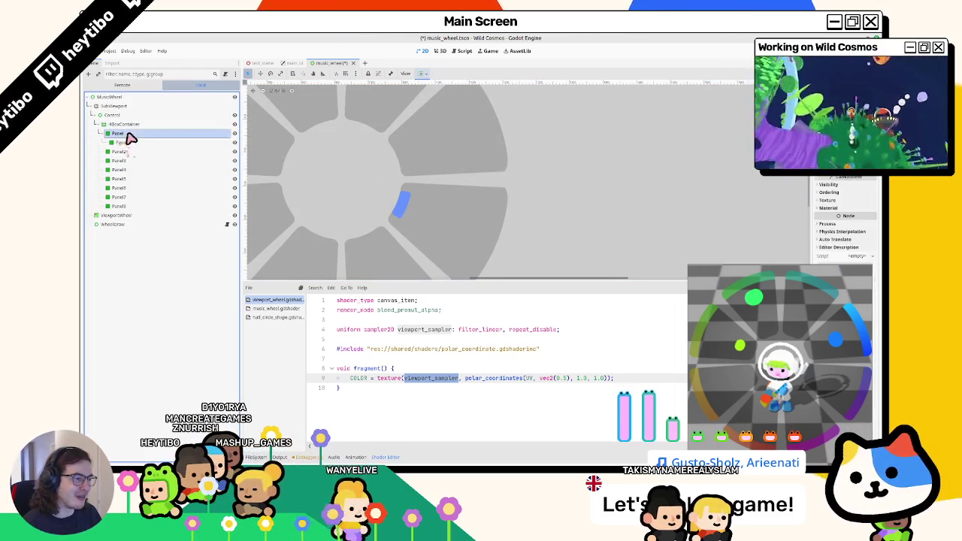
scroll(815, 179, up, 1)
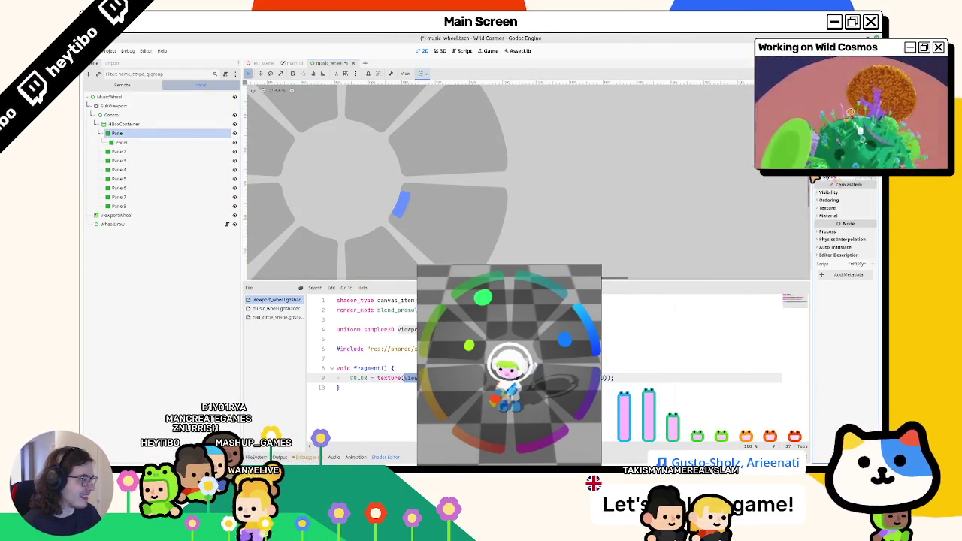
click(801, 179)
click(830, 186)
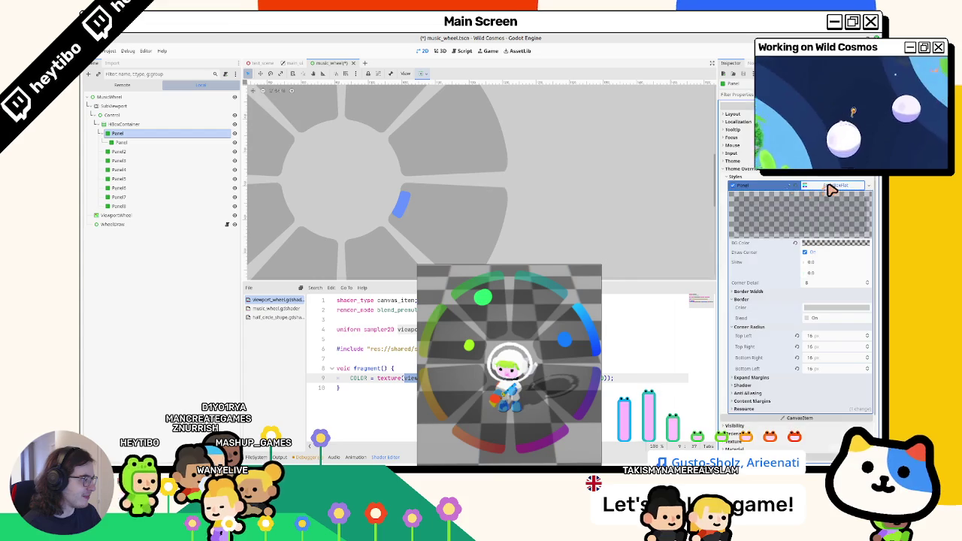
click(814, 338)
text(0)
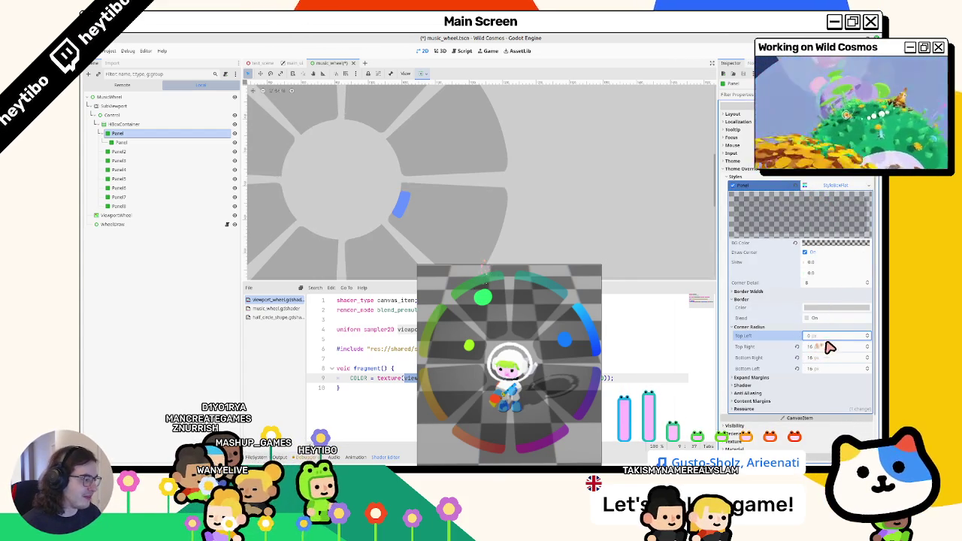
click(827, 358)
text(0)
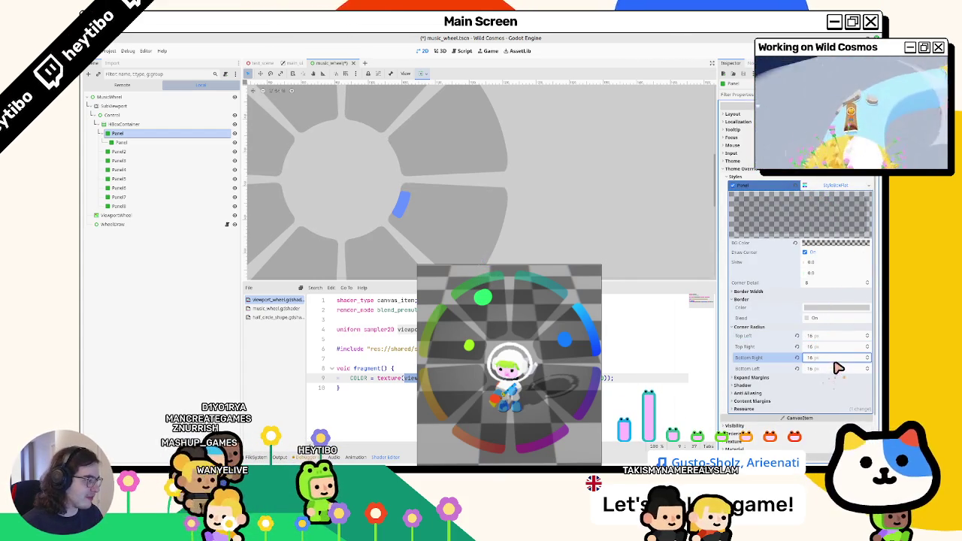
click(837, 372)
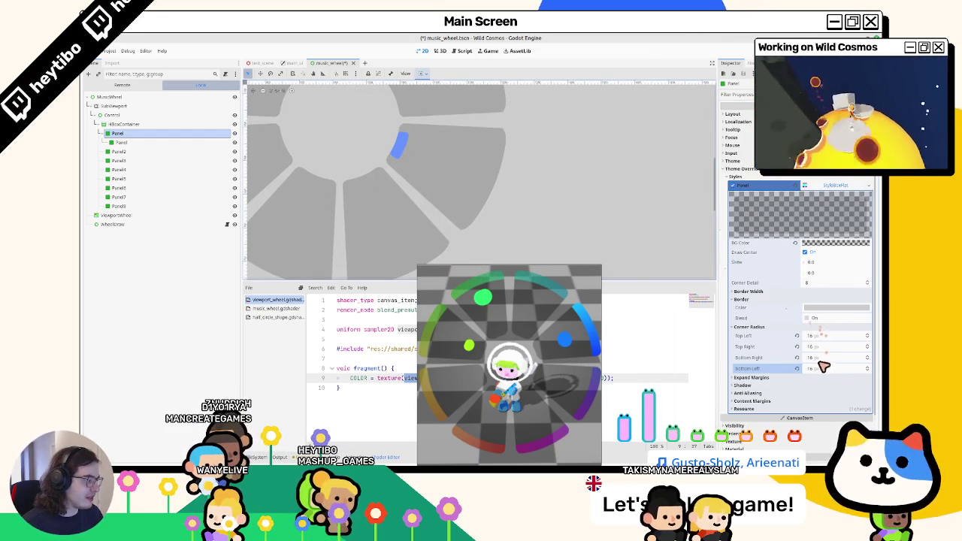
click(827, 358)
click(832, 347)
text(0)
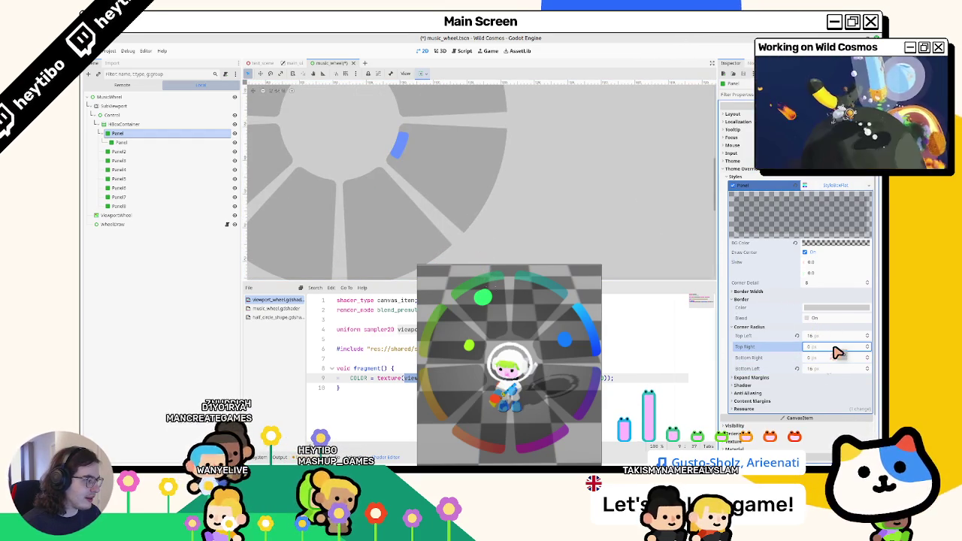
key(Tab)
text(8)
key(Tab)
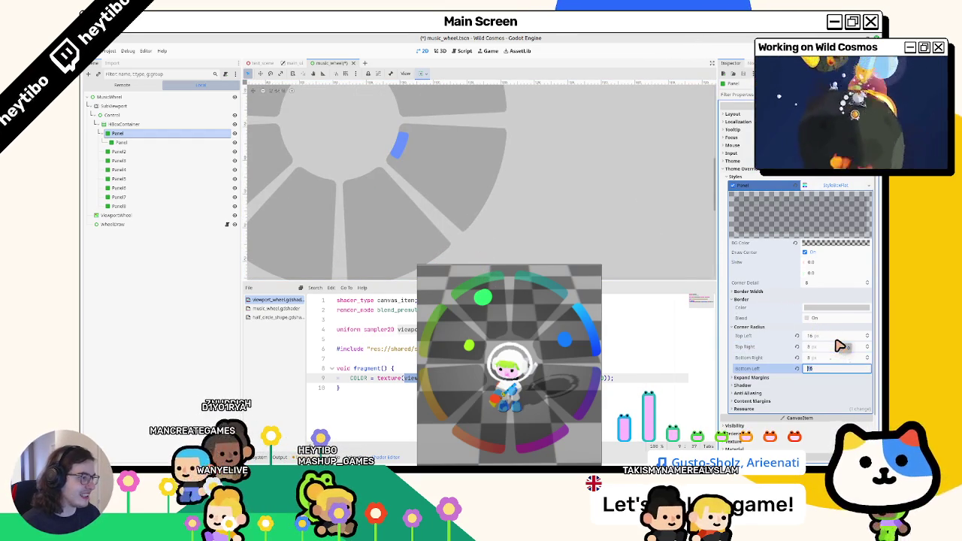
key(BackSpace)
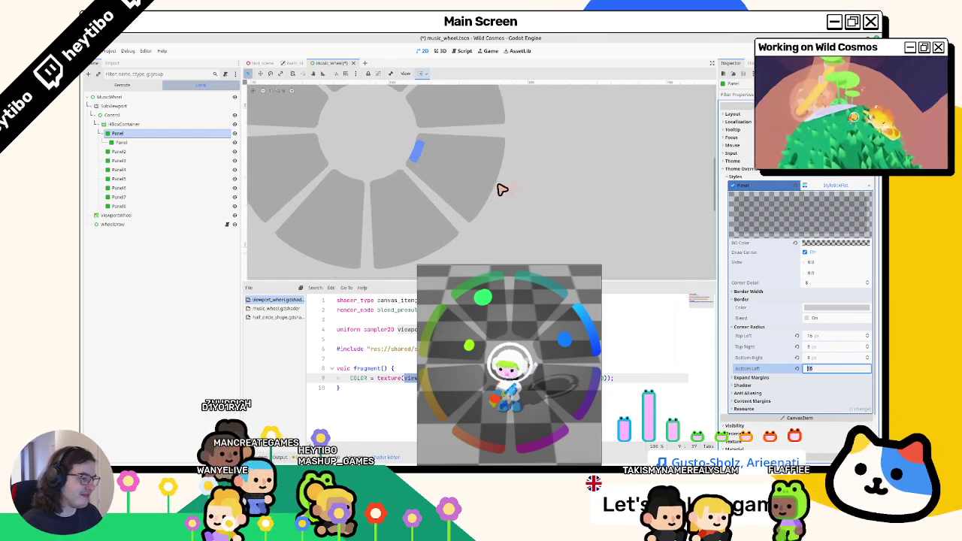
key(Escape)
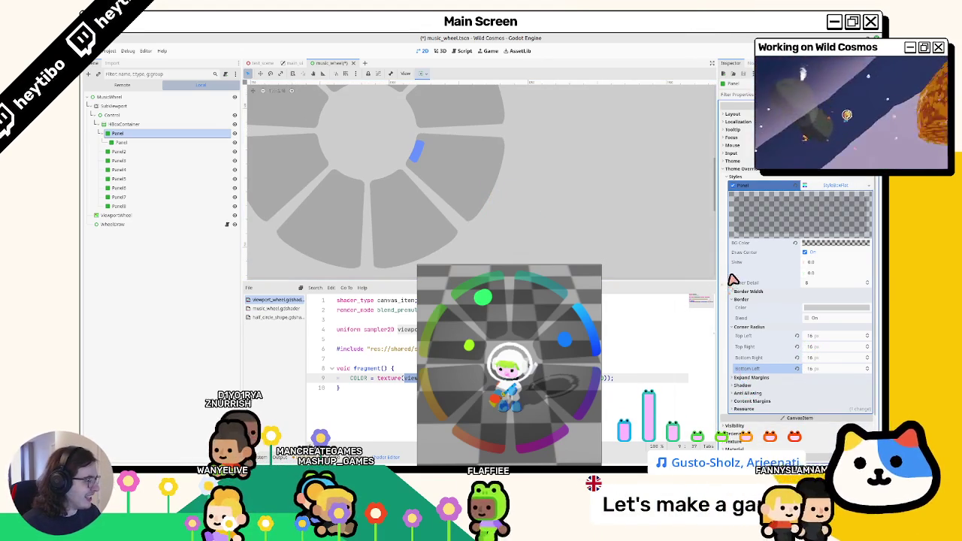
mouse_move(469, 269)
mouse_down()
mouse_move(104, 199)
mouse_move(279, 198)
mouse_up()
click(124, 124)
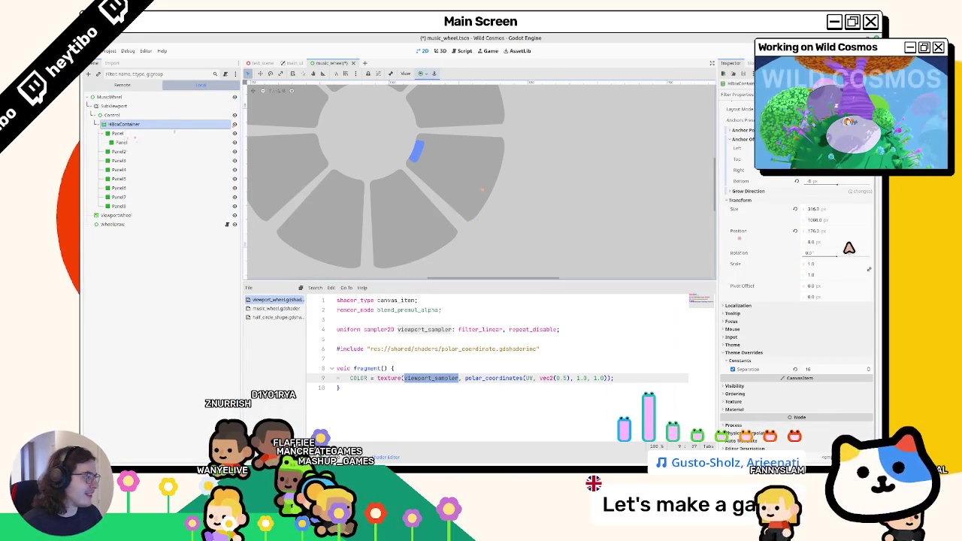
scroll(562, 193, down, 3)
drag(487, 257, 483, 260)
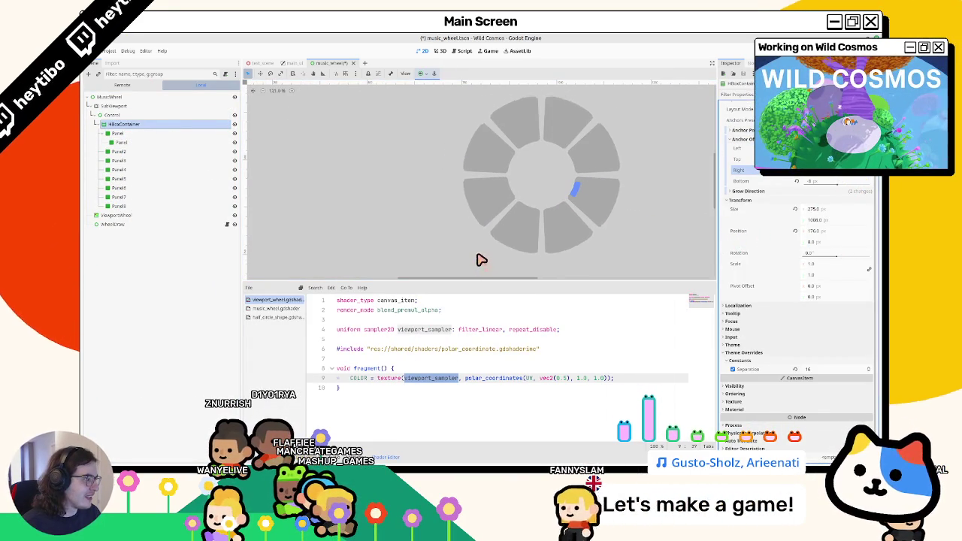
key(ctrl+z)
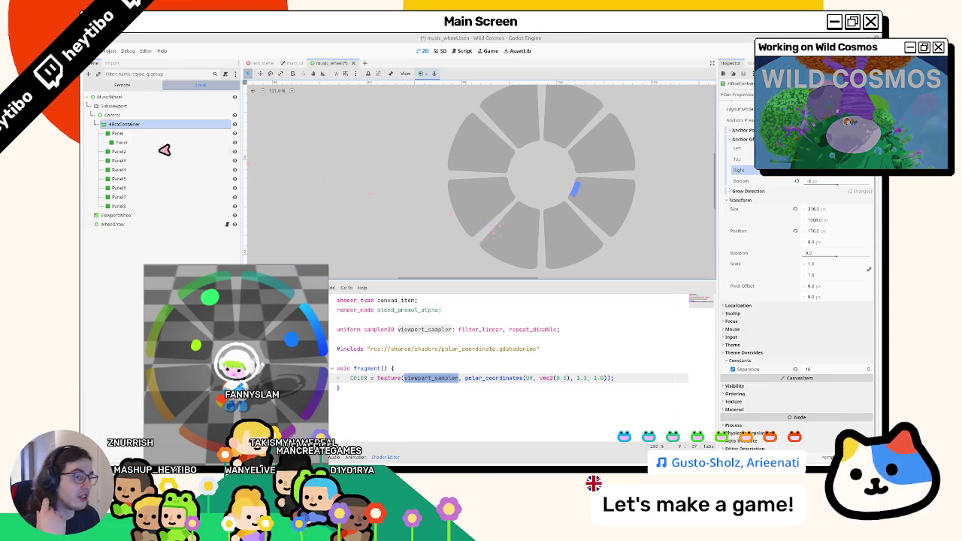
Step: Inspect Panel8 and ViewportWheel's shader material, including its Viewport Sampler parameter
click(131, 210)
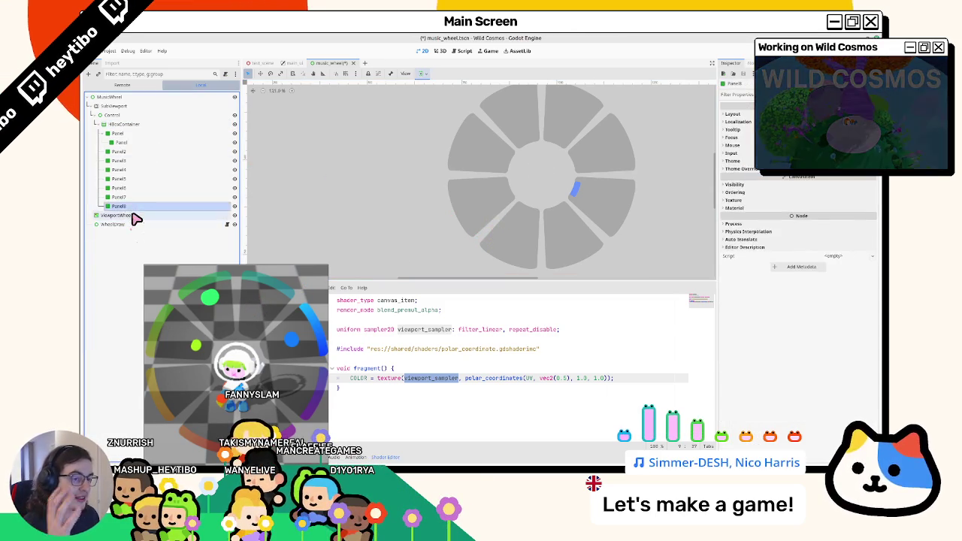
click(133, 216)
click(832, 347)
scroll(805, 290, up, 2)
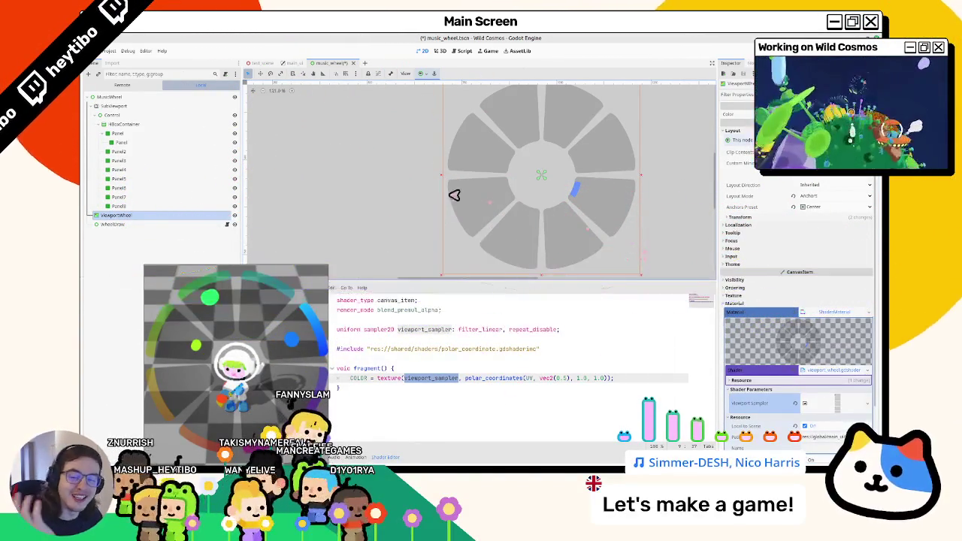
Step: Inspect MusicWheel, SubViewport and Control, then save and run the game, moving its window lower right
click(133, 97)
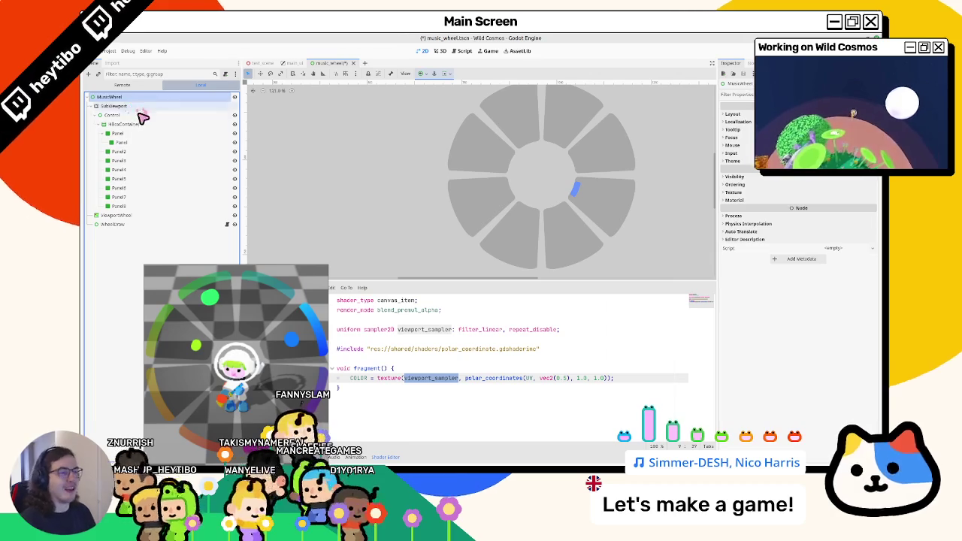
click(120, 106)
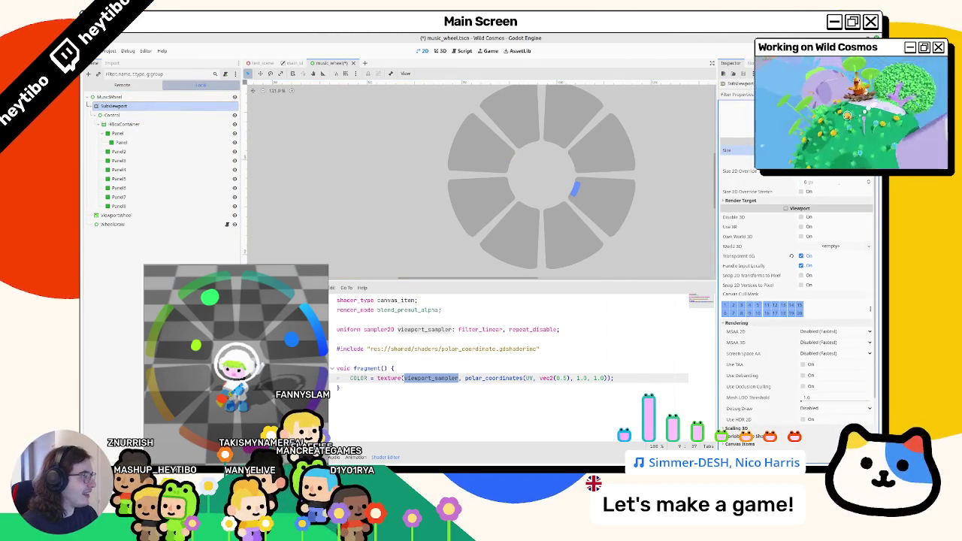
scroll(541, 176, down, 4)
scroll(542, 176, up, 4)
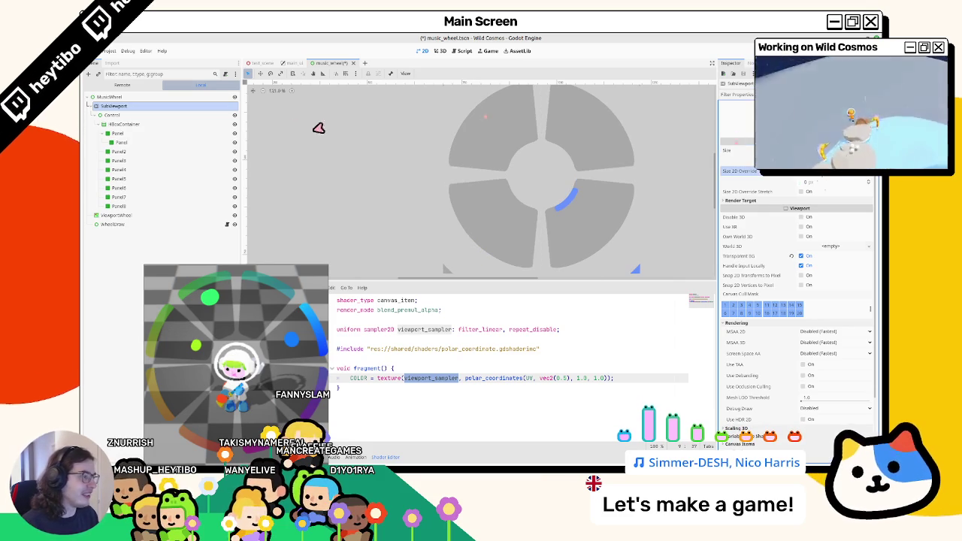
click(180, 115)
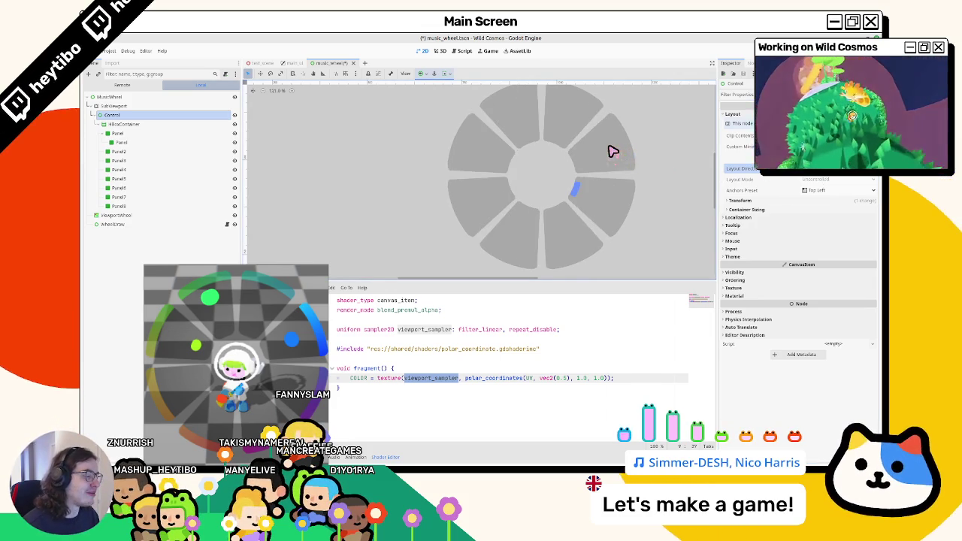
scroll(609, 159, down, 2)
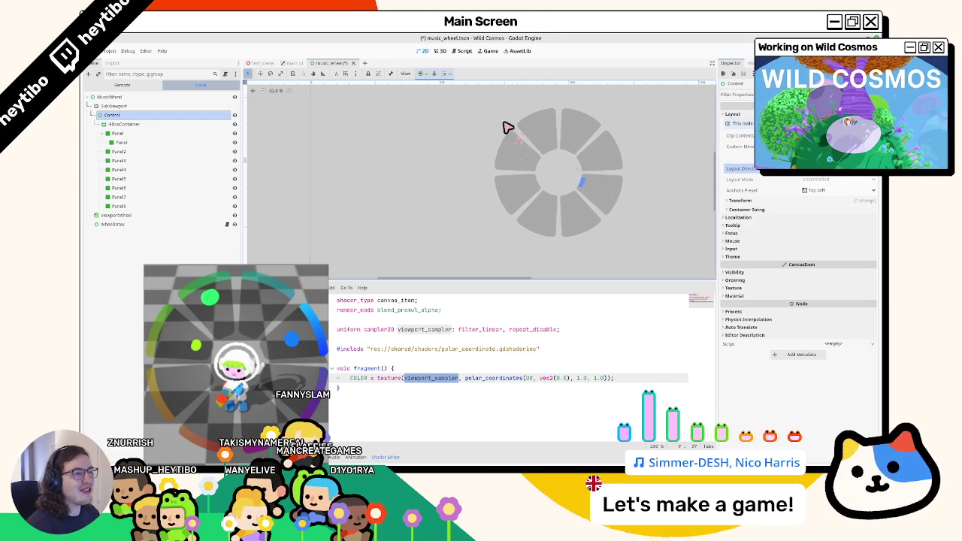
key(F6)
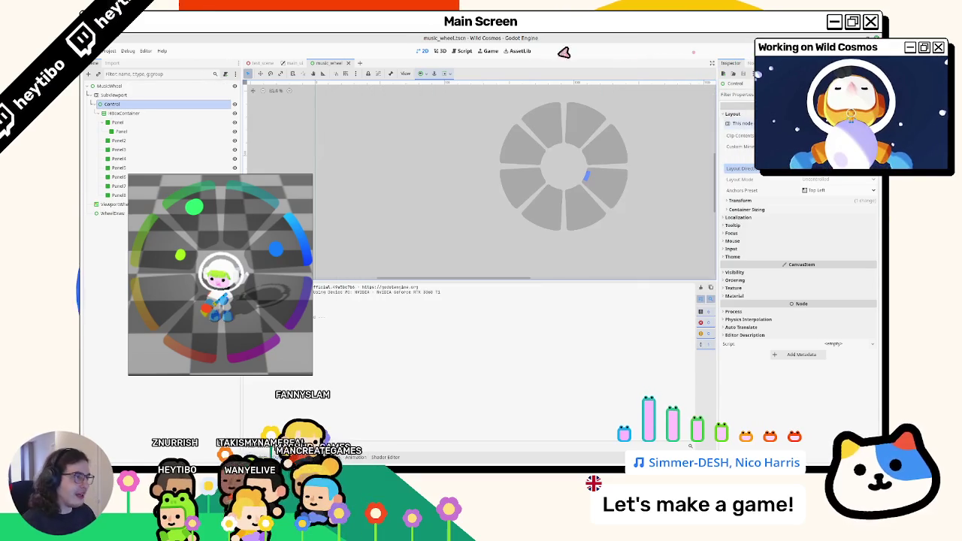
mouse_move(197, 207)
mouse_down()
mouse_move(374, 221)
mouse_move(765, 307)
mouse_up()
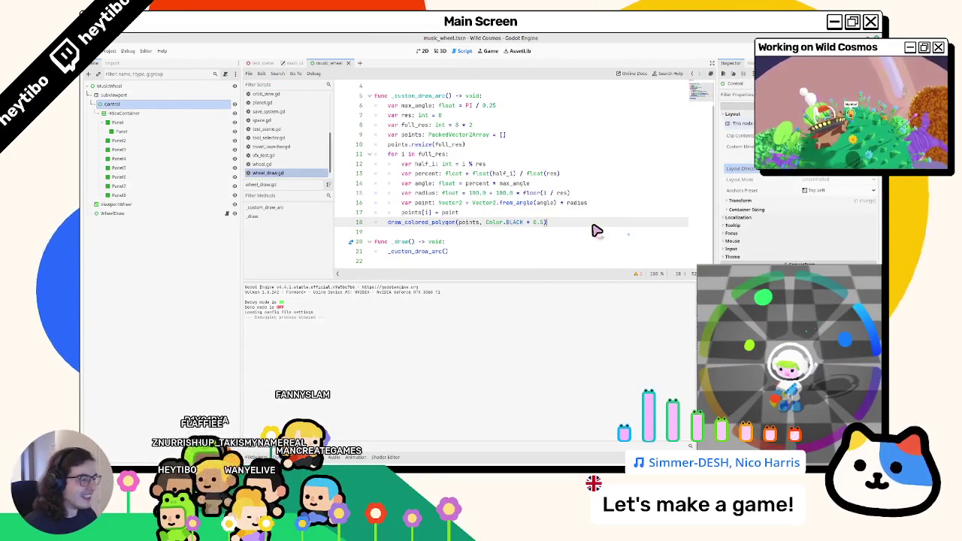
Step: Review wheel_draw.gd, selecting the loop body on lines 14–17
click(451, 253)
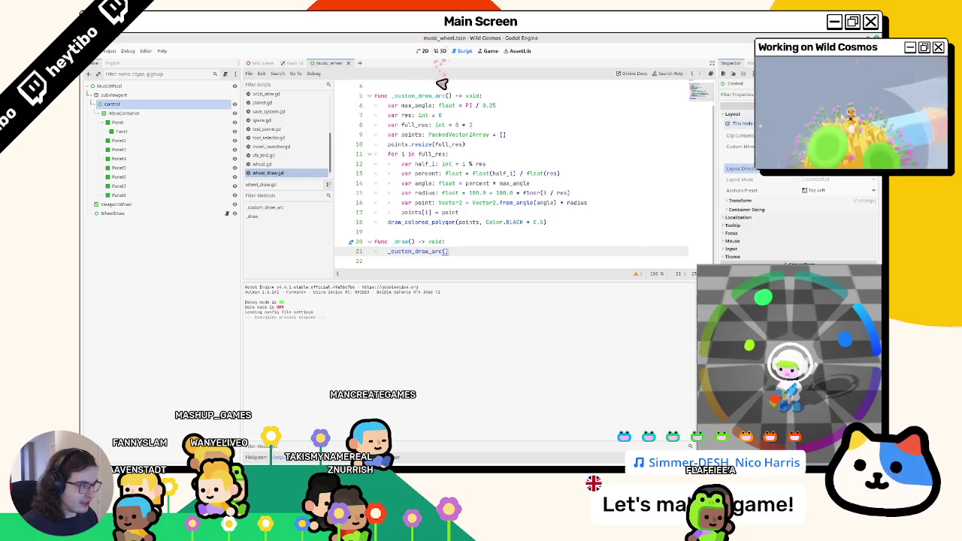
click(472, 184)
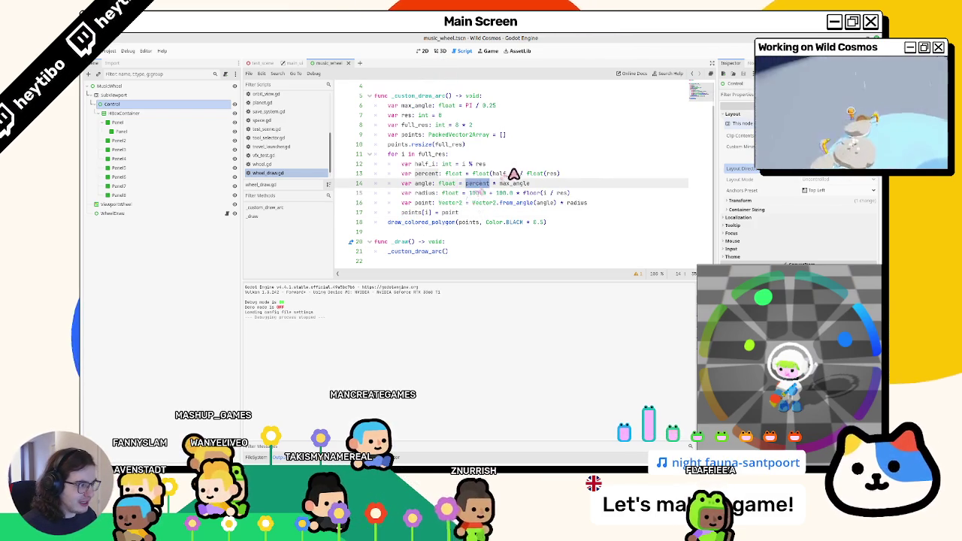
drag(599, 177, 571, 214)
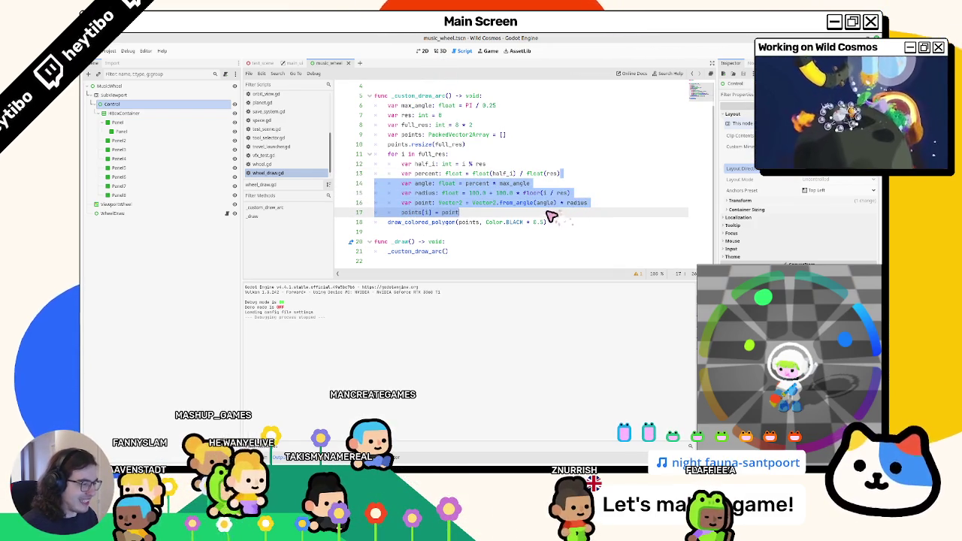
Step: Return to the 2D wheel view with the ViewportWheel polar-coordinate shader showing
click(424, 50)
click(439, 50)
click(422, 50)
click(489, 187)
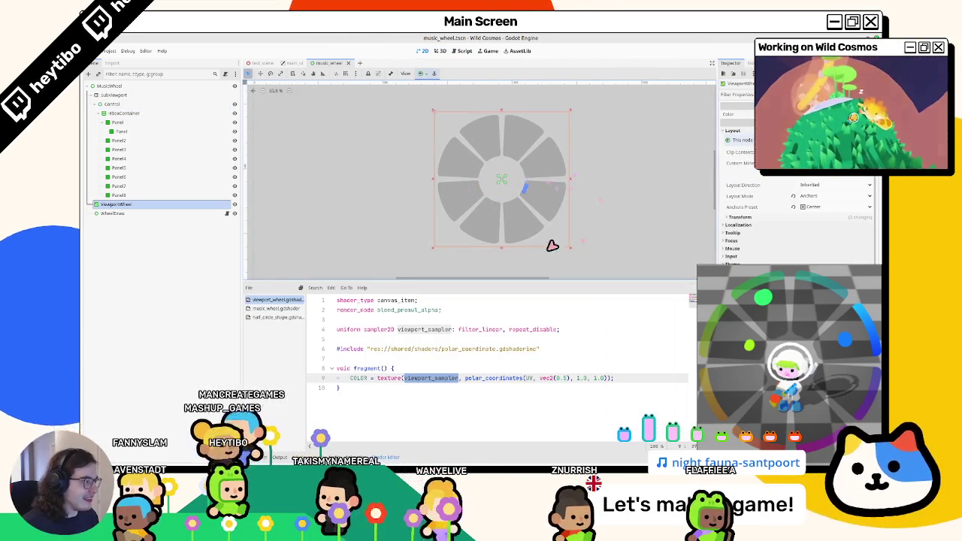
key(F5)
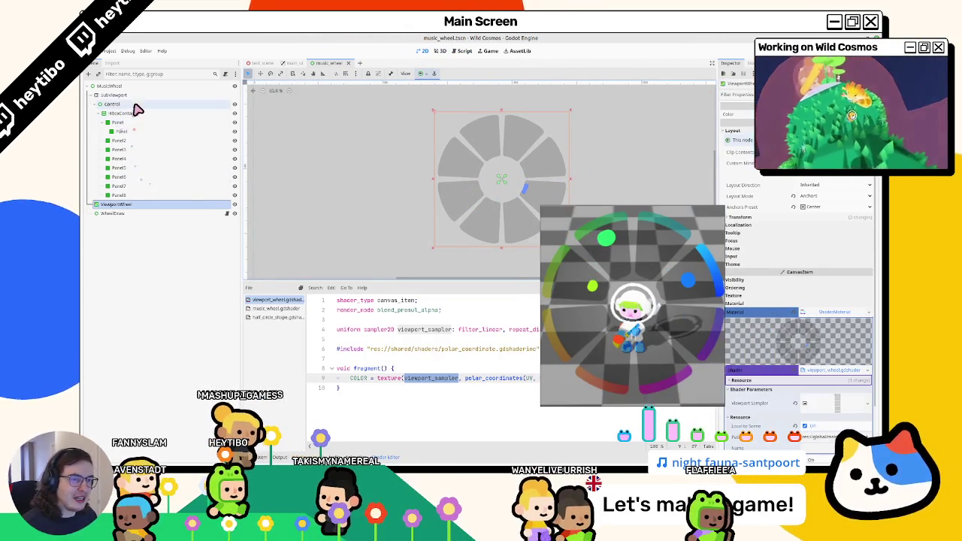
click(139, 96)
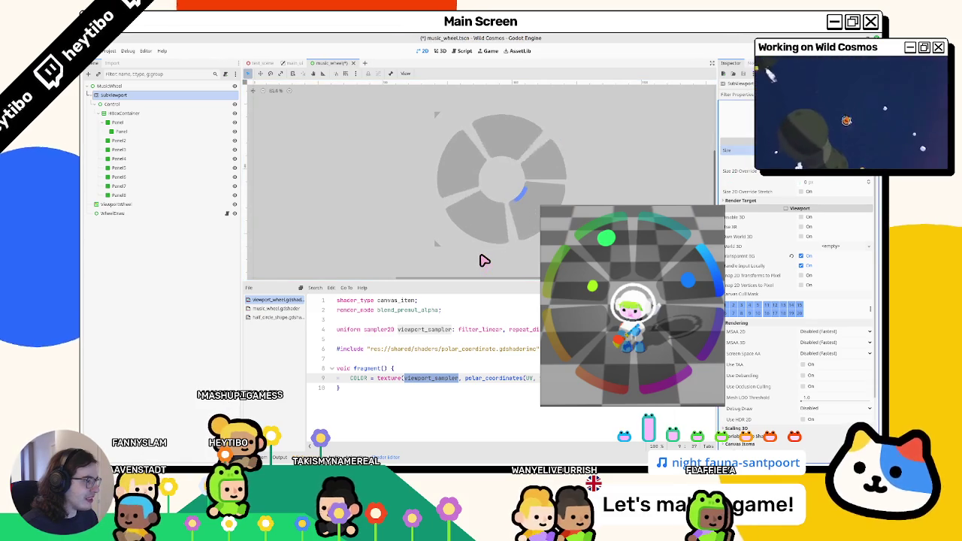
click(172, 196)
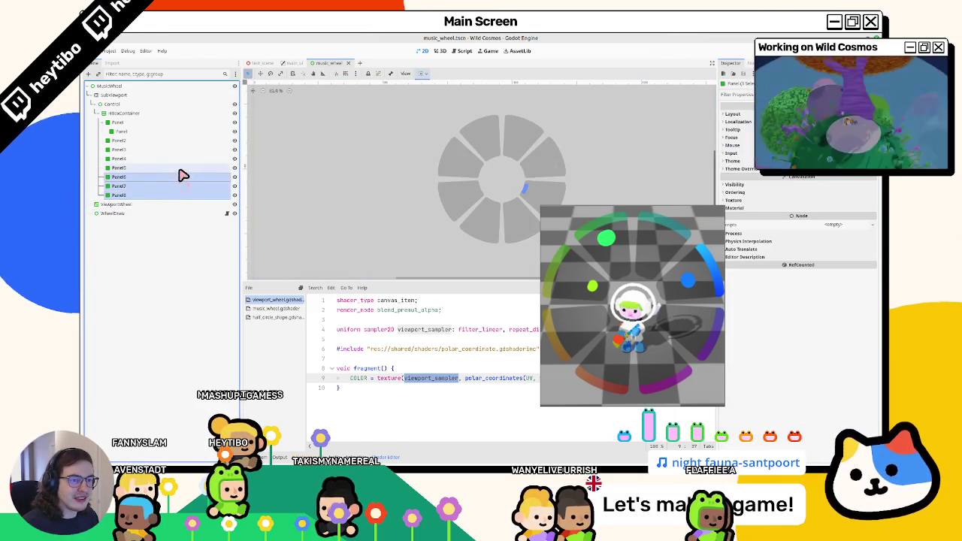
shift+click(223, 168)
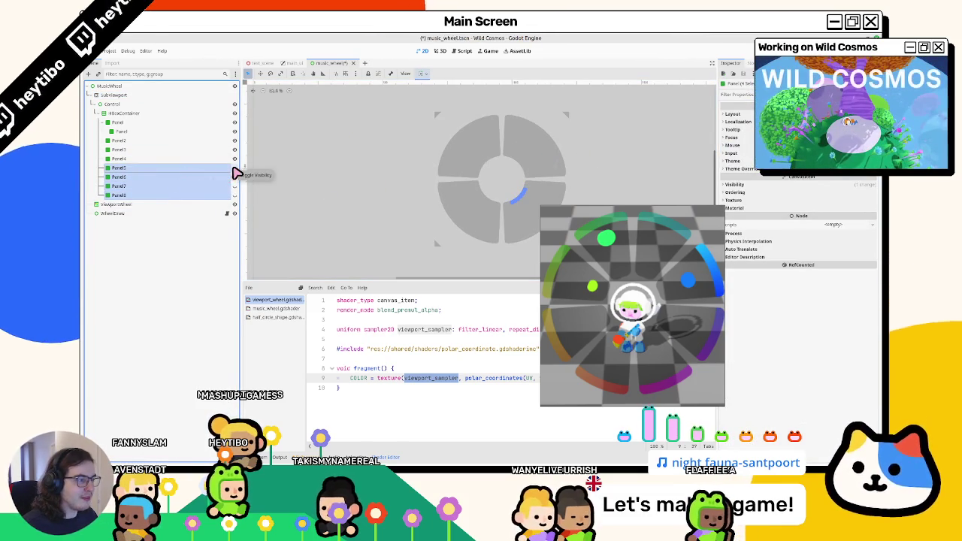
click(234, 169)
click(234, 173)
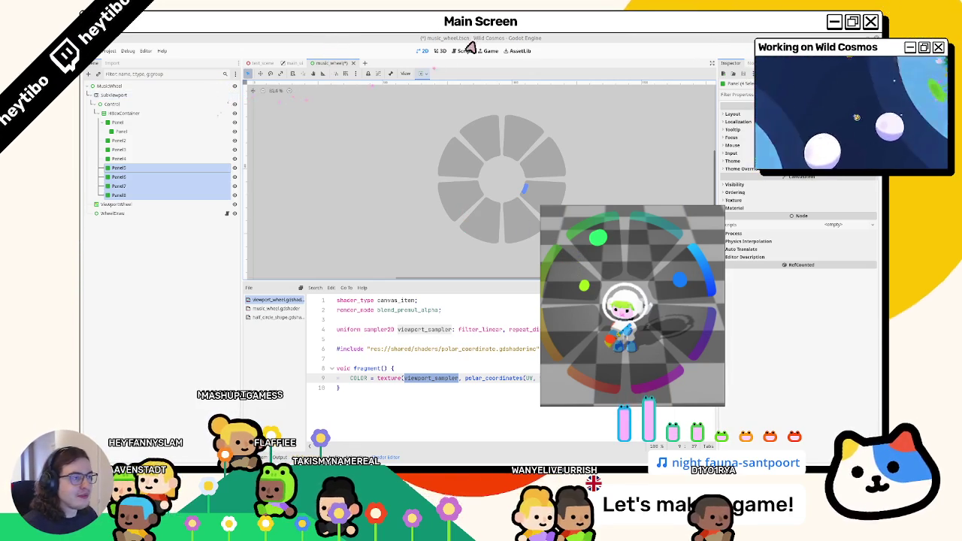
Step: Open wheel_draw.gd, select the _draw function on lines 20–21, and save with Ctrl+S
click(227, 213)
drag(449, 241, 475, 252)
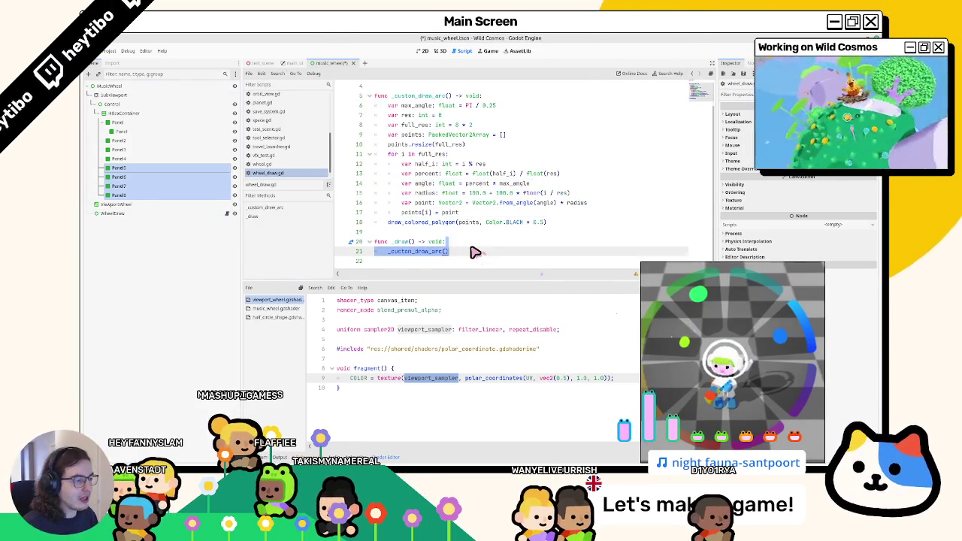
key(ctrl+s)
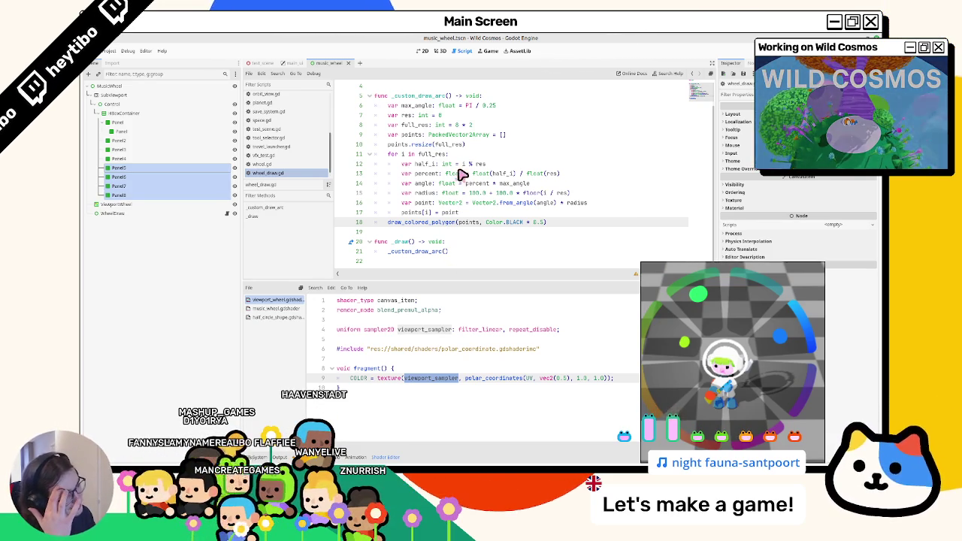
click(442, 52)
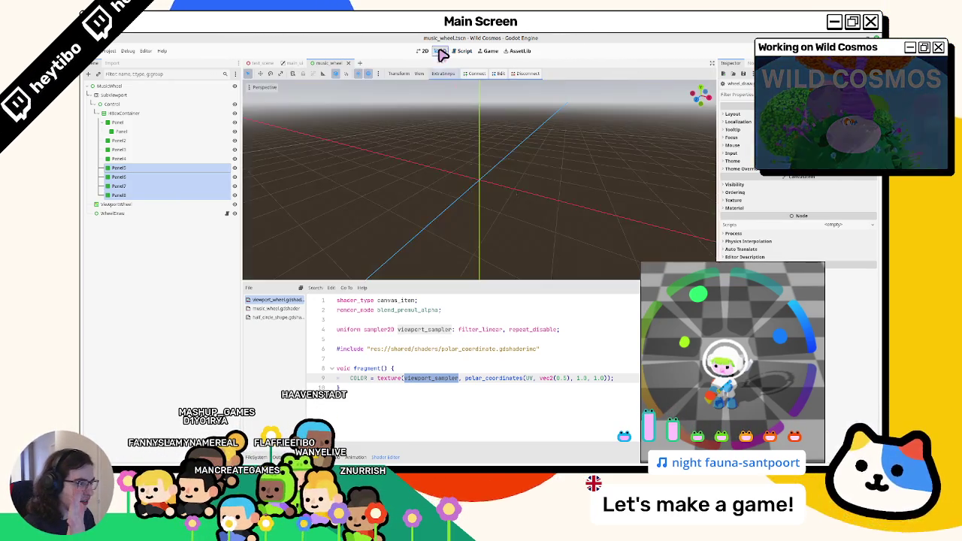
click(422, 52)
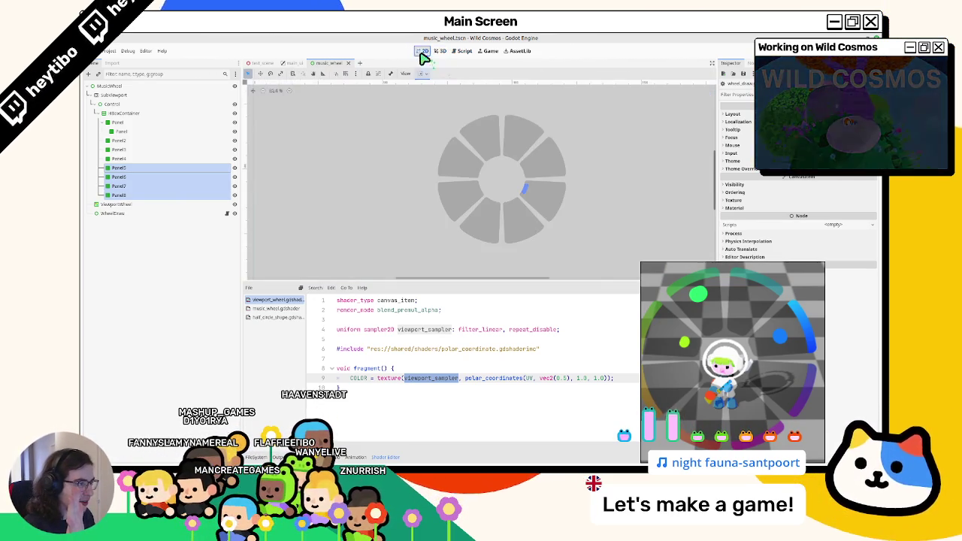
click(461, 52)
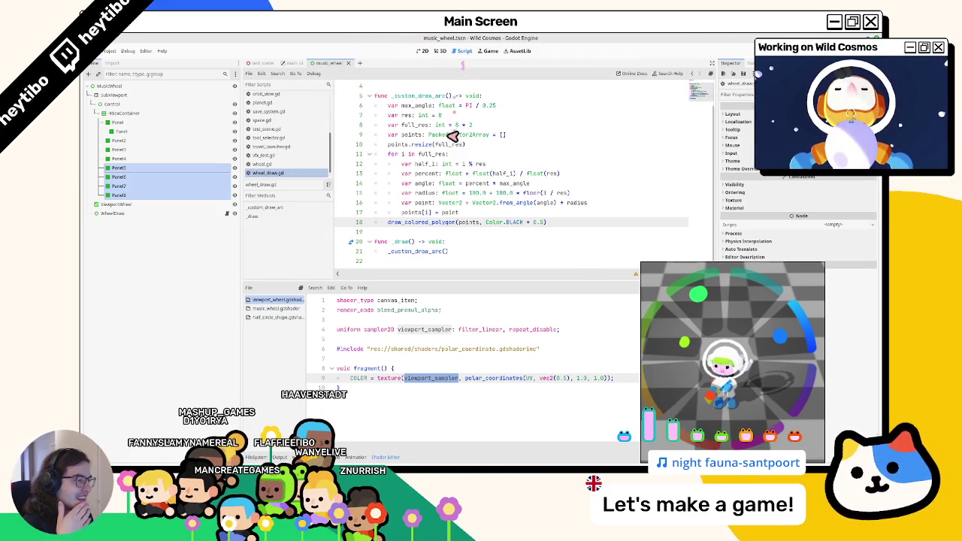
mouse_move(450, 140)
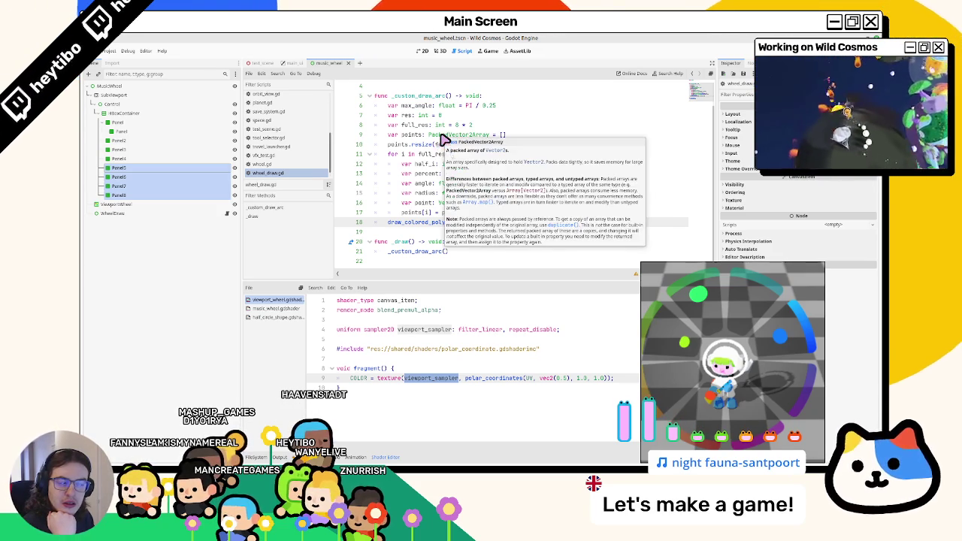
click(442, 52)
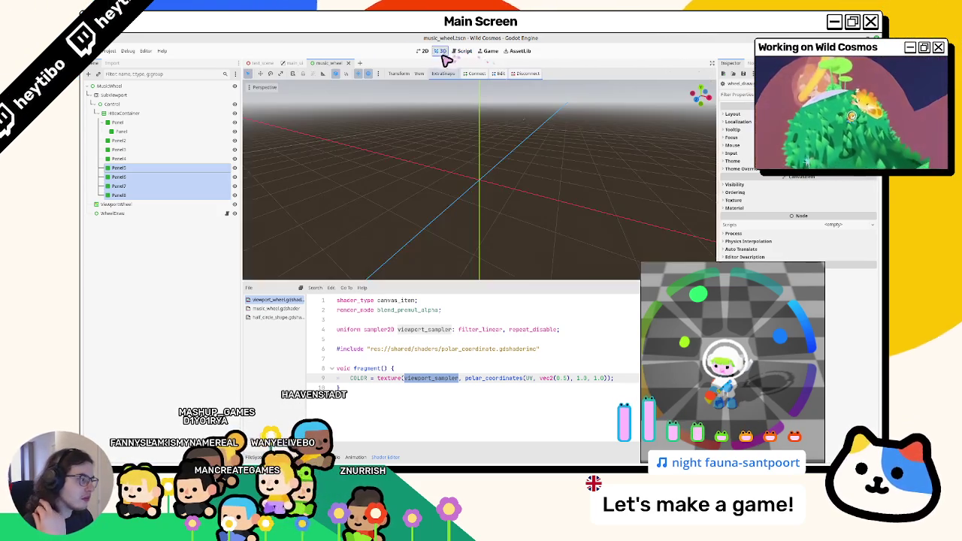
Step: Return to Godot's 2D wheel view, then zoom the Figma mockup onto the wheel and select its ellipse layer
click(424, 51)
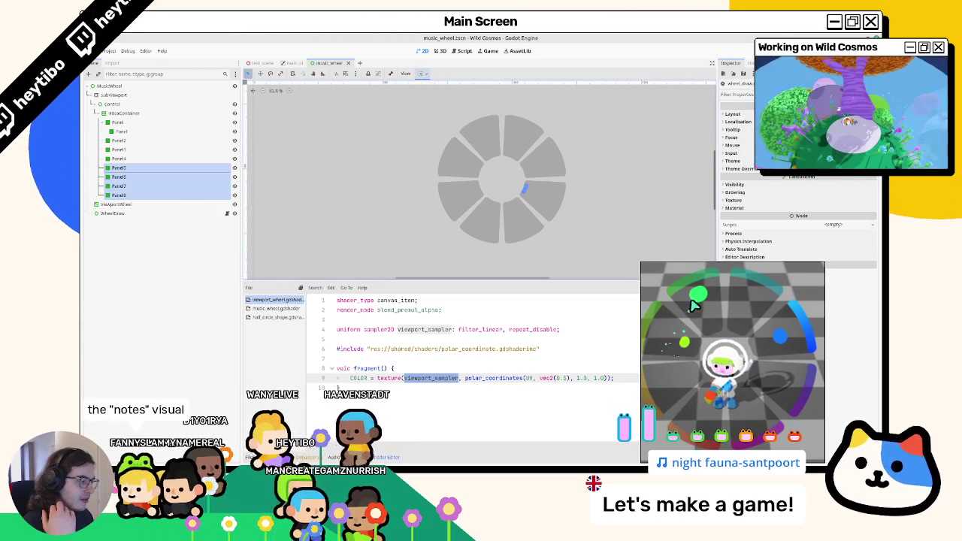
key(alt+Tab)
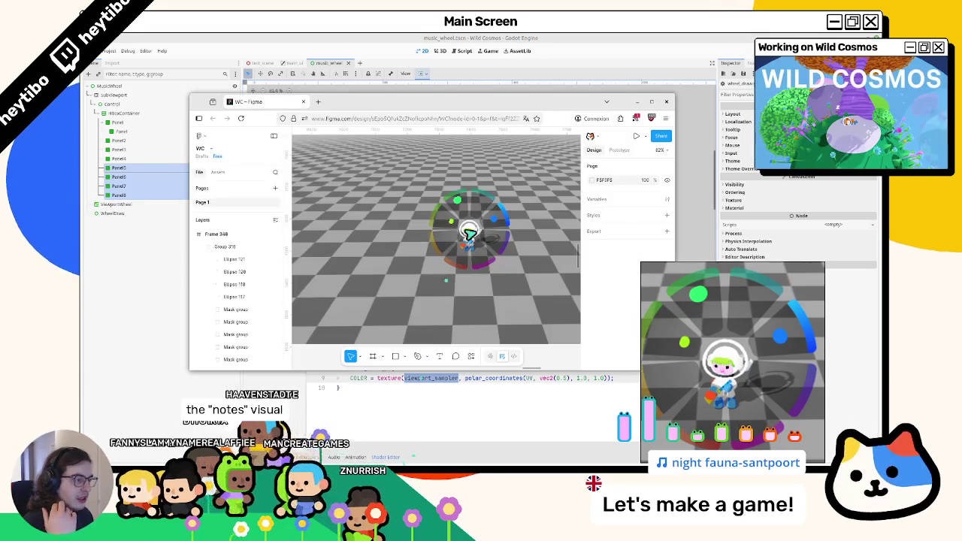
scroll(469, 229, up, 5)
click(469, 213)
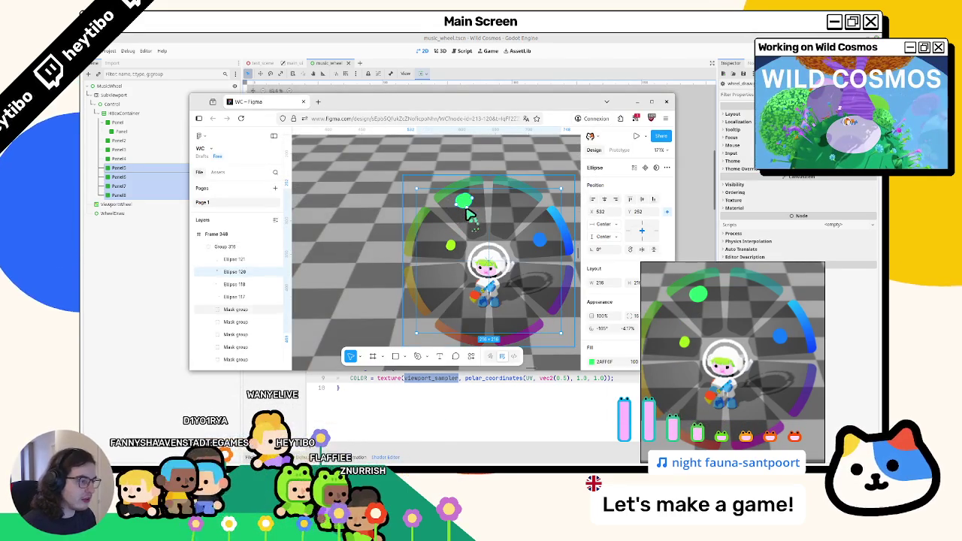